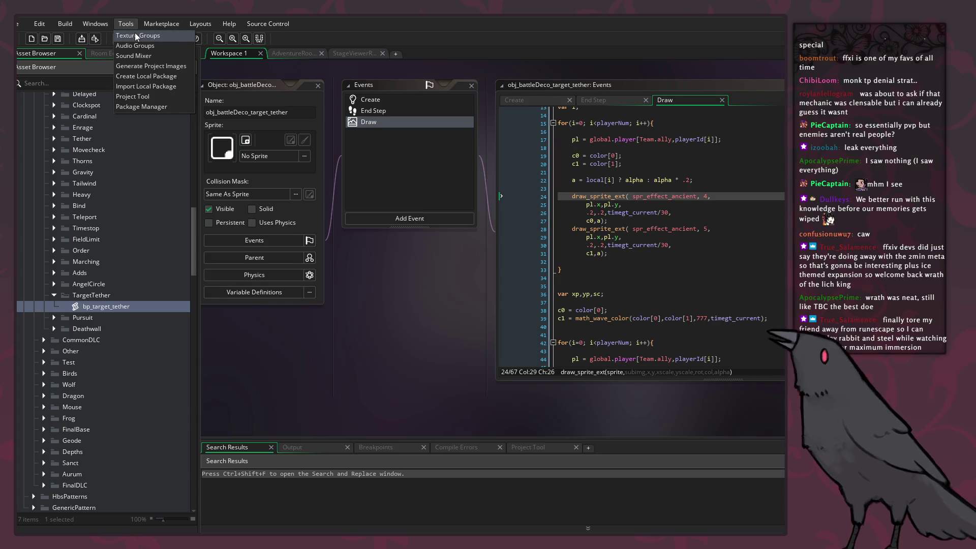
Check GameMaker's Texture Groups and the Windows Graphics page of Game Options, then return to Godot.
{"action": "left_click", "coordinate": [135, 34]}
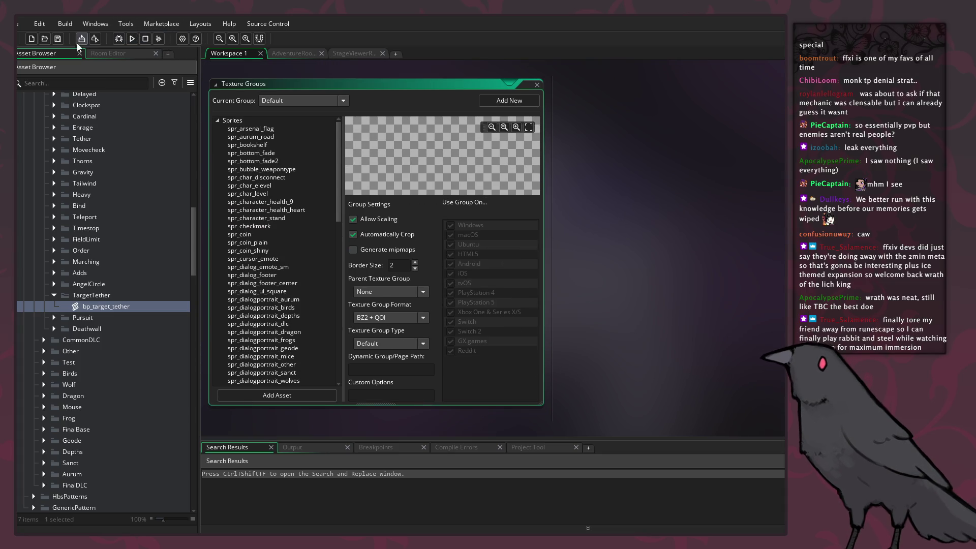
{"action": "left_click", "coordinate": [184, 40]}
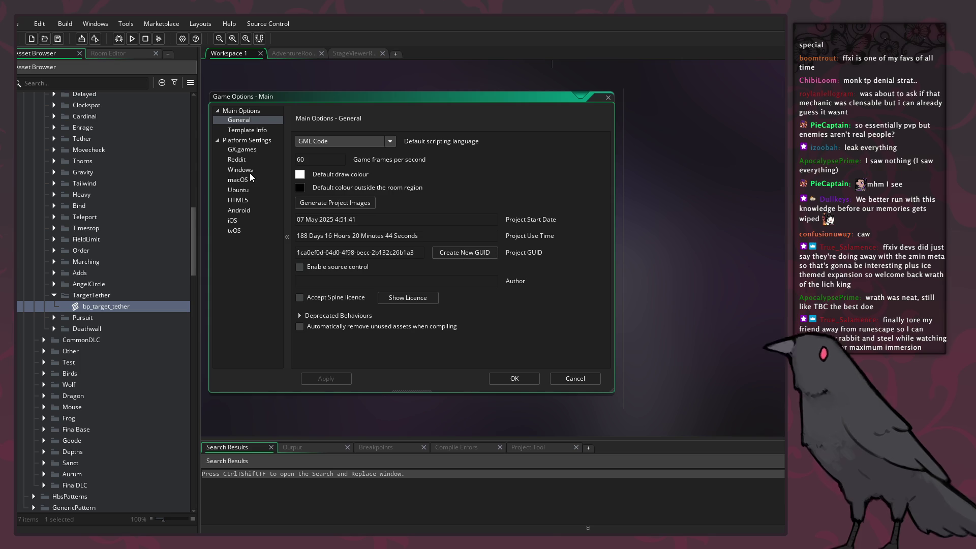
{"action": "left_click", "coordinate": [251, 168]}
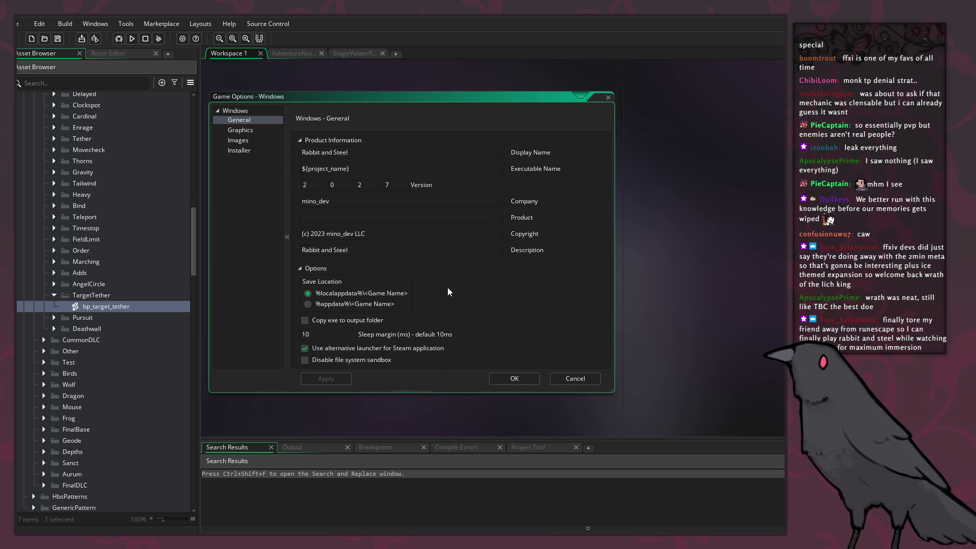
{"action": "left_click", "coordinate": [246, 131]}
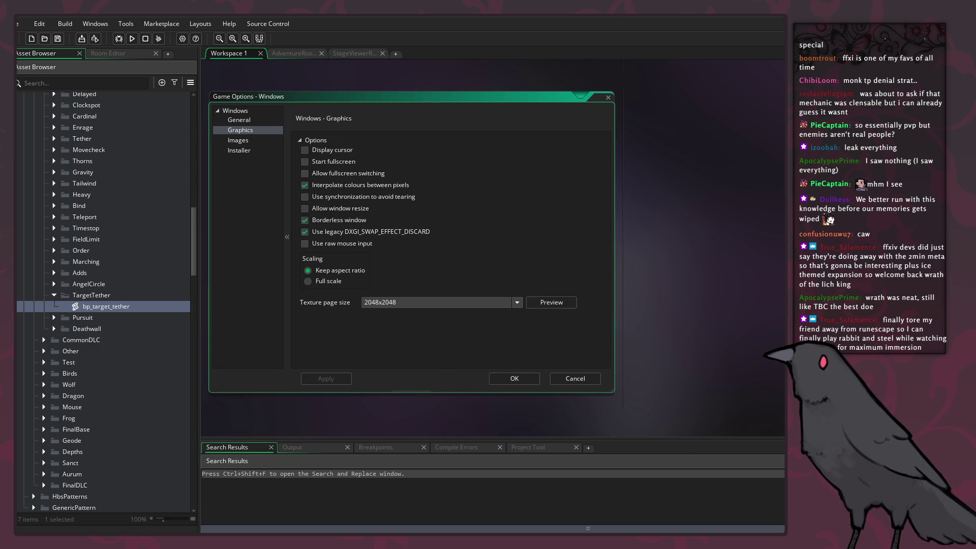
{"action": "key", "text": "alt+Tab"}
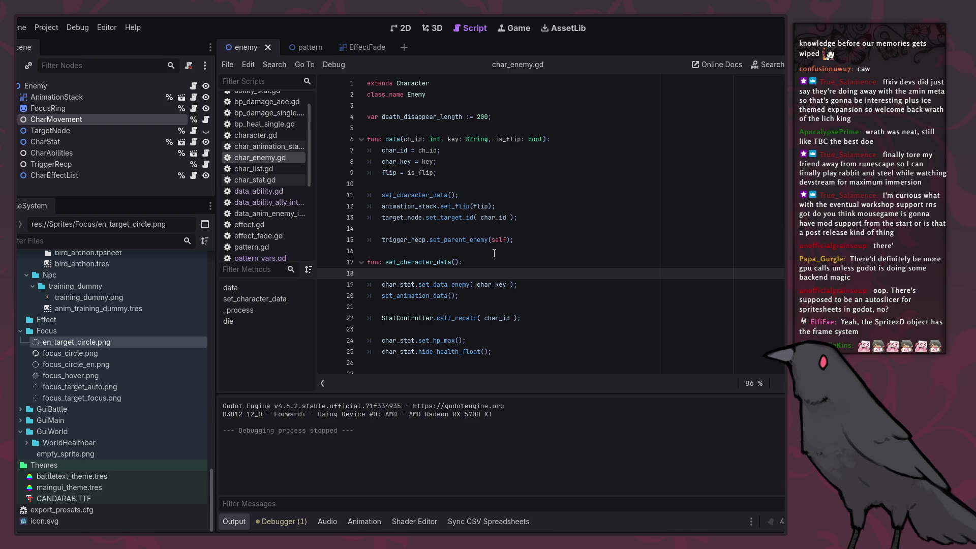
{"action": "mouse_move", "coordinate": [308, 545]}
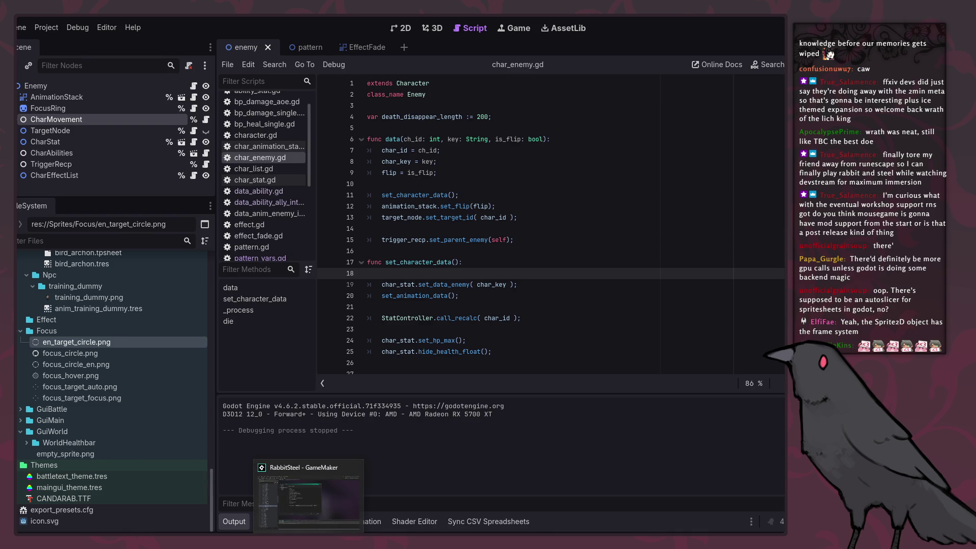
{"action": "left_click", "coordinate": [309, 495]}
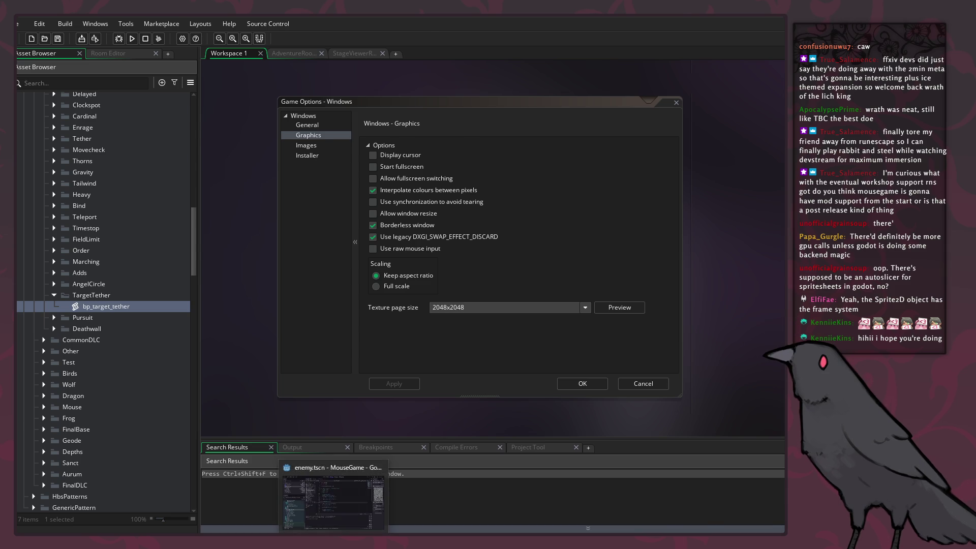
{"action": "key", "text": "alt+Tab"}
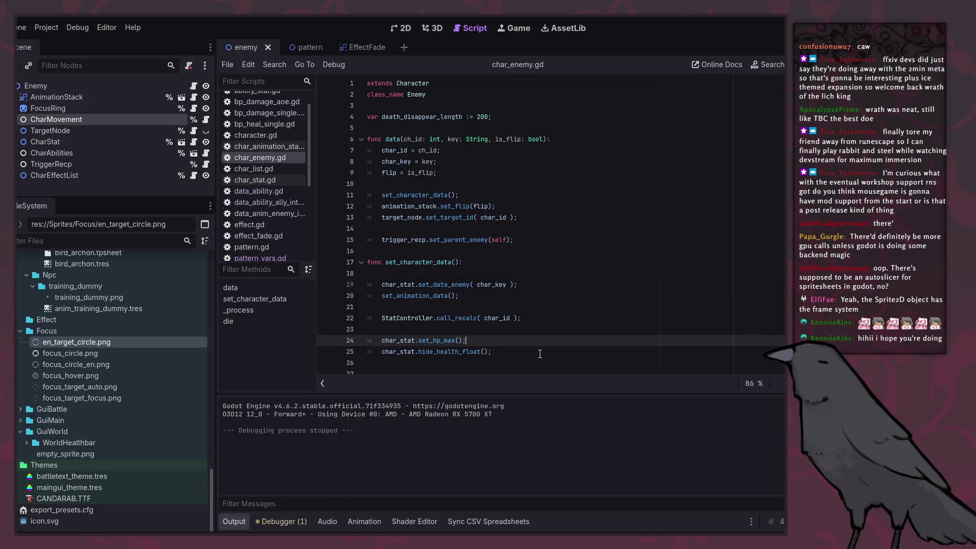
{"action": "left_click", "coordinate": [532, 329]}
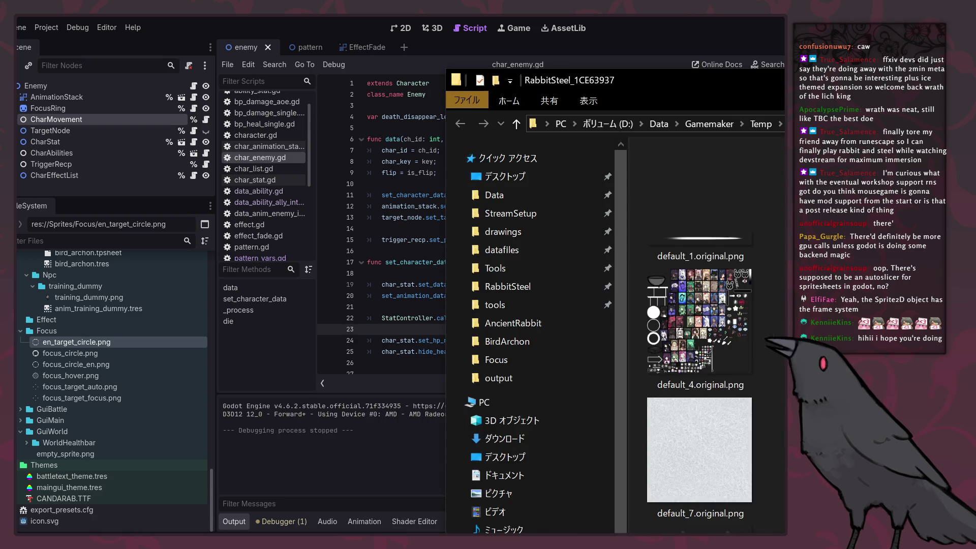
Move the RabbitSteel Explorer window left, widen it, and browse its texture PNGs and music_*.ogg files.
{"action": "scroll", "coordinate": [570, 249], "scroll_direction": "up", "scroll_amount": 5}
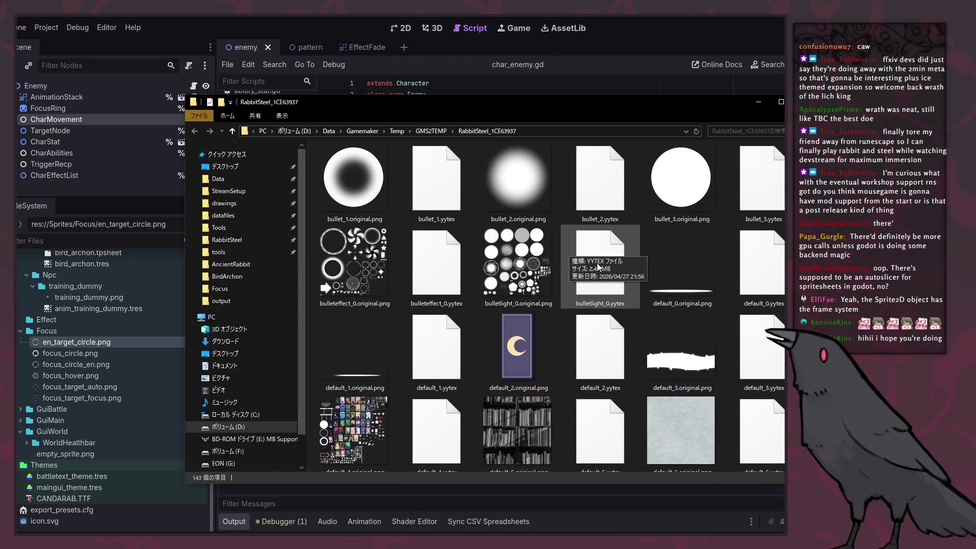
{"action": "scroll", "coordinate": [597, 265], "scroll_direction": "down", "scroll_amount": 2}
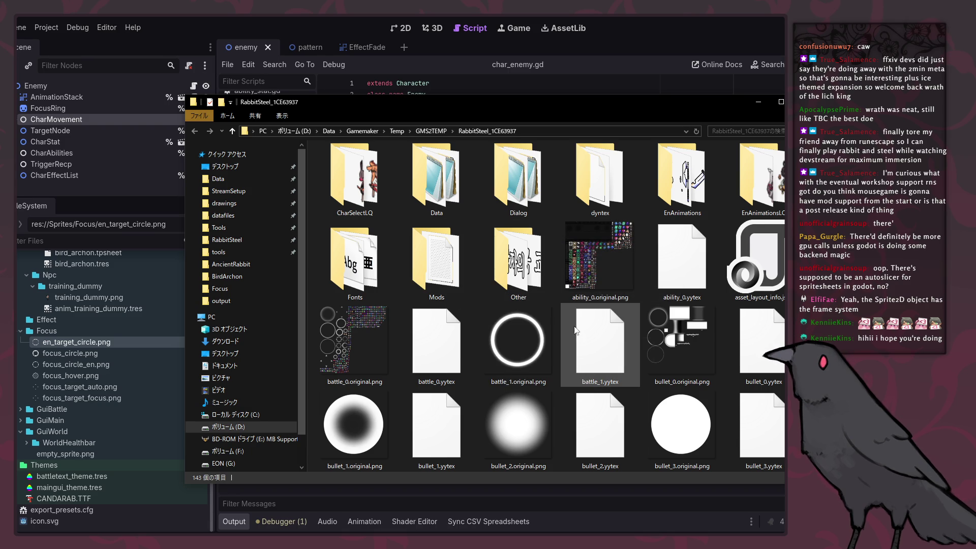
{"action": "scroll", "coordinate": [621, 393], "scroll_direction": "down", "scroll_amount": 3}
{"action": "scroll", "coordinate": [620, 393], "scroll_direction": "down", "scroll_amount": 3}
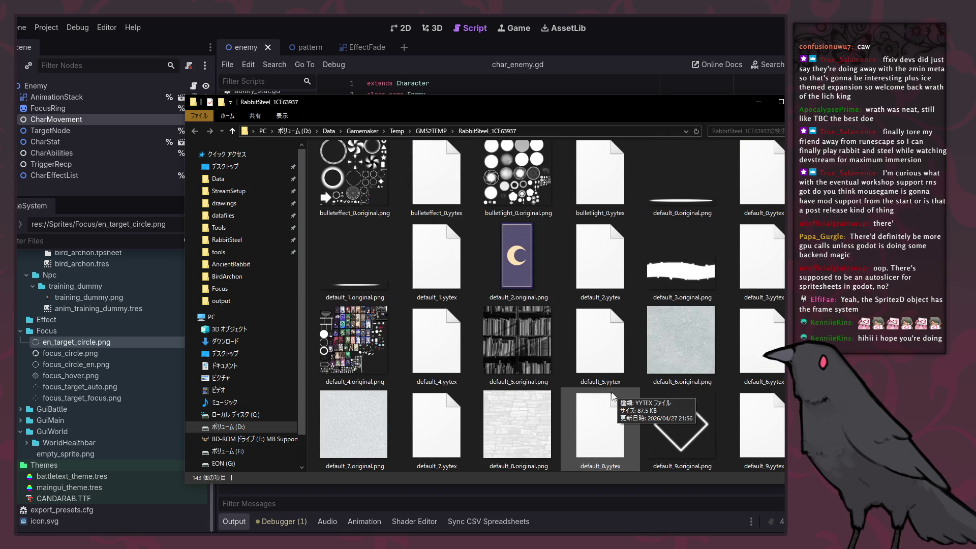
{"action": "mouse_move", "coordinate": [513, 110]}
{"action": "left_mouse_down"}
{"action": "mouse_move", "coordinate": [219, 107]}
{"action": "mouse_move", "coordinate": [280, 114]}
{"action": "left_mouse_up"}
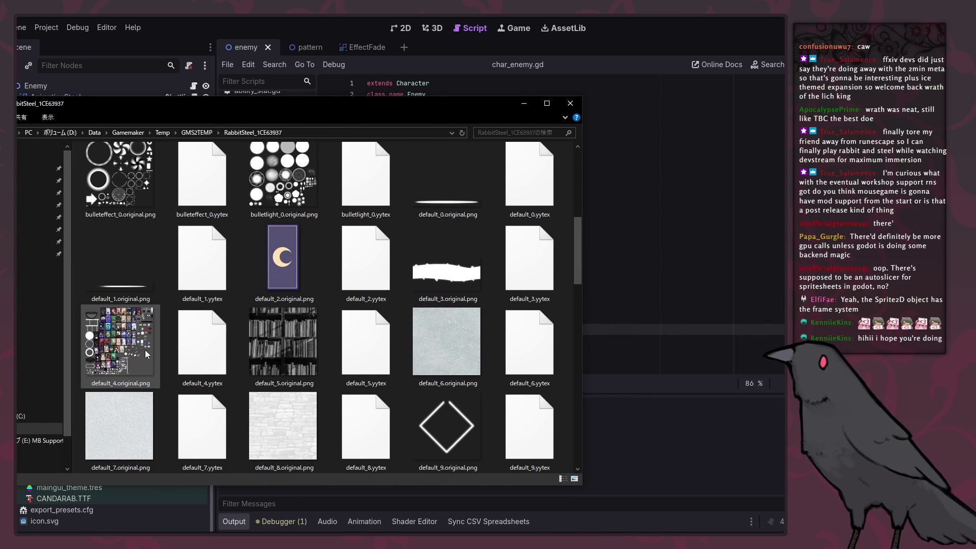
{"action": "scroll", "coordinate": [236, 352], "scroll_direction": "up", "scroll_amount": 1, "text": "ctrl"}
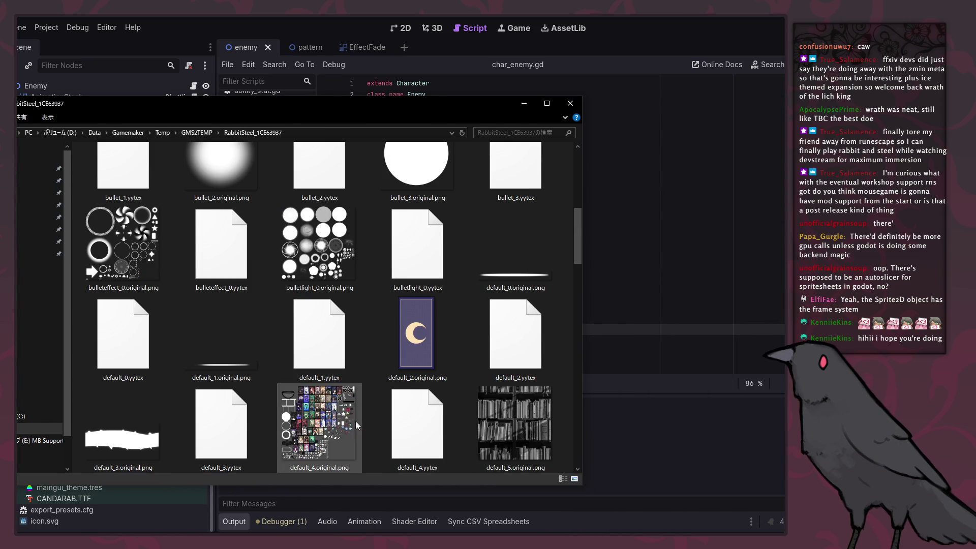
{"action": "left_click_drag", "start_coordinate": [583, 473], "coordinate": [793, 470]}
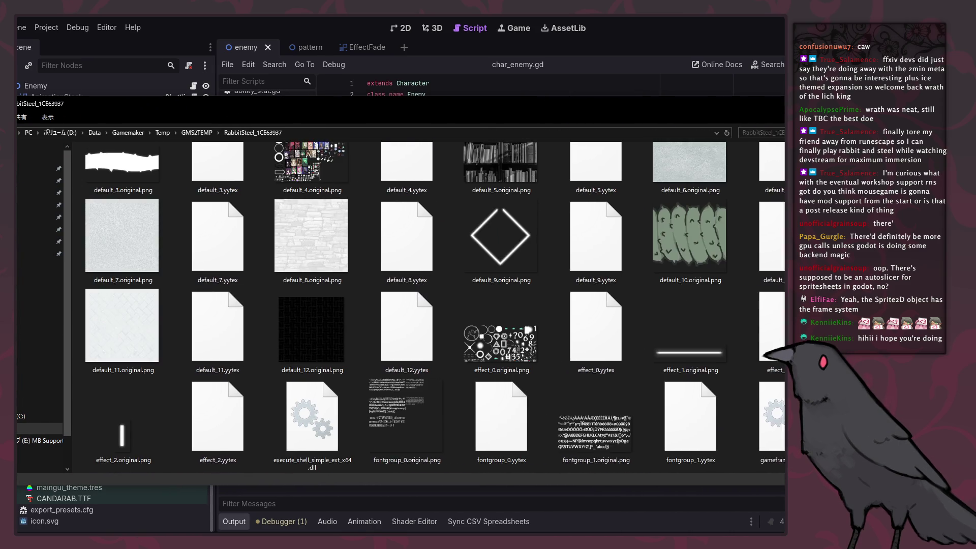
{"action": "scroll", "coordinate": [535, 367], "scroll_direction": "down", "scroll_amount": 2}
{"action": "scroll", "coordinate": [535, 368], "scroll_direction": "up", "scroll_amount": 1, "text": "ctrl"}
{"action": "scroll", "coordinate": [594, 343], "scroll_direction": "down", "scroll_amount": 5}
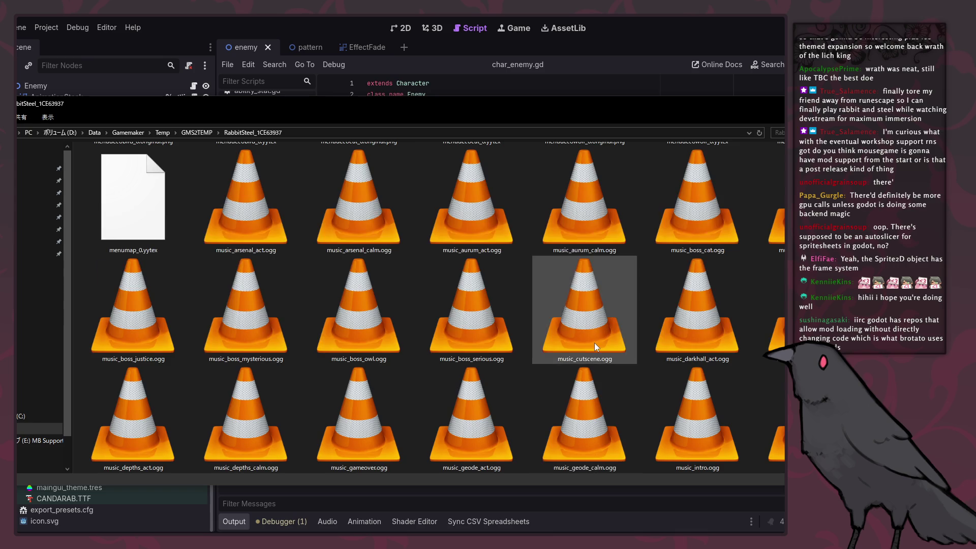
{"action": "scroll", "coordinate": [594, 343], "scroll_direction": "up", "scroll_amount": 3}
{"action": "left_click", "coordinate": [600, 301]}
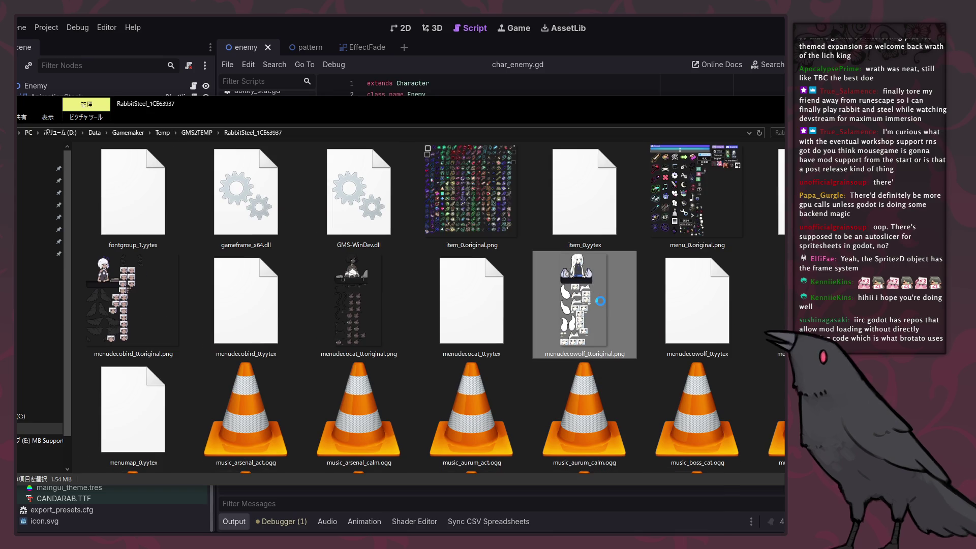
{"action": "double_click", "coordinate": [600, 301]}
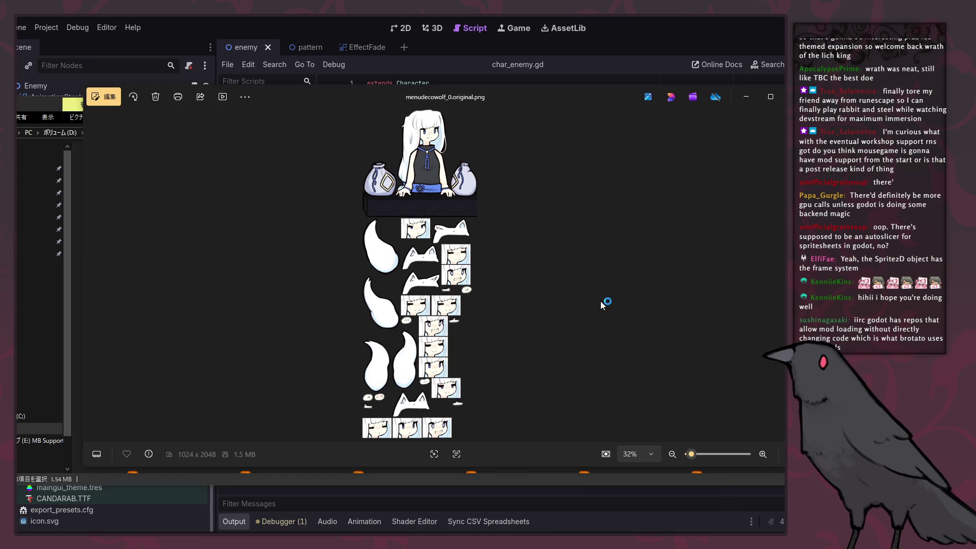
{"action": "left_click", "coordinate": [783, 97]}
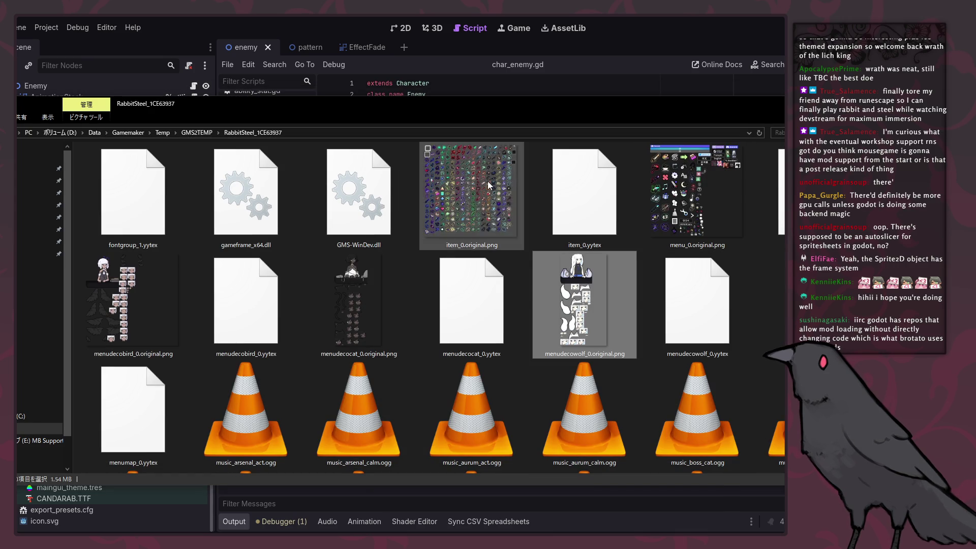
{"action": "double_click", "coordinate": [470, 190]}
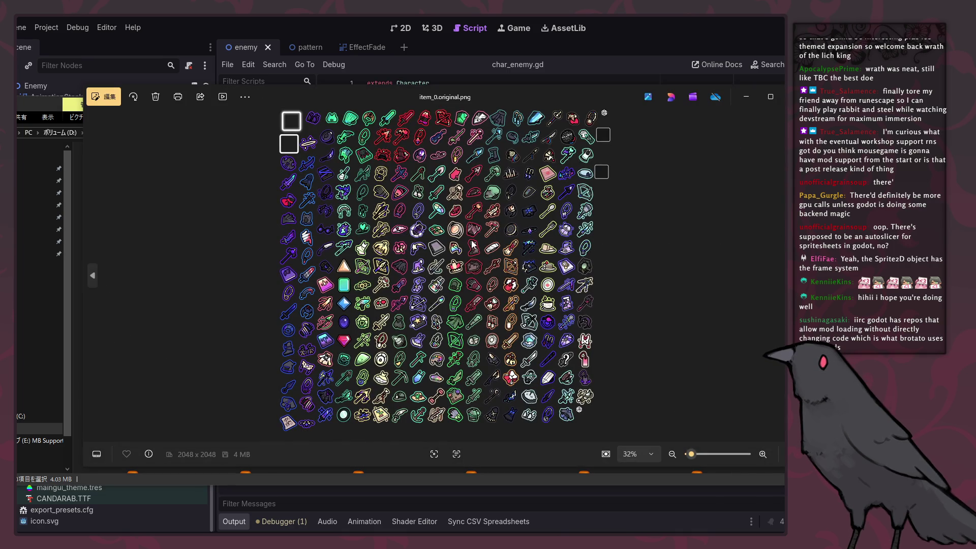
{"action": "scroll", "coordinate": [472, 244], "scroll_direction": "up", "scroll_amount": 2}
{"action": "scroll", "coordinate": [472, 244], "scroll_direction": "down", "scroll_amount": 2}
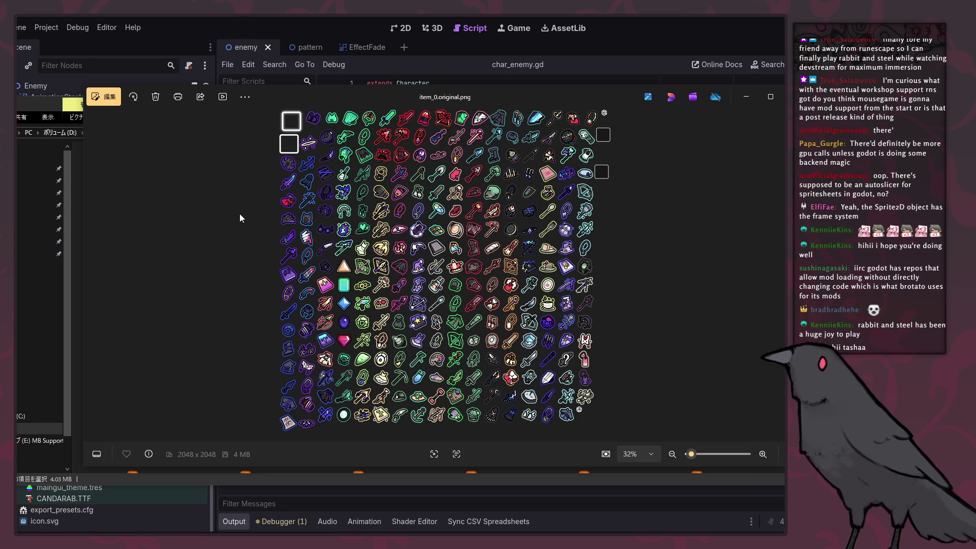
{"action": "left_click", "coordinate": [783, 96]}
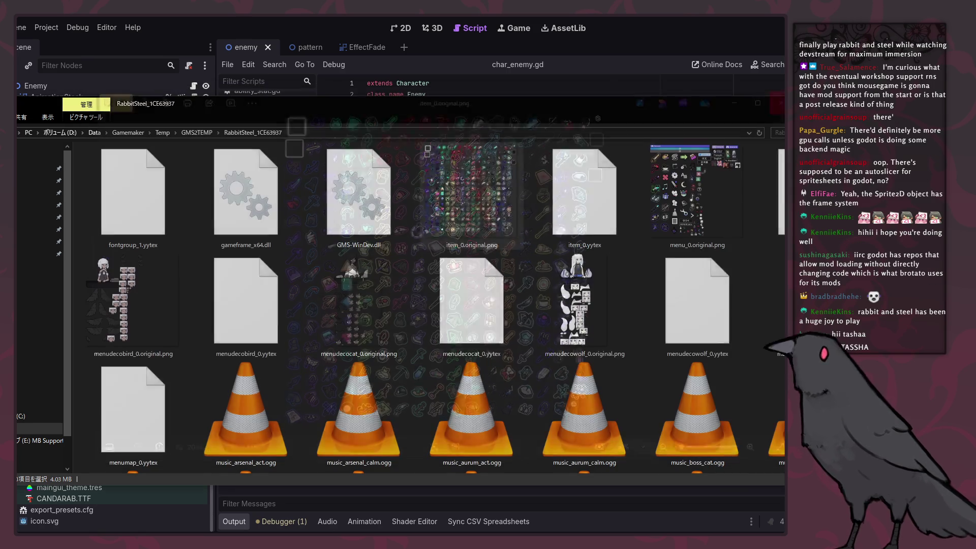
{"action": "double_click", "coordinate": [164, 331]}
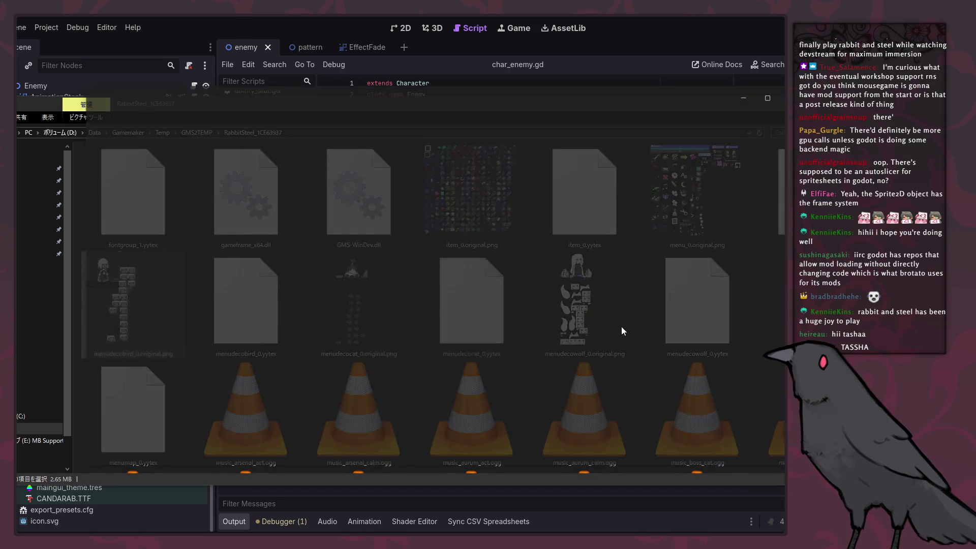
{"action": "left_click", "coordinate": [783, 96]}
{"action": "scroll", "coordinate": [717, 279], "scroll_direction": "down", "scroll_amount": 5}
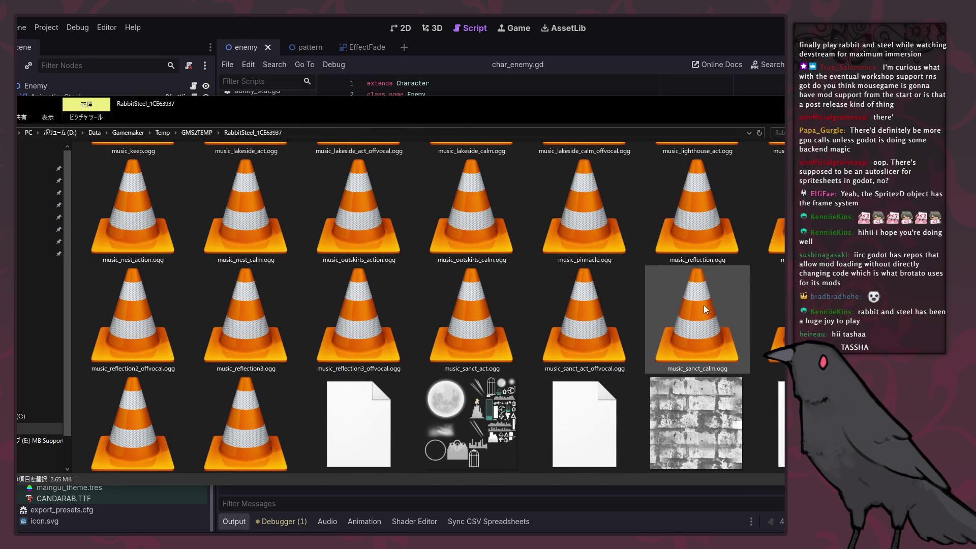
{"action": "scroll", "coordinate": [624, 424], "scroll_direction": "down", "scroll_amount": 4}
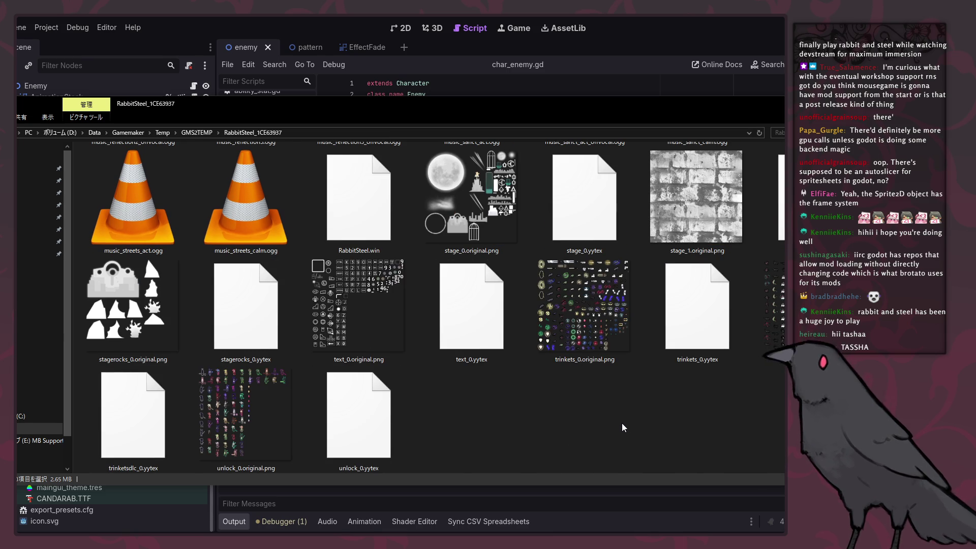
{"action": "scroll", "coordinate": [622, 424], "scroll_direction": "up", "scroll_amount": 4}
{"action": "scroll", "coordinate": [621, 423], "scroll_direction": "up", "scroll_amount": 3}
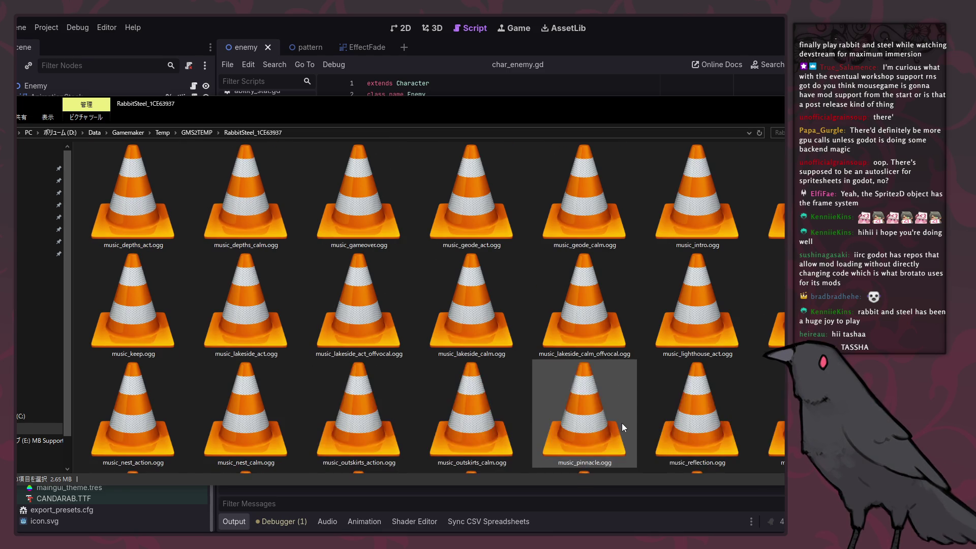
{"action": "scroll", "coordinate": [621, 423], "scroll_direction": "down", "scroll_amount": 5}
{"action": "scroll", "coordinate": [621, 422], "scroll_direction": "up", "scroll_amount": 10}
{"action": "scroll", "coordinate": [622, 422], "scroll_direction": "up", "scroll_amount": 15}
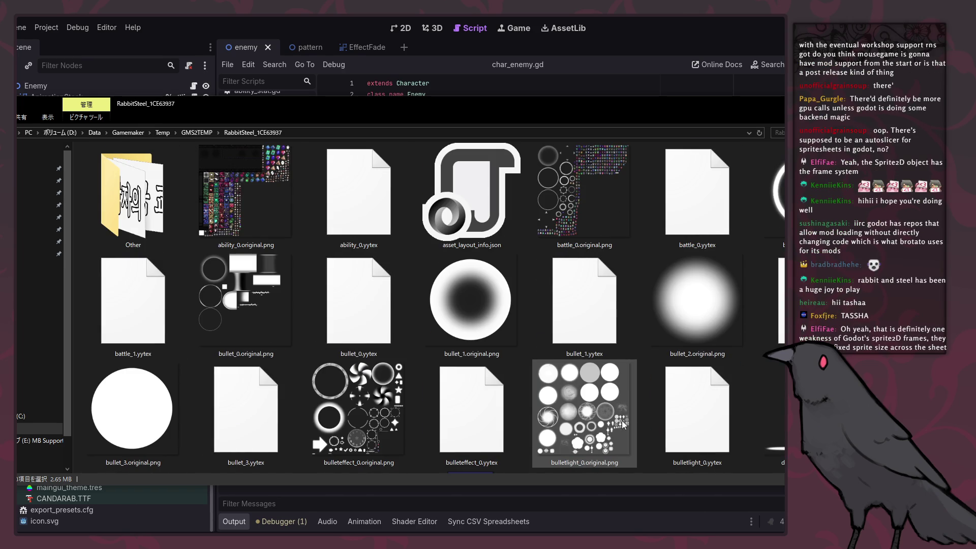
{"action": "double_click", "coordinate": [611, 212]}
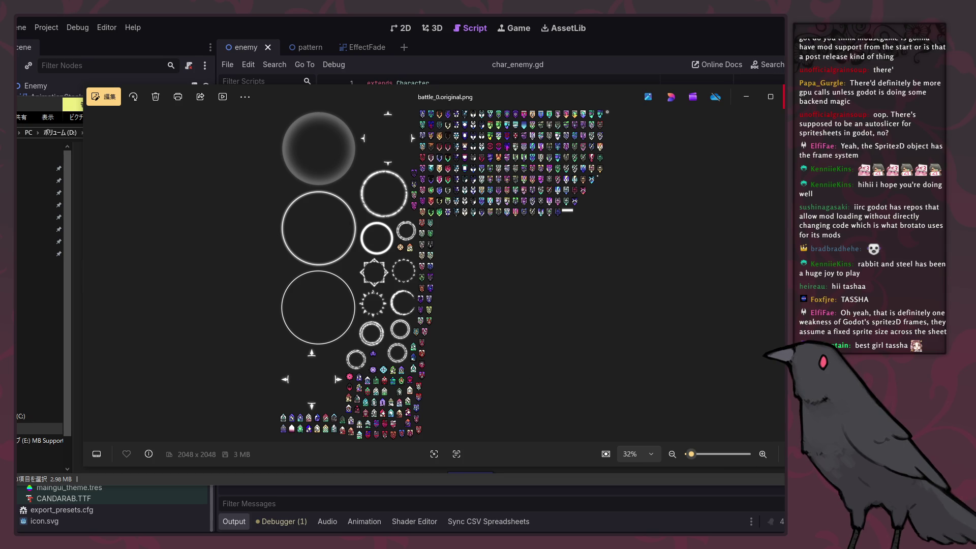
{"action": "left_click", "coordinate": [785, 97]}
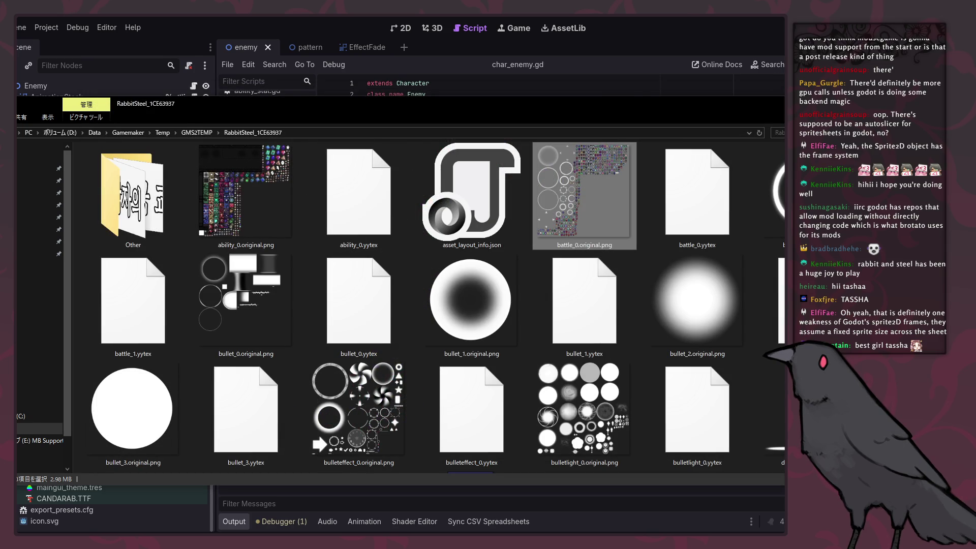
Back in Godot, select bird_archon.png in the Enemy/bird_archon folder of the FileSystem dock.
{"action": "key", "text": "alt+Tab"}
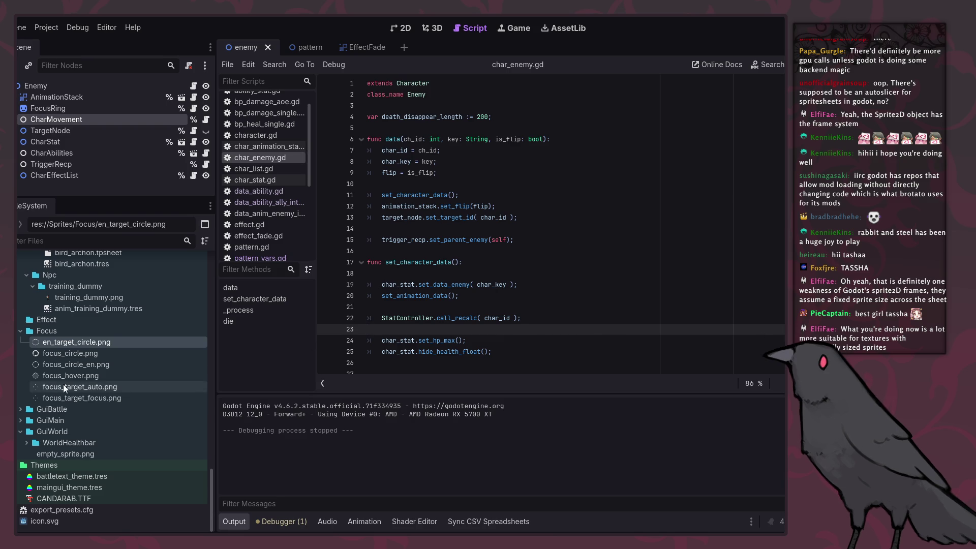
{"action": "scroll", "coordinate": [66, 382], "scroll_direction": "up", "scroll_amount": 3}
{"action": "left_click", "coordinate": [98, 310]}
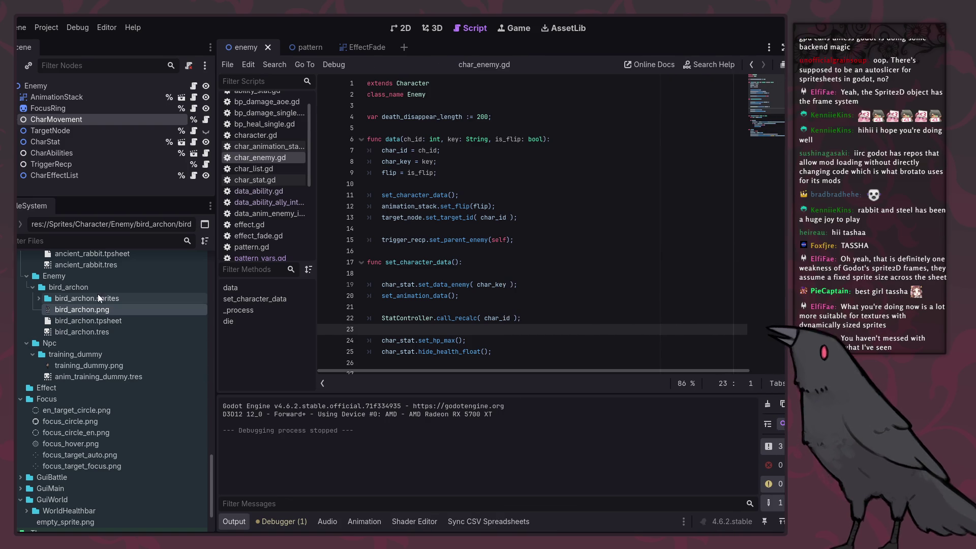
{"action": "left_click", "coordinate": [39, 298]}
{"action": "mouse_move", "coordinate": [65, 311]}
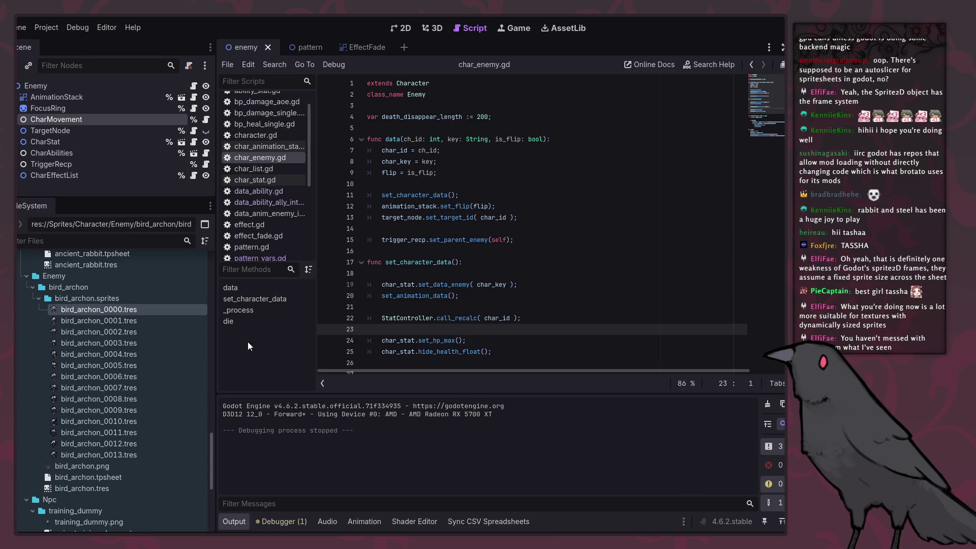
{"action": "left_click", "coordinate": [120, 330]}
{"action": "left_click", "coordinate": [117, 344]}
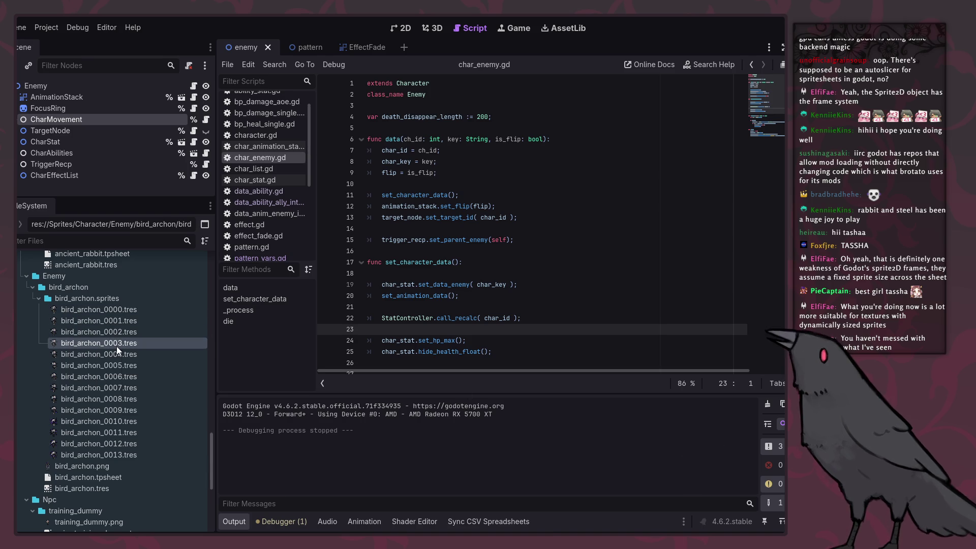
{"action": "mouse_move", "coordinate": [117, 346]}
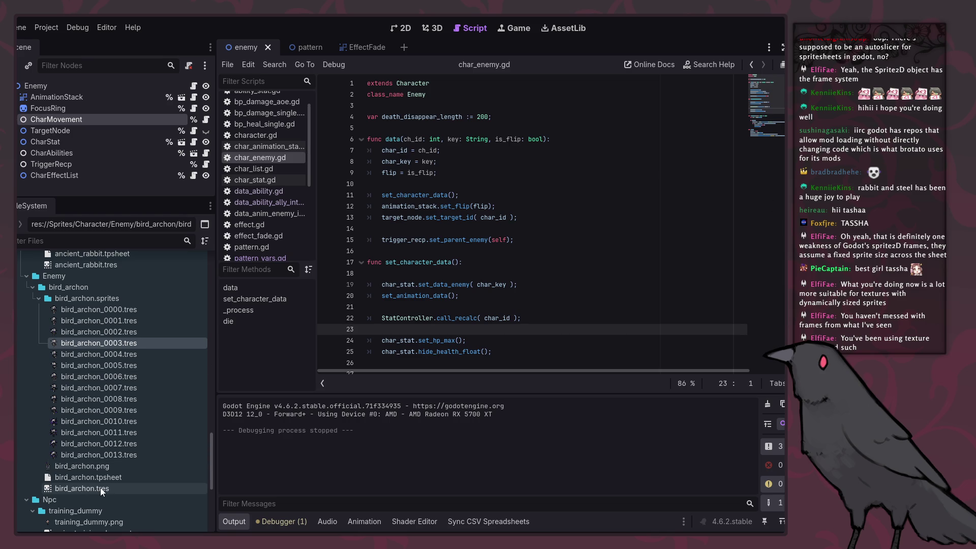
{"action": "left_click", "coordinate": [100, 488]}
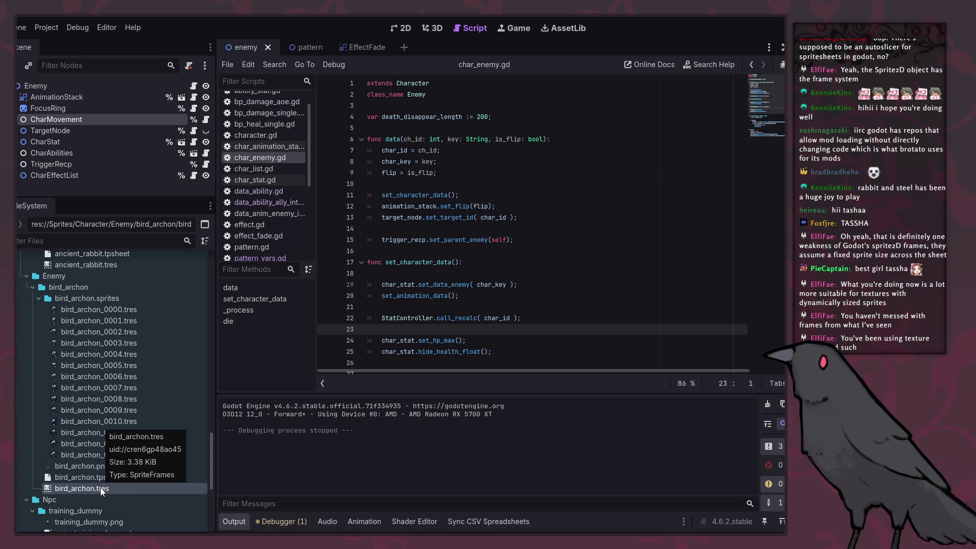
Open bird_archon.tres to preview its default animation, frames 0–13 at 5.0 FPS.
{"action": "double_click", "coordinate": [100, 487]}
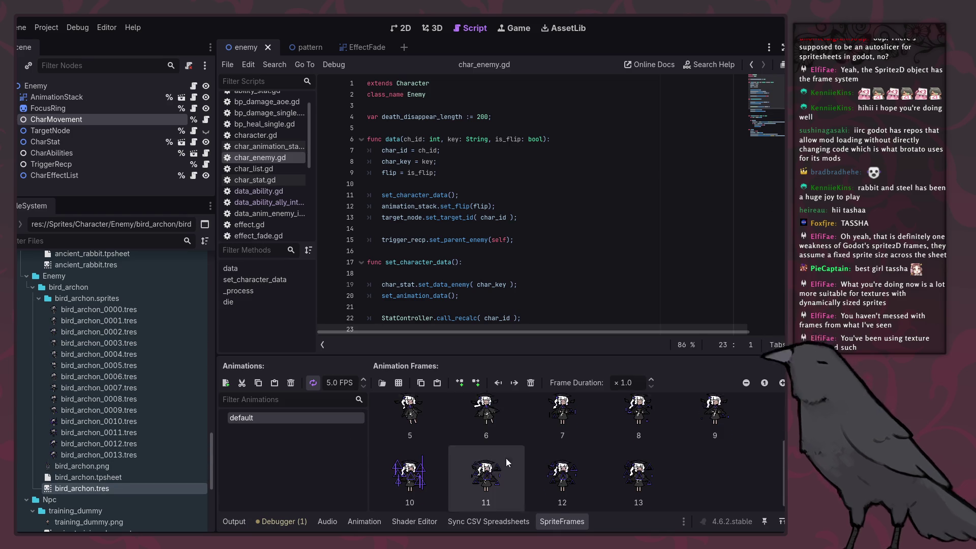
{"action": "scroll", "coordinate": [414, 419], "scroll_direction": "down", "scroll_amount": 1}
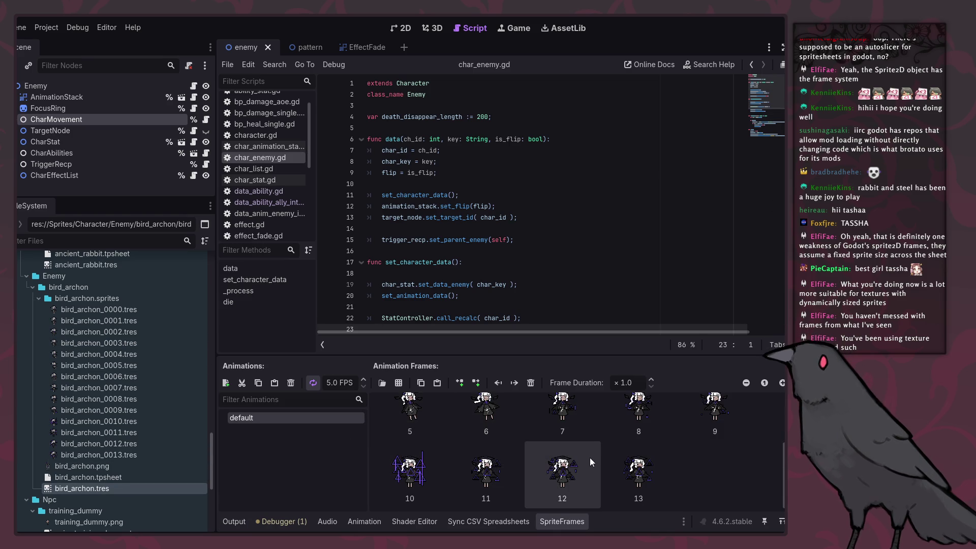
{"action": "scroll", "coordinate": [560, 444], "scroll_direction": "up", "scroll_amount": 3}
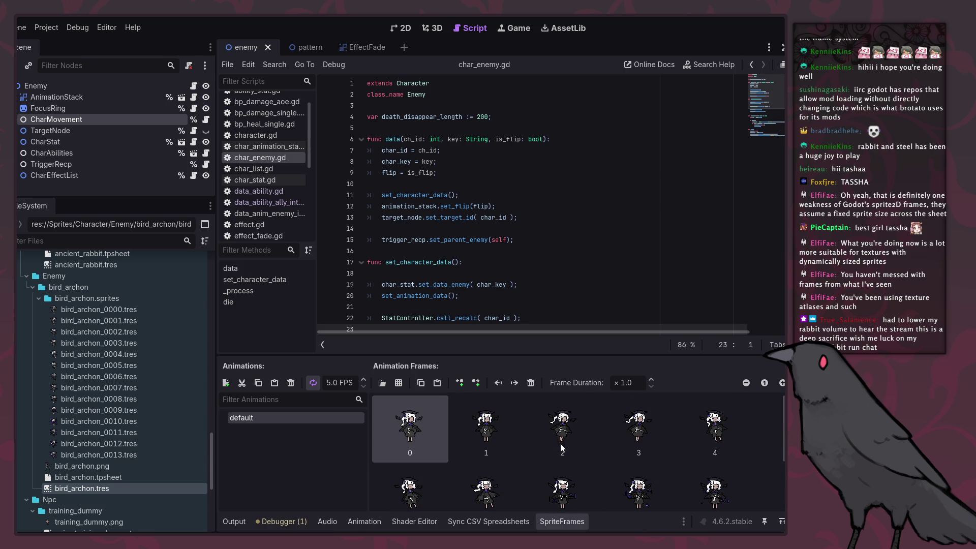
Collapse the bird_archon.sprites folder and close the SpriteFrames panel, returning to char_enemy.gd.
{"action": "left_click", "coordinate": [38, 298]}
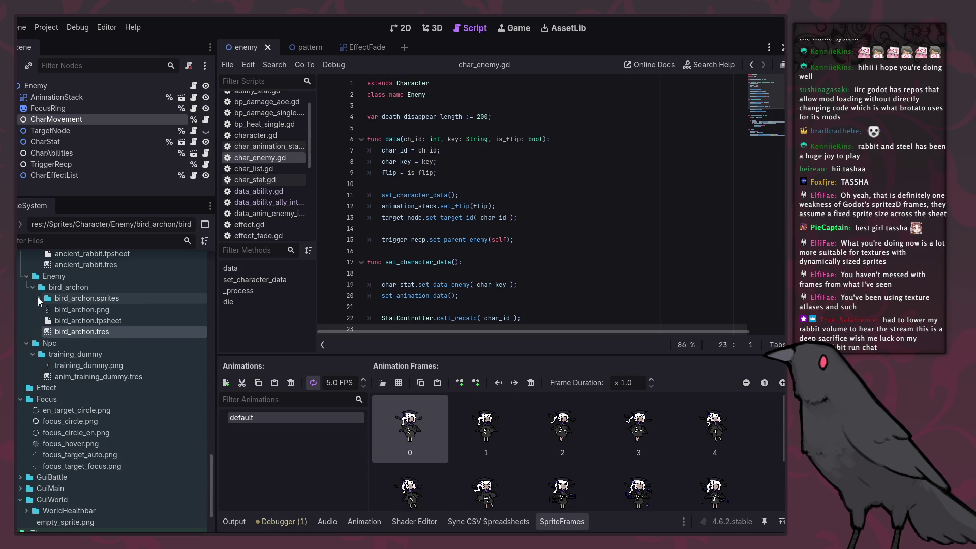
{"action": "left_click", "coordinate": [433, 273]}
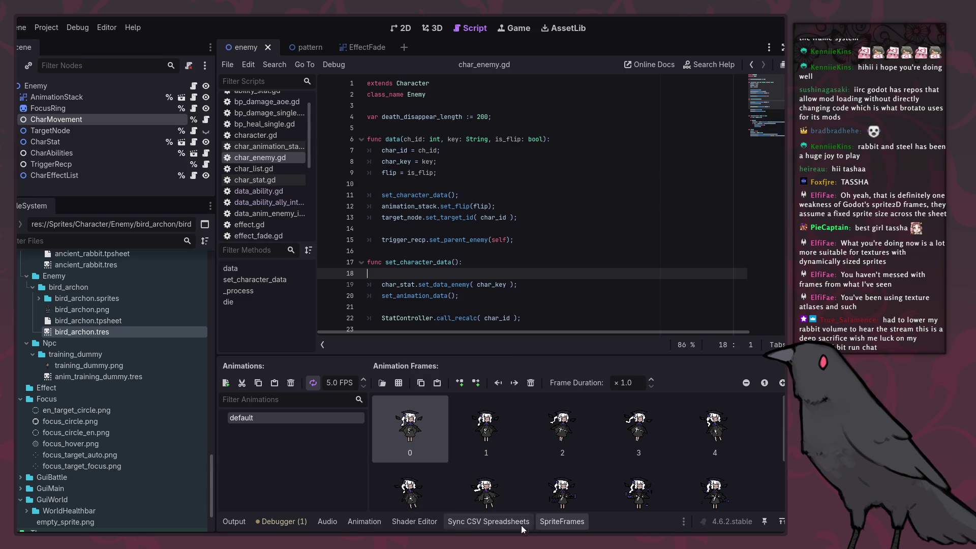
{"action": "left_click", "coordinate": [552, 521]}
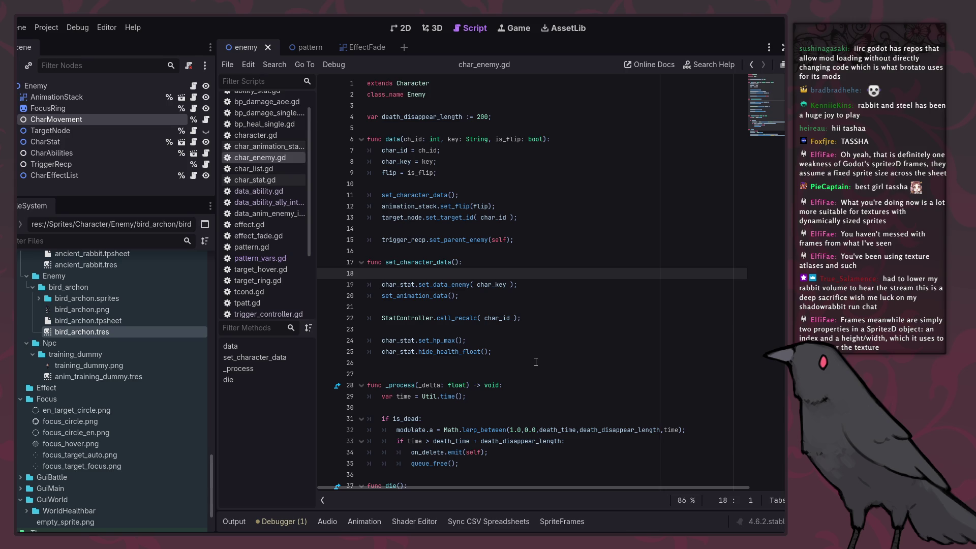
Reopen bird_archon.tres from the FileSystem dock in the SpriteFrames panel.
{"action": "double_click", "coordinate": [106, 330]}
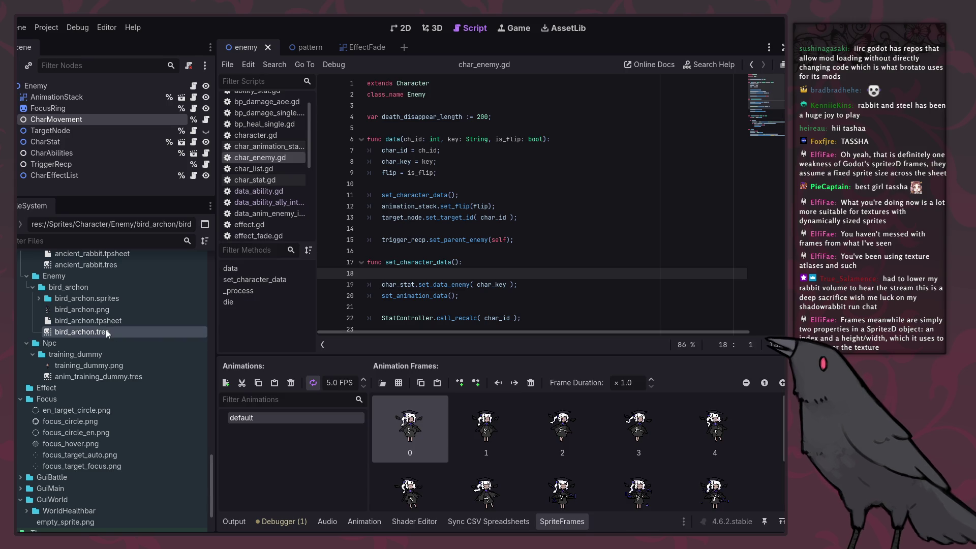
{"action": "scroll", "coordinate": [539, 458], "scroll_direction": "down", "scroll_amount": 2}
{"action": "scroll", "coordinate": [108, 460], "scroll_direction": "down", "scroll_amount": 3}
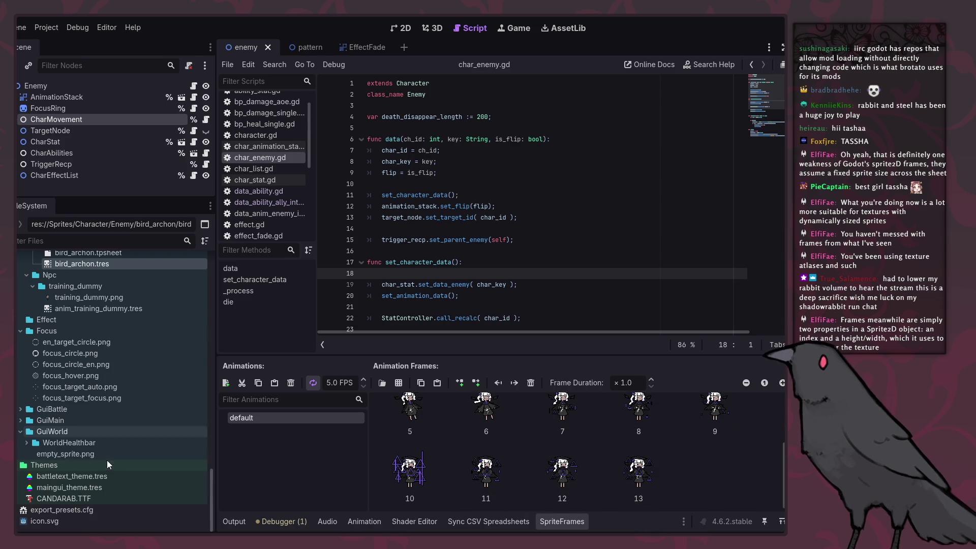
{"action": "left_click", "coordinate": [26, 443]}
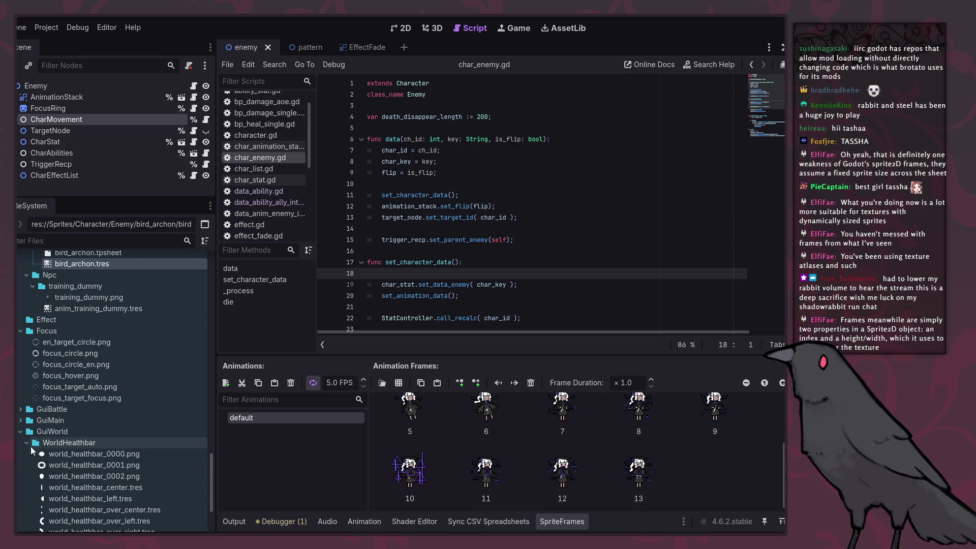
{"action": "scroll", "coordinate": [40, 440], "scroll_direction": "down", "scroll_amount": 3}
{"action": "left_click", "coordinate": [26, 340]}
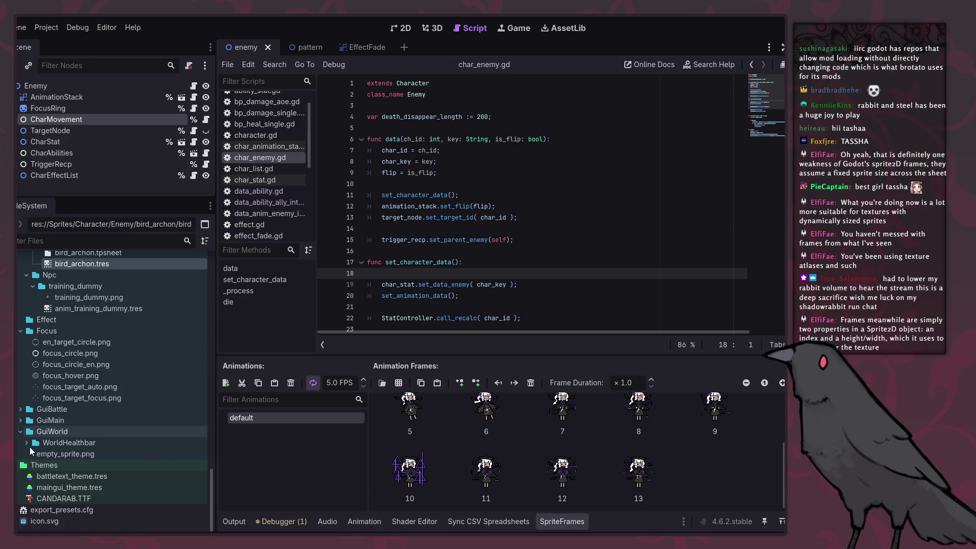
{"action": "left_click", "coordinate": [87, 376]}
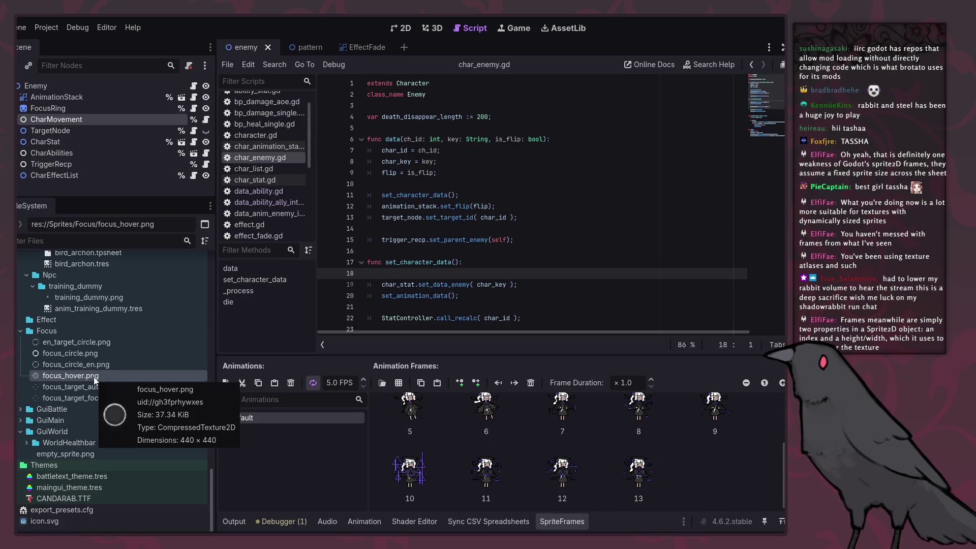
{"action": "left_click_drag", "start_coordinate": [93, 376], "coordinate": [722, 478]}
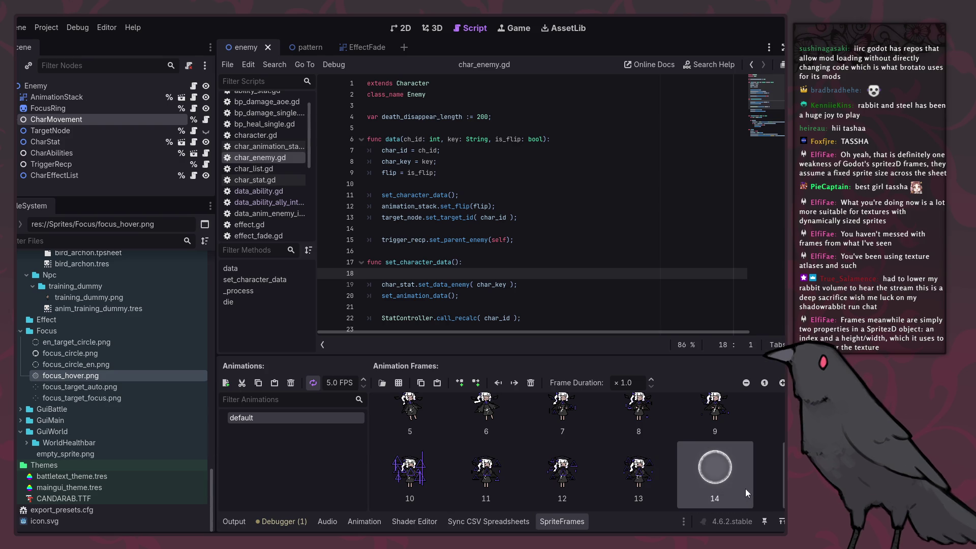
{"action": "key", "text": "Delete"}
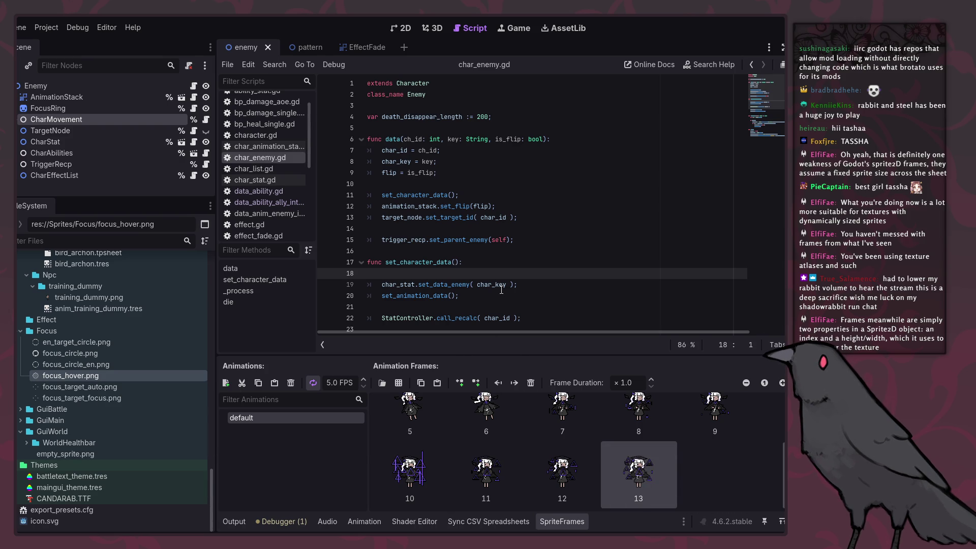
{"action": "scroll", "coordinate": [504, 290], "scroll_direction": "down", "scroll_amount": 6}
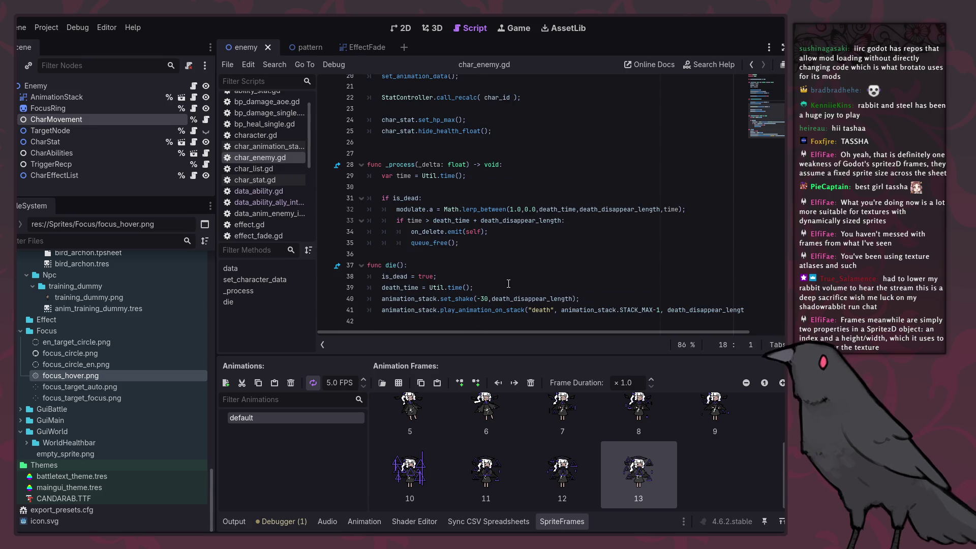
Collapse the bird_archon SpriteFrames panel and place the caret at the end of line 28 in char_enemy.gd.
{"action": "scroll", "coordinate": [507, 274], "scroll_direction": "up", "scroll_amount": 6}
{"action": "scroll", "coordinate": [509, 252], "scroll_direction": "down", "scroll_amount": 6}
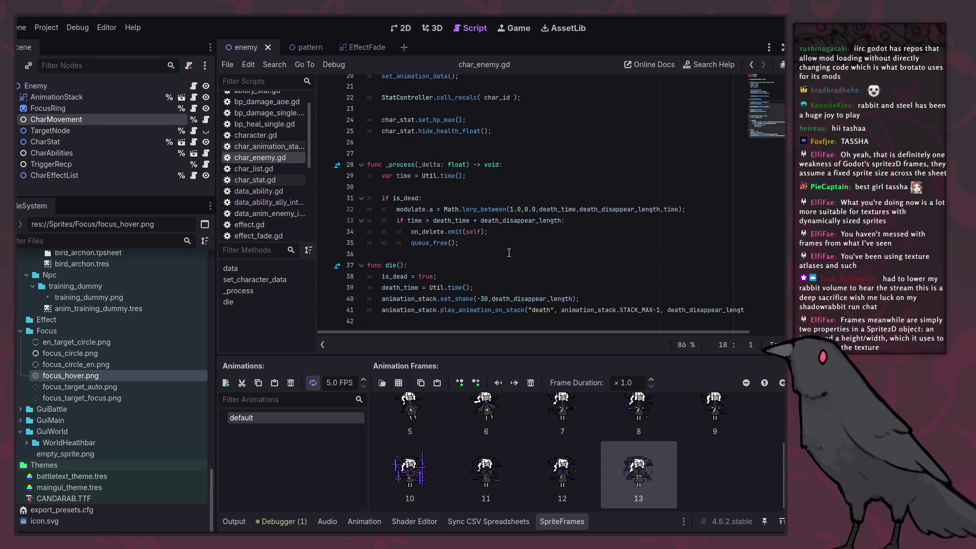
{"action": "scroll", "coordinate": [509, 253], "scroll_direction": "up", "scroll_amount": 2}
{"action": "scroll", "coordinate": [511, 252], "scroll_direction": "down", "scroll_amount": 2}
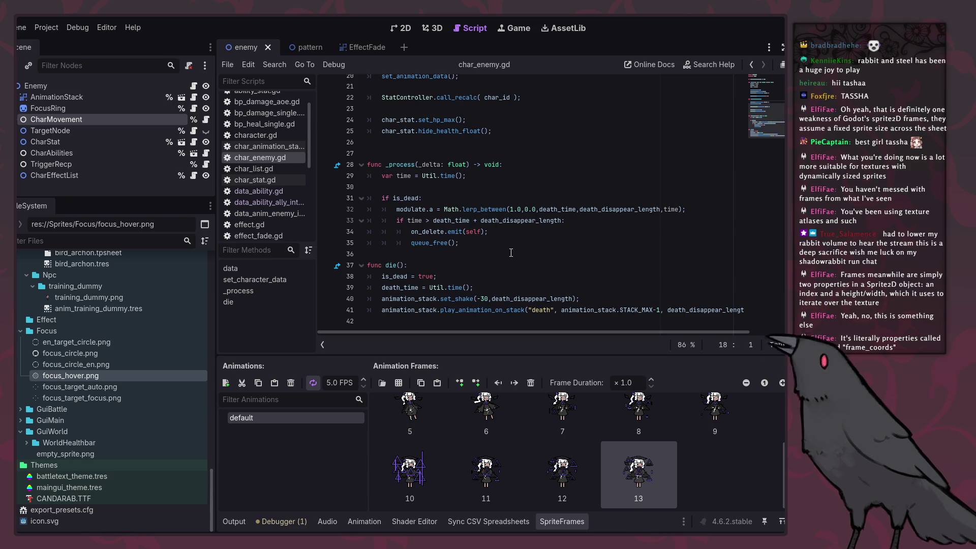
{"action": "left_click", "coordinate": [576, 522]}
{"action": "left_click", "coordinate": [522, 319]}
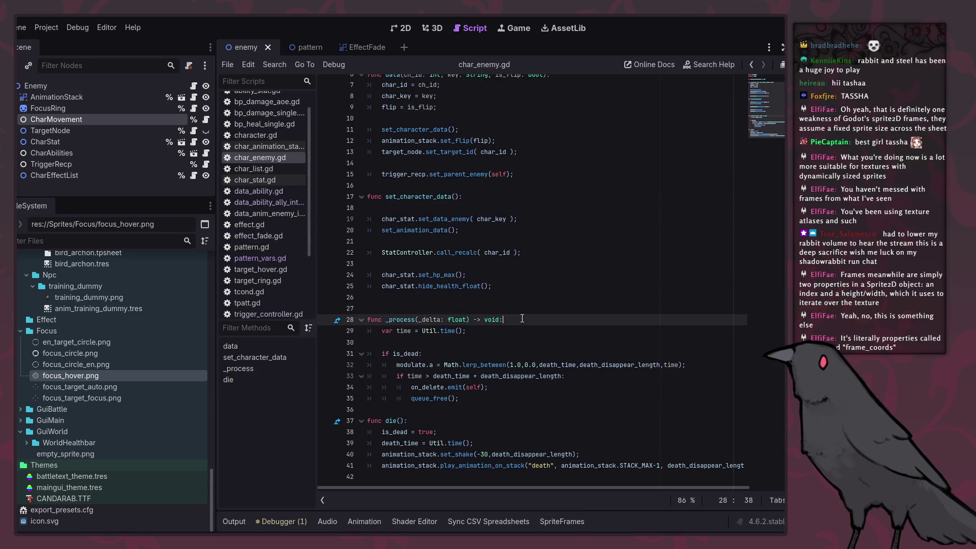
Place the caret on empty line 27 of char_enemy.gd and refocus the script editor.
{"action": "left_click", "coordinate": [515, 309]}
{"action": "scroll", "coordinate": [519, 295], "scroll_direction": "up", "scroll_amount": 2}
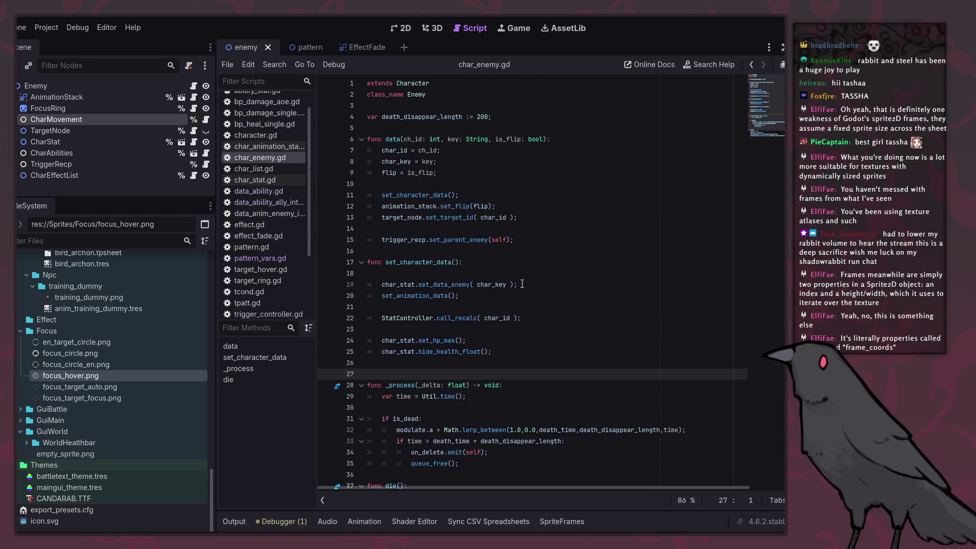
{"action": "scroll", "coordinate": [522, 284], "scroll_direction": "down", "scroll_amount": 2}
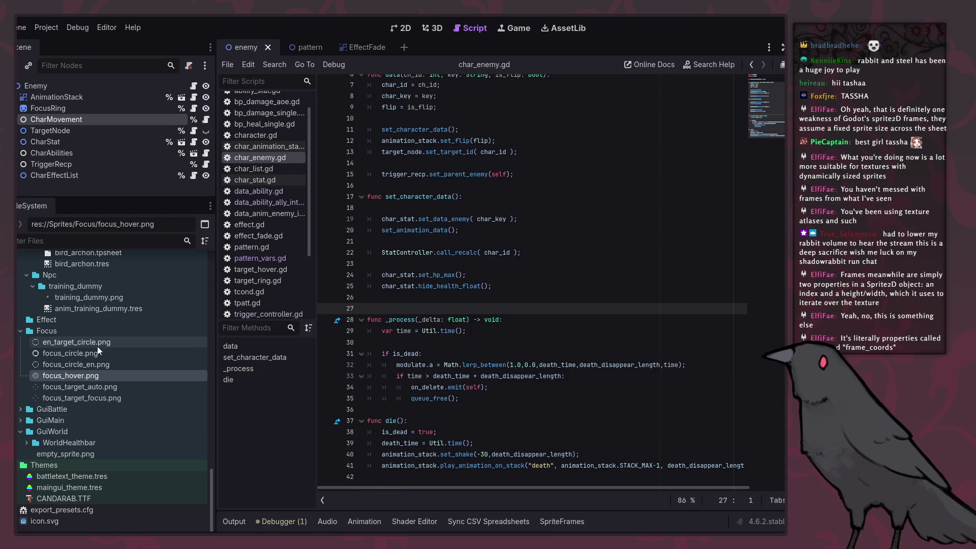
{"action": "mouse_move", "coordinate": [99, 344]}
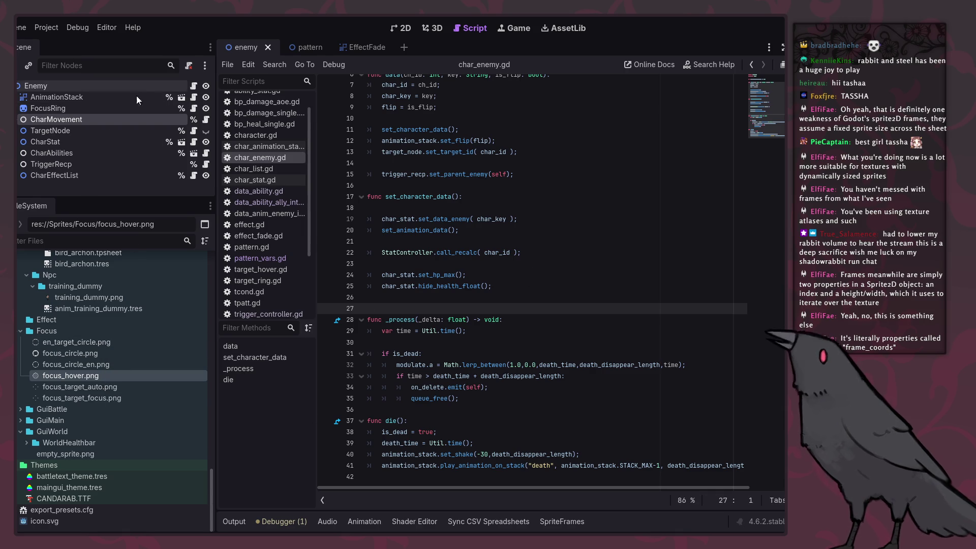
{"action": "left_click", "coordinate": [194, 87]}
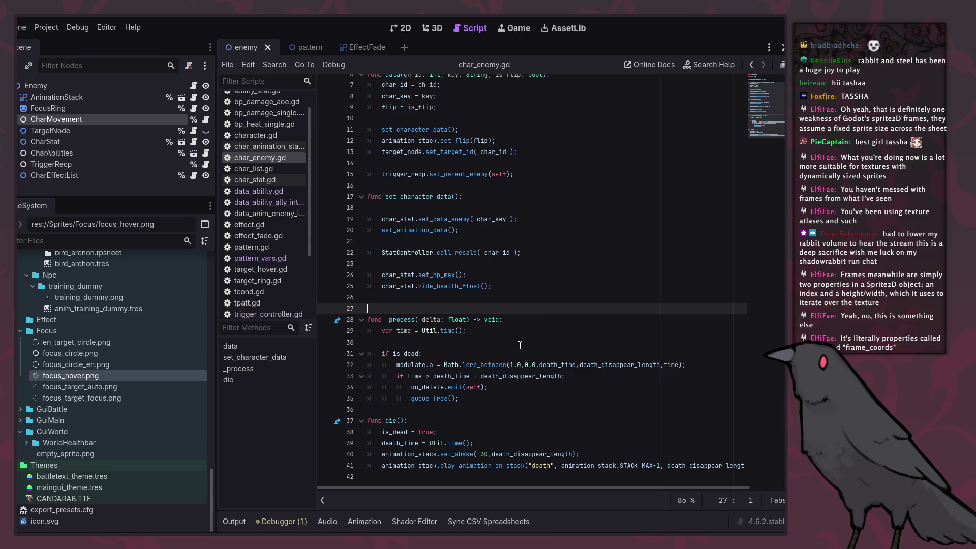
Bring up the save/close context menu on ability.gd at the top of the script list.
{"action": "scroll", "coordinate": [520, 346], "scroll_direction": "up", "scroll_amount": 2}
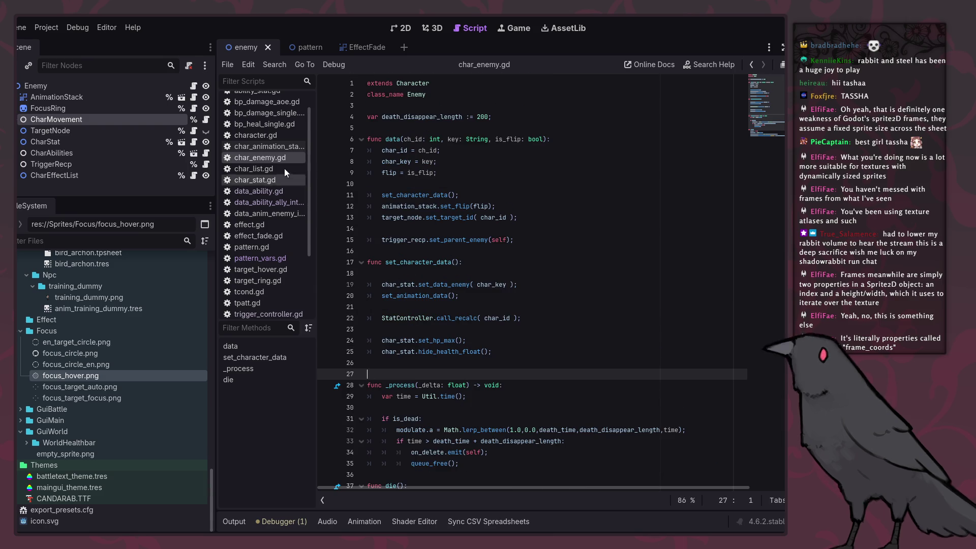
{"action": "scroll", "coordinate": [88, 343], "scroll_direction": "up", "scroll_amount": 10}
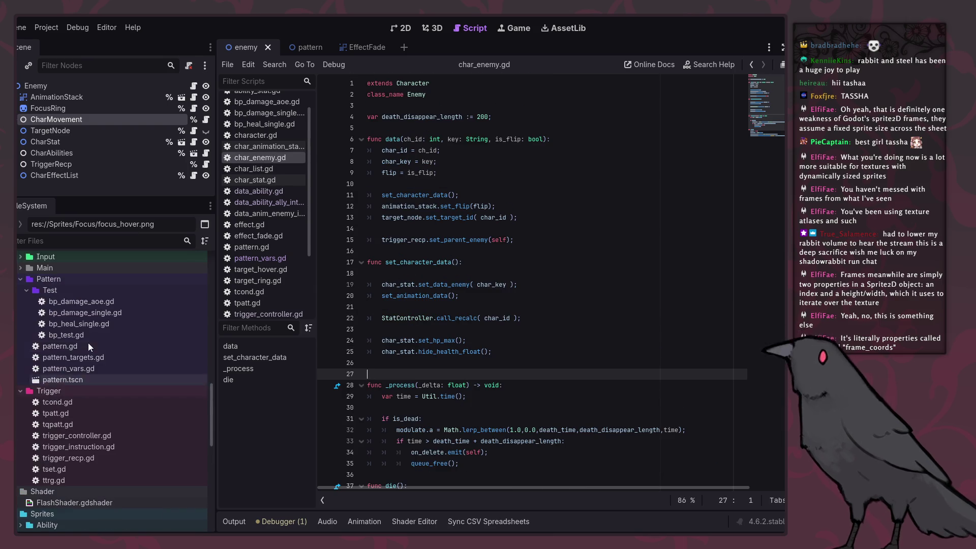
{"action": "scroll", "coordinate": [134, 368], "scroll_direction": "up", "scroll_amount": 5}
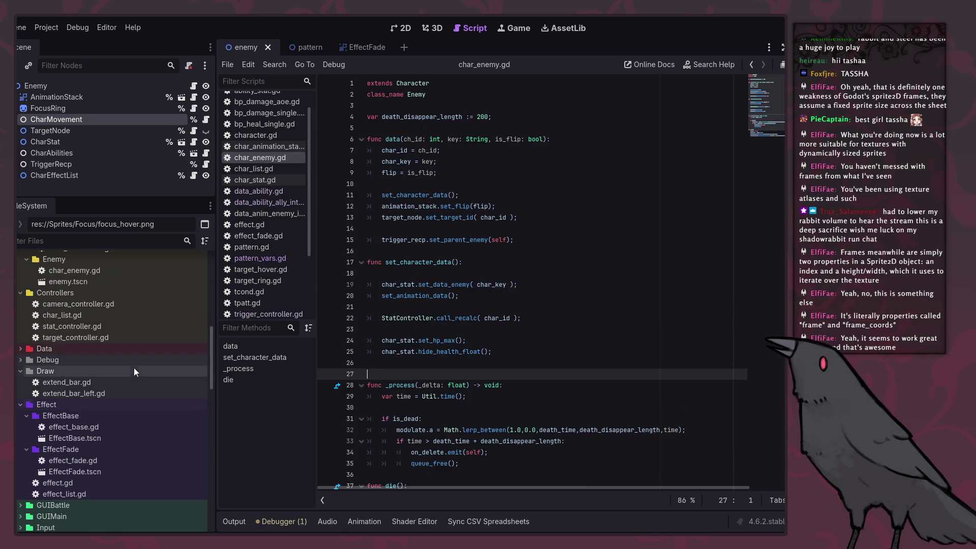
{"action": "scroll", "coordinate": [125, 364], "scroll_direction": "up", "scroll_amount": 3}
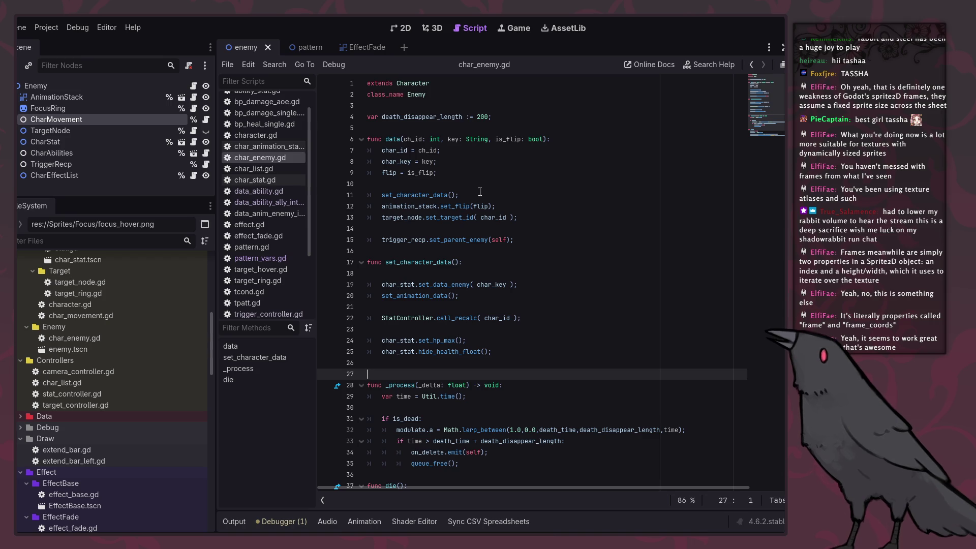
{"action": "scroll", "coordinate": [130, 408], "scroll_direction": "up", "scroll_amount": 5}
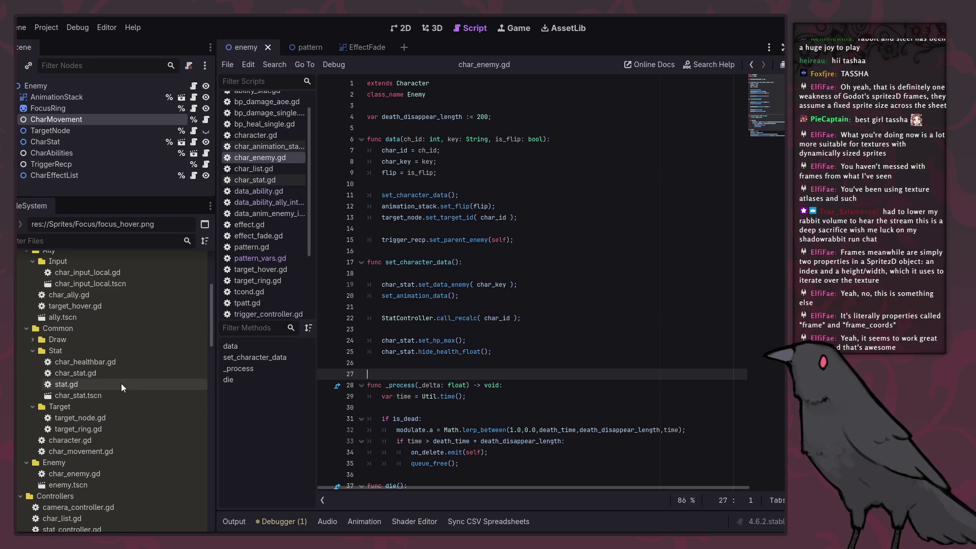
{"action": "scroll", "coordinate": [113, 369], "scroll_direction": "up", "scroll_amount": 4}
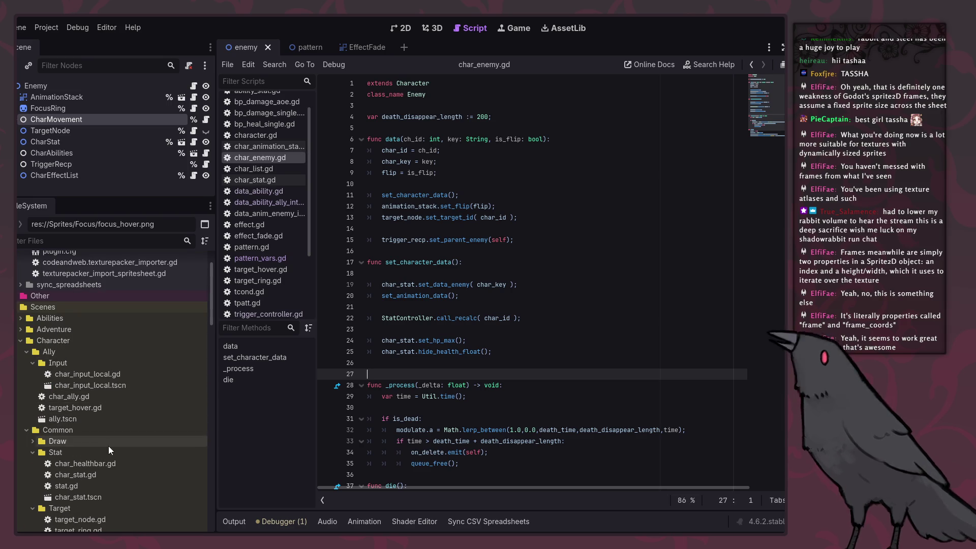
{"action": "scroll", "coordinate": [108, 437], "scroll_direction": "down", "scroll_amount": 8}
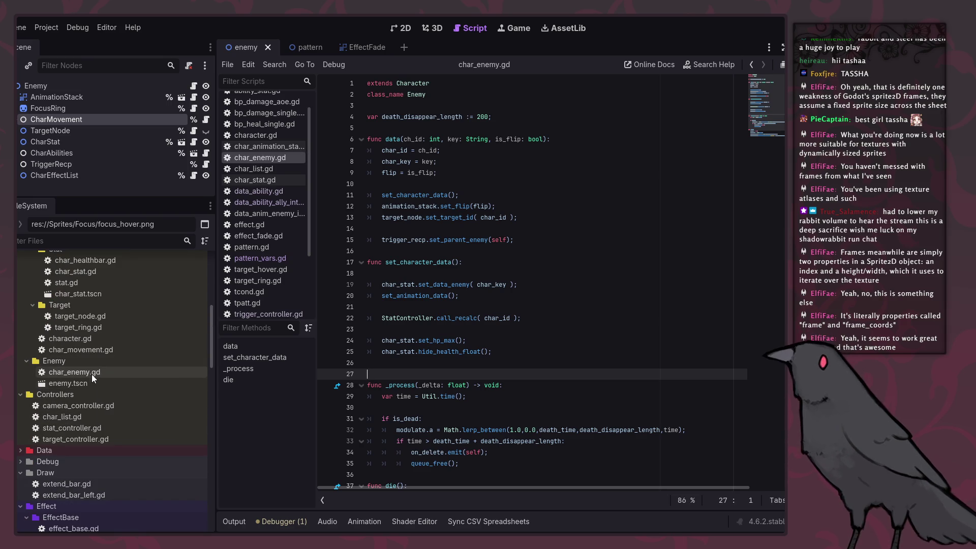
{"action": "scroll", "coordinate": [100, 386], "scroll_direction": "up", "scroll_amount": 9}
{"action": "scroll", "coordinate": [138, 396], "scroll_direction": "up", "scroll_amount": 1}
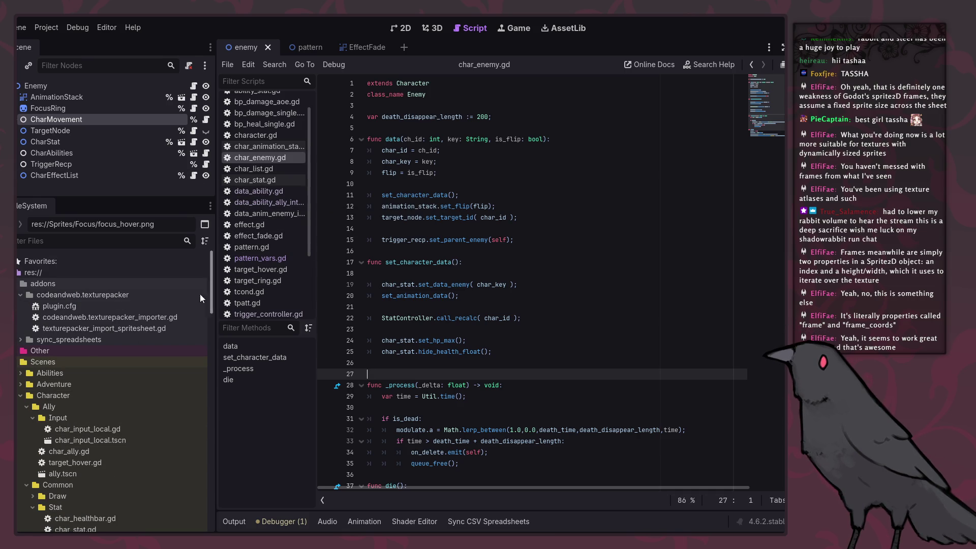
{"action": "scroll", "coordinate": [269, 100], "scroll_direction": "up", "scroll_amount": 2}
{"action": "right_click", "coordinate": [270, 100]}
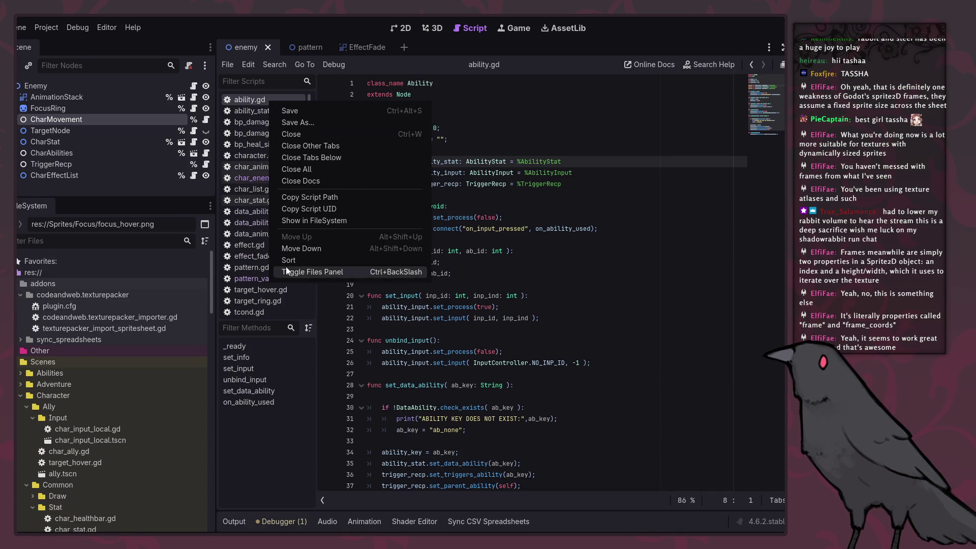
Close all open scripts, plus the pattern and EffectFade scene tabs.
{"action": "left_click", "coordinate": [314, 173]}
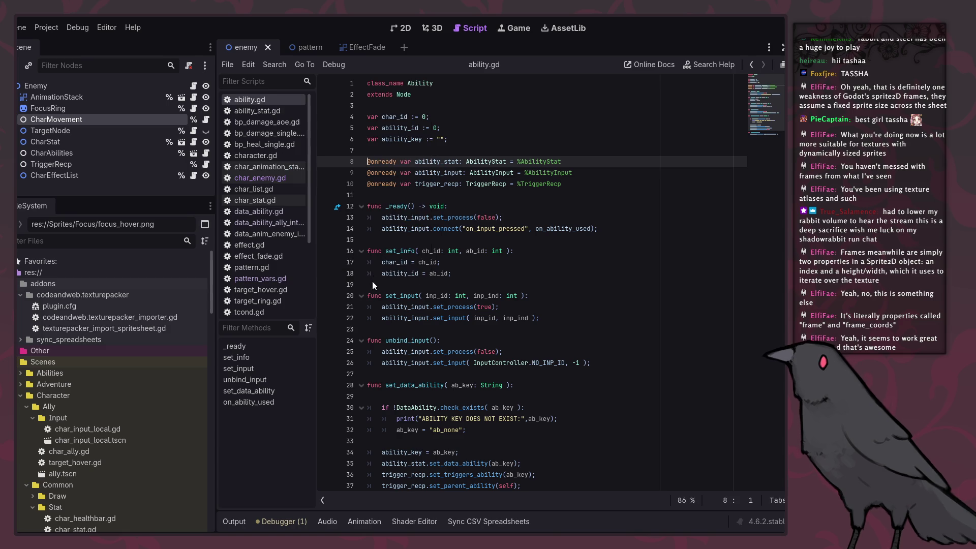
{"action": "scroll", "coordinate": [113, 381], "scroll_direction": "down", "scroll_amount": 5}
{"action": "scroll", "coordinate": [112, 377], "scroll_direction": "down", "scroll_amount": 4}
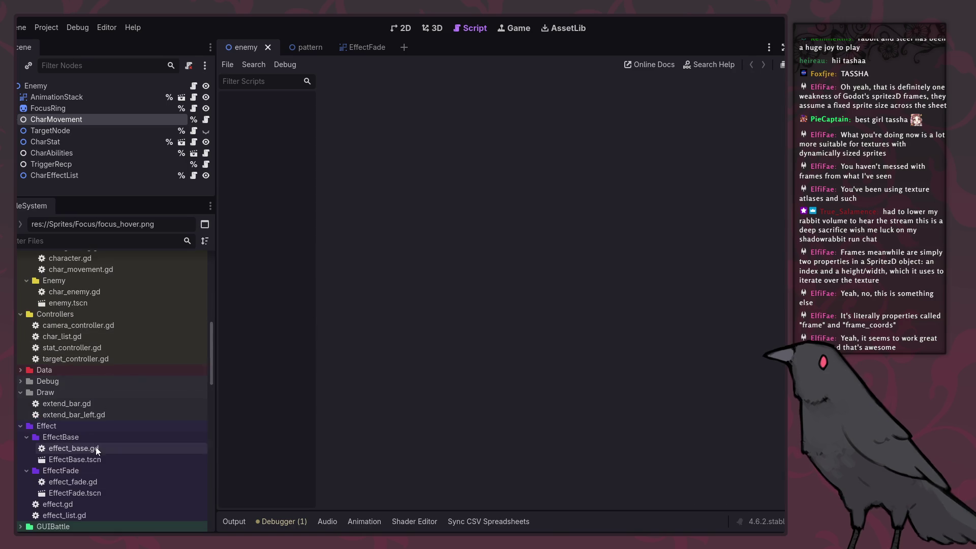
{"action": "left_click", "coordinate": [324, 46]}
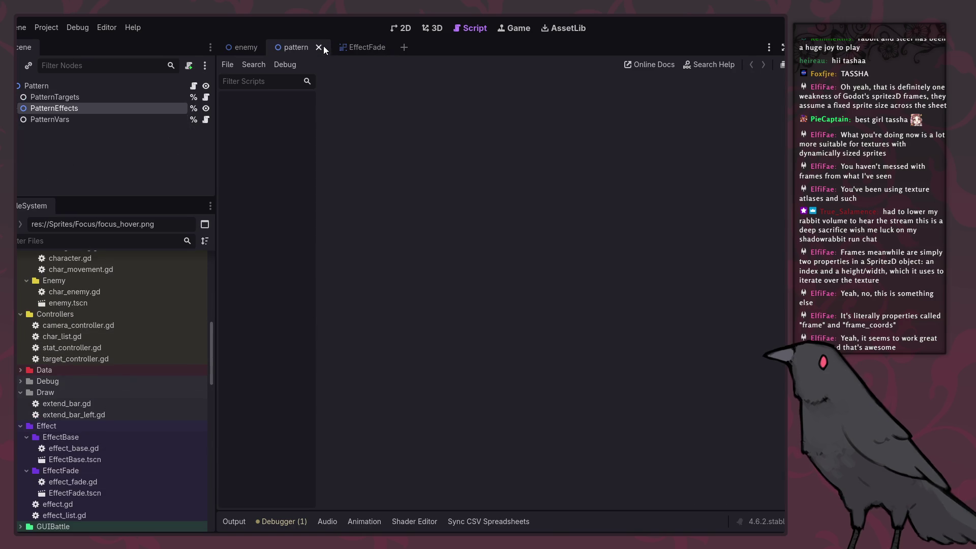
{"action": "left_click", "coordinate": [320, 47]}
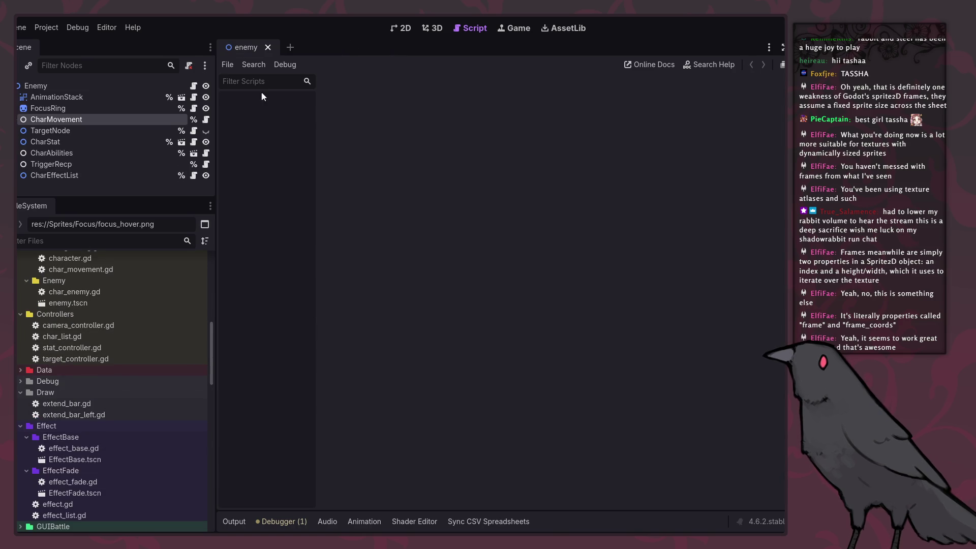
Open char_enemy.gd from the Enemy node's script icon and focus its code.
{"action": "left_click", "coordinate": [193, 86]}
{"action": "left_click", "coordinate": [574, 295]}
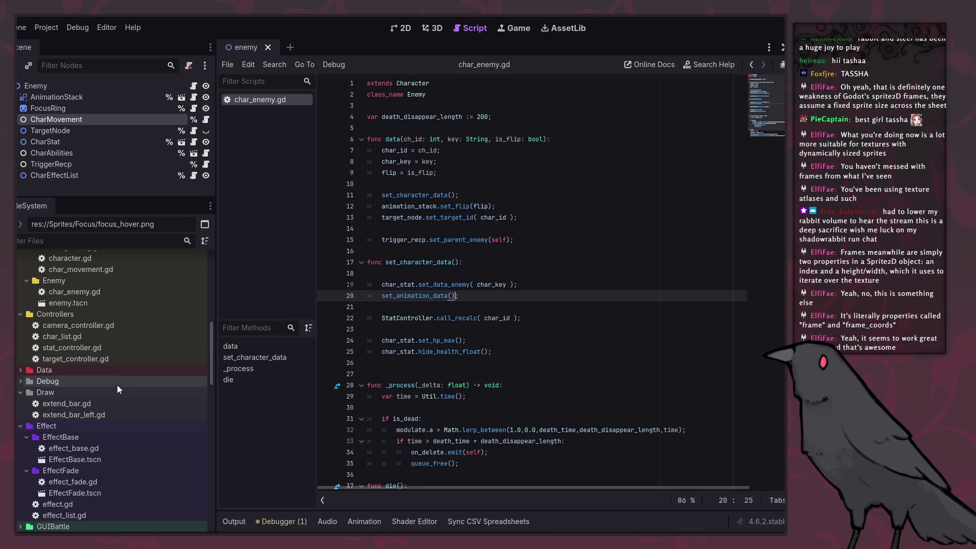
{"action": "scroll", "coordinate": [89, 360], "scroll_direction": "down", "scroll_amount": 3}
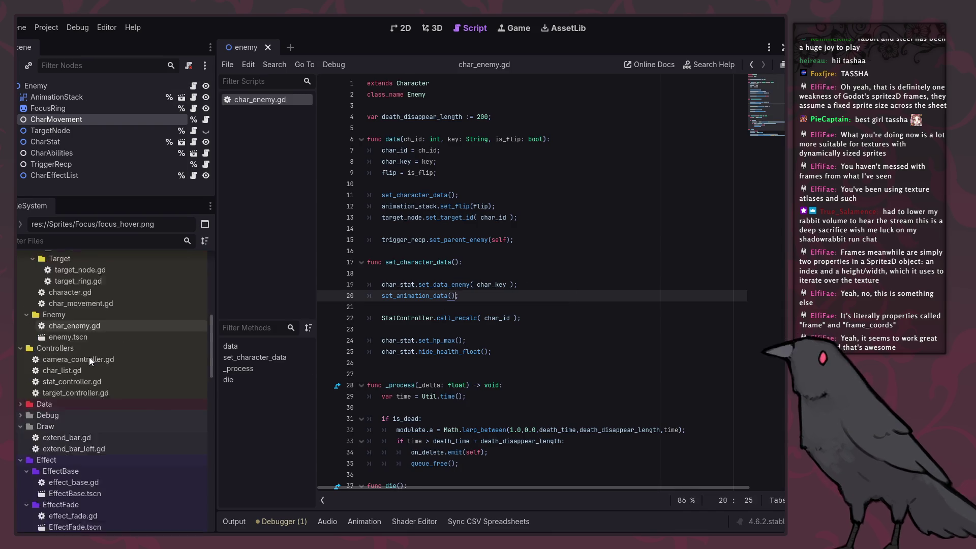
{"action": "scroll", "coordinate": [94, 395], "scroll_direction": "up", "scroll_amount": 10}
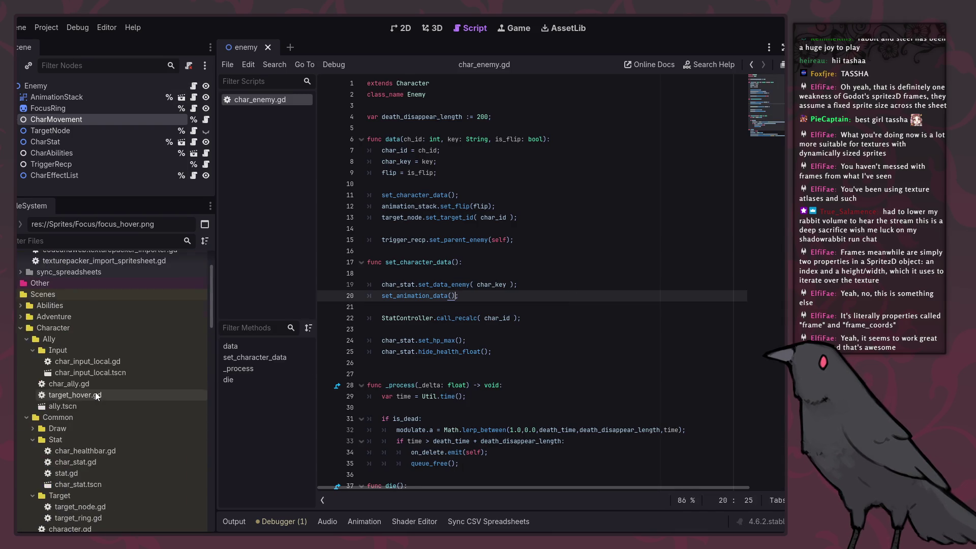
{"action": "scroll", "coordinate": [96, 385], "scroll_direction": "down", "scroll_amount": 3}
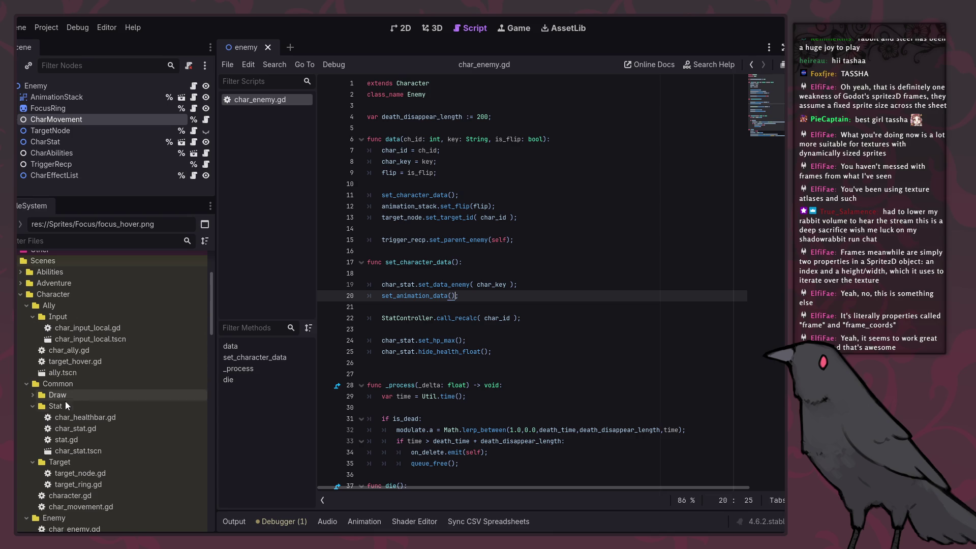
{"action": "scroll", "coordinate": [133, 436], "scroll_direction": "down", "scroll_amount": 3}
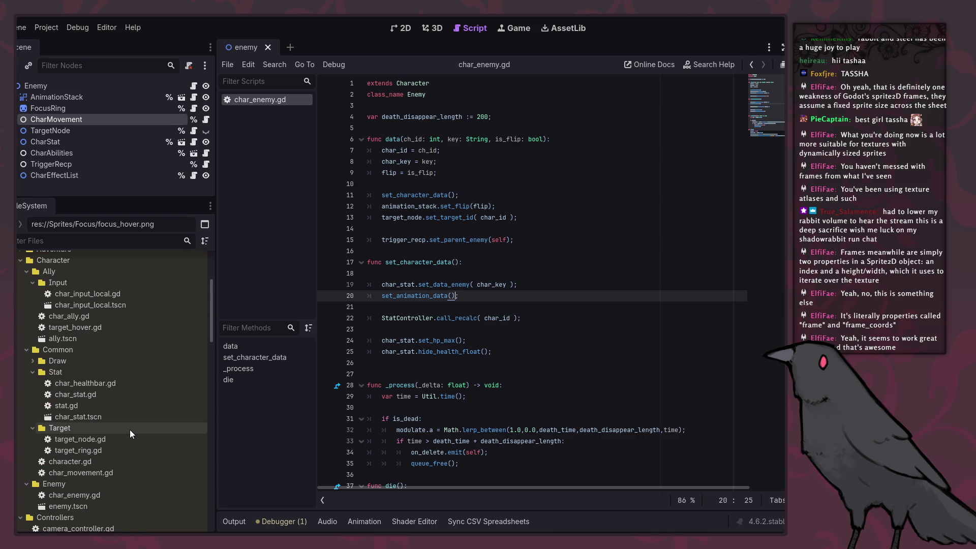
{"action": "left_click", "coordinate": [33, 361]}
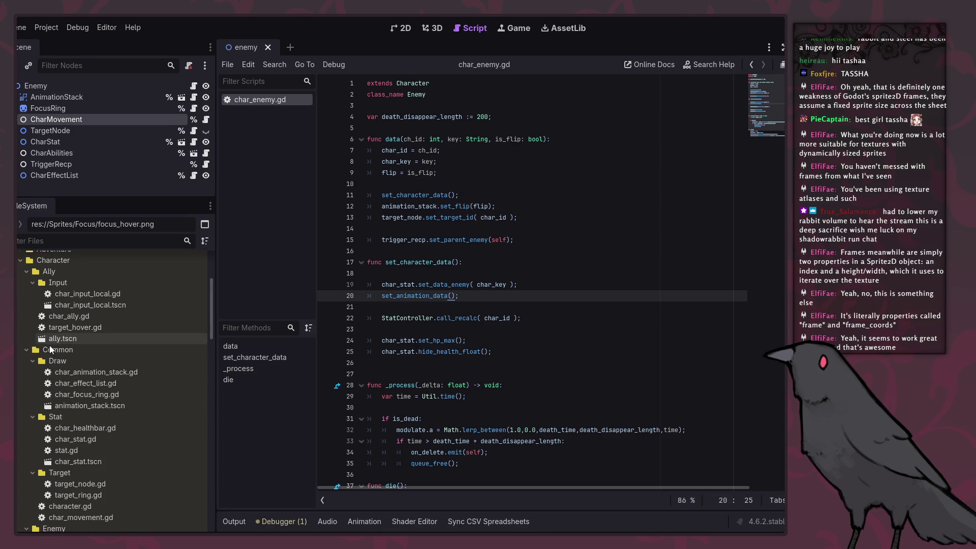
{"action": "scroll", "coordinate": [57, 400], "scroll_direction": "down", "scroll_amount": 1}
{"action": "scroll", "coordinate": [72, 440], "scroll_direction": "down", "scroll_amount": 3}
{"action": "left_click", "coordinate": [74, 452]}
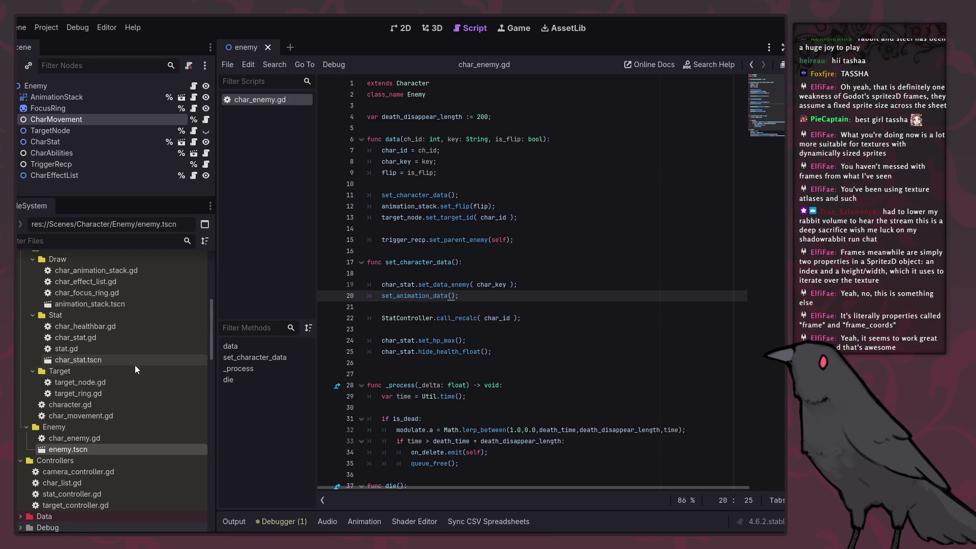
{"action": "scroll", "coordinate": [132, 382], "scroll_direction": "down", "scroll_amount": 1}
{"action": "scroll", "coordinate": [129, 380], "scroll_direction": "up", "scroll_amount": 8}
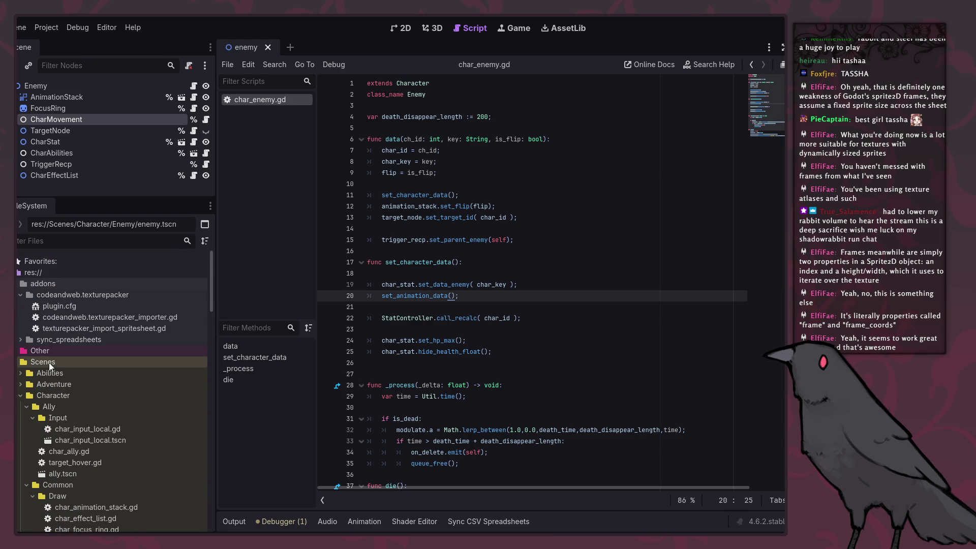
{"action": "scroll", "coordinate": [24, 401], "scroll_direction": "down", "scroll_amount": 1}
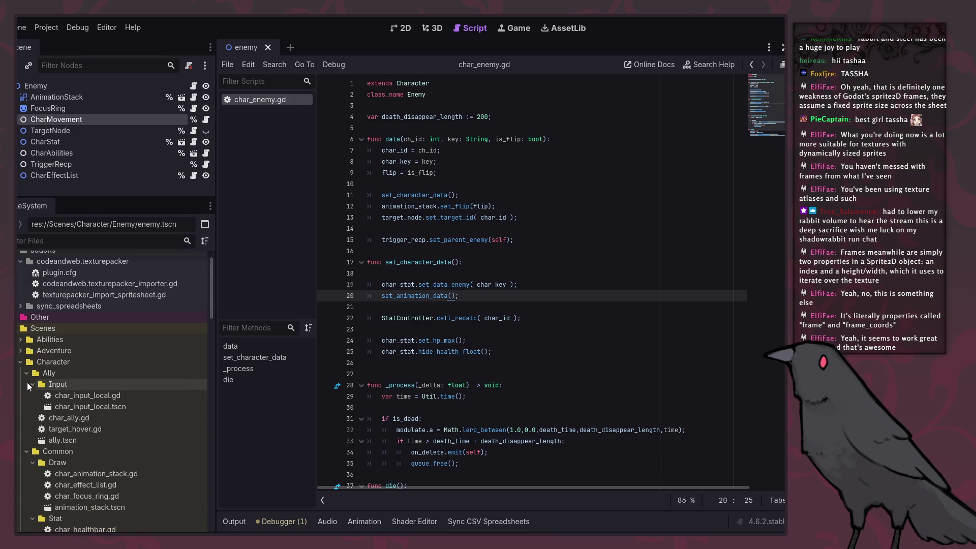
{"action": "scroll", "coordinate": [66, 436], "scroll_direction": "down", "scroll_amount": 8}
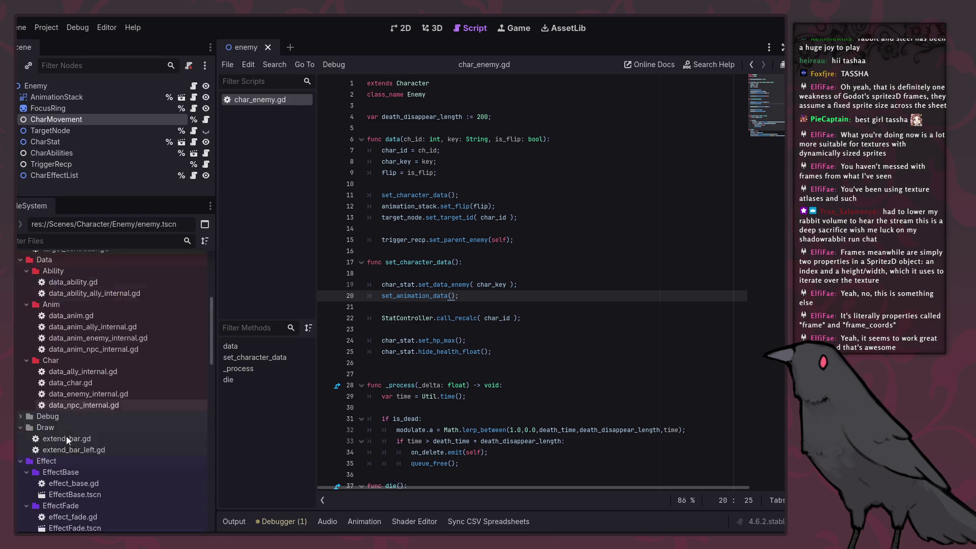
{"action": "scroll", "coordinate": [71, 373], "scroll_direction": "up", "scroll_amount": 5}
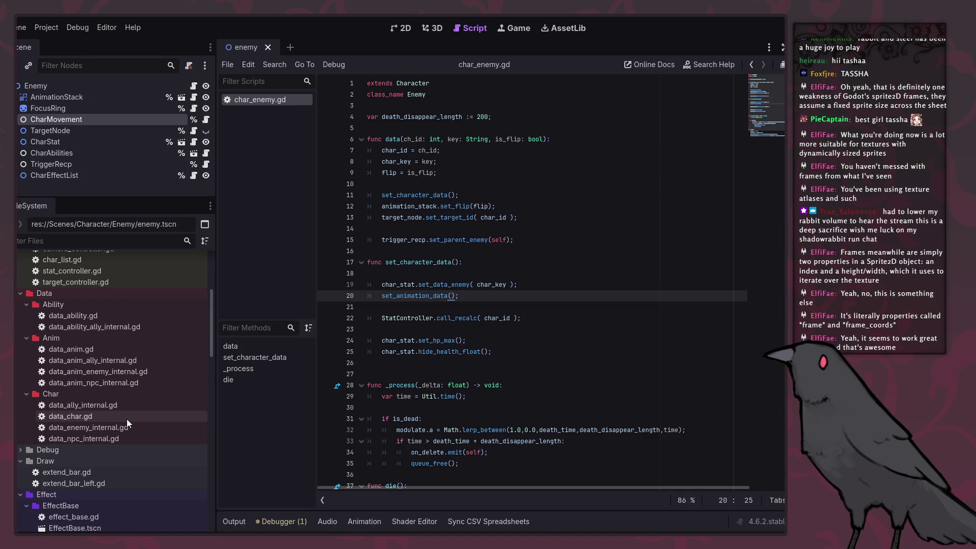
Review data_anim_enemy_internal.gd around its ANIM_DEATH line, then close it.
{"action": "double_click", "coordinate": [119, 373]}
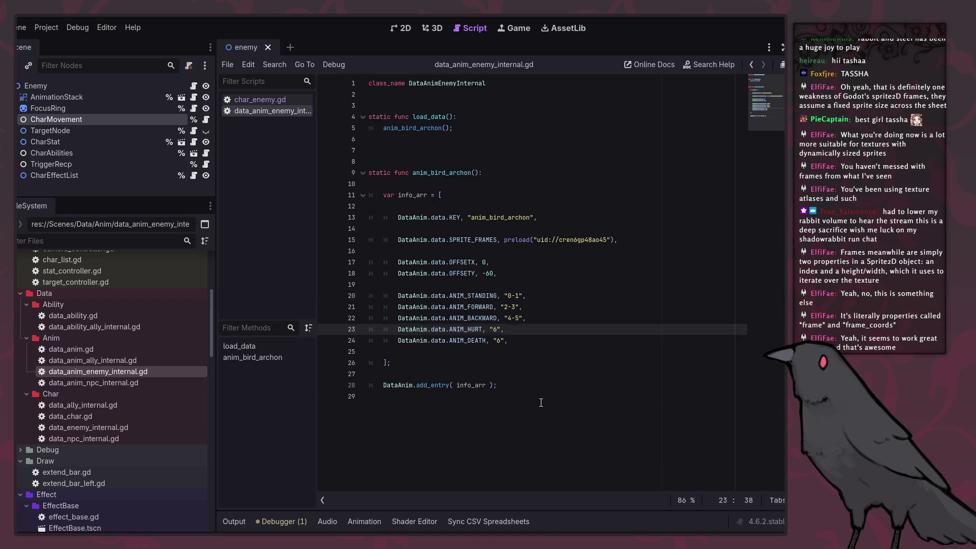
{"action": "left_click", "coordinate": [478, 341]}
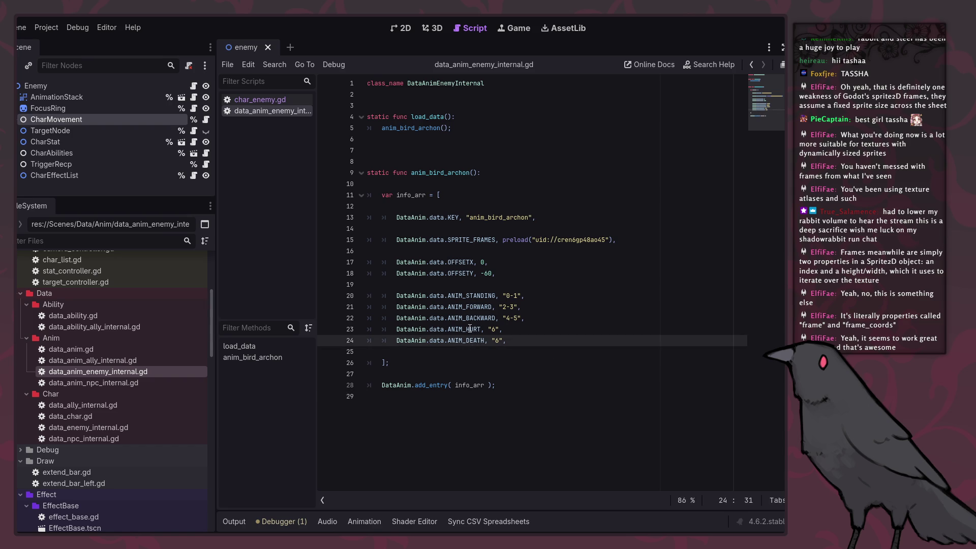
{"action": "right_click", "coordinate": [284, 111]}
{"action": "left_click", "coordinate": [305, 144]}
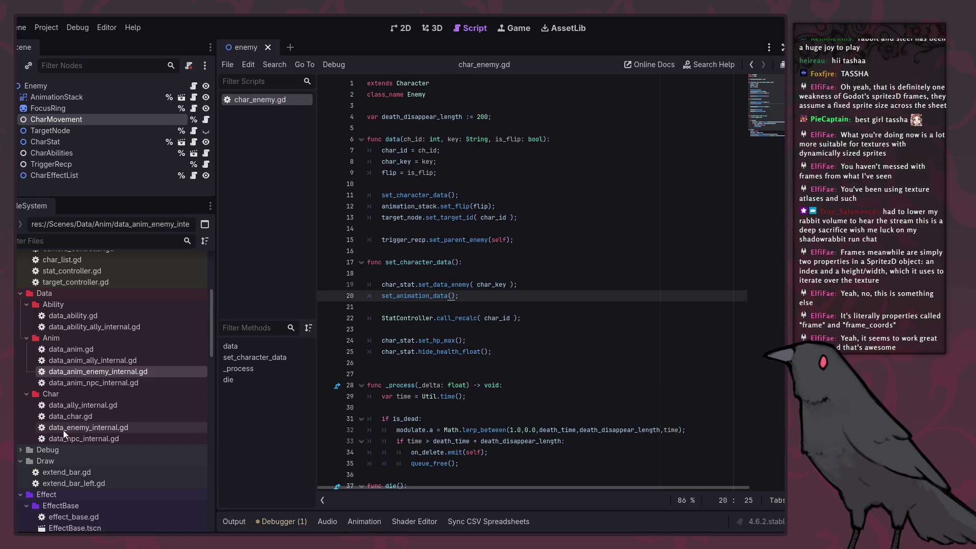
Open data_enemy_internal.gd from the file tree and focus its code.
{"action": "left_click", "coordinate": [76, 427]}
{"action": "double_click", "coordinate": [77, 427]}
{"action": "left_click", "coordinate": [481, 347]}
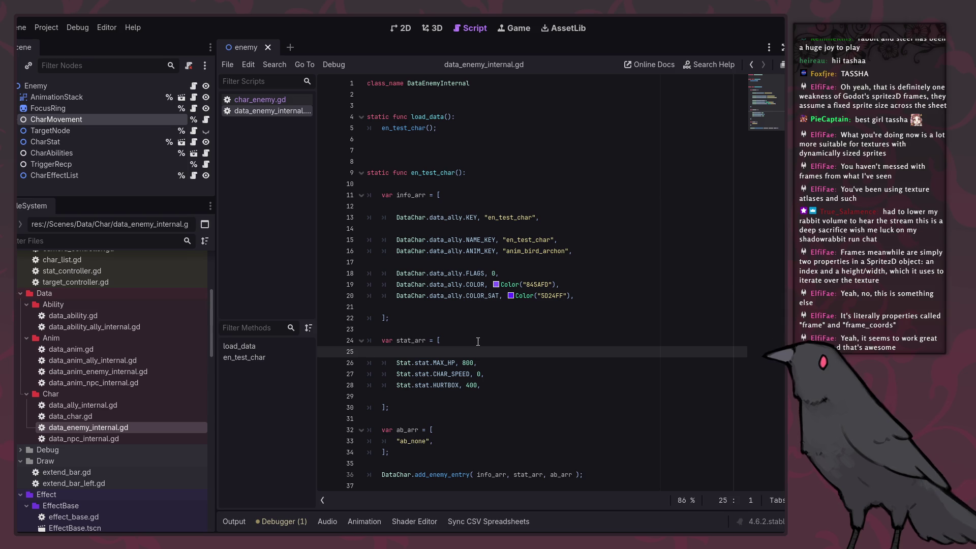
Change the ally key on line 13 of data_enemy_internal.gd to data_enemy.
{"action": "left_click", "coordinate": [450, 206]}
{"action": "left_click", "coordinate": [449, 218]}
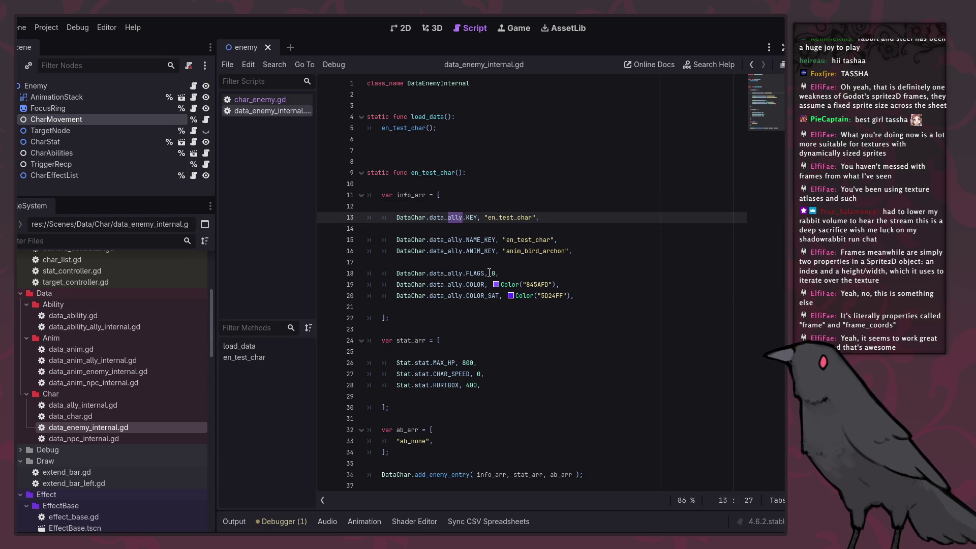
{"action": "type", "text": "e"}
{"action": "key", "text": "Return"}
{"action": "left_click", "coordinate": [451, 219]}
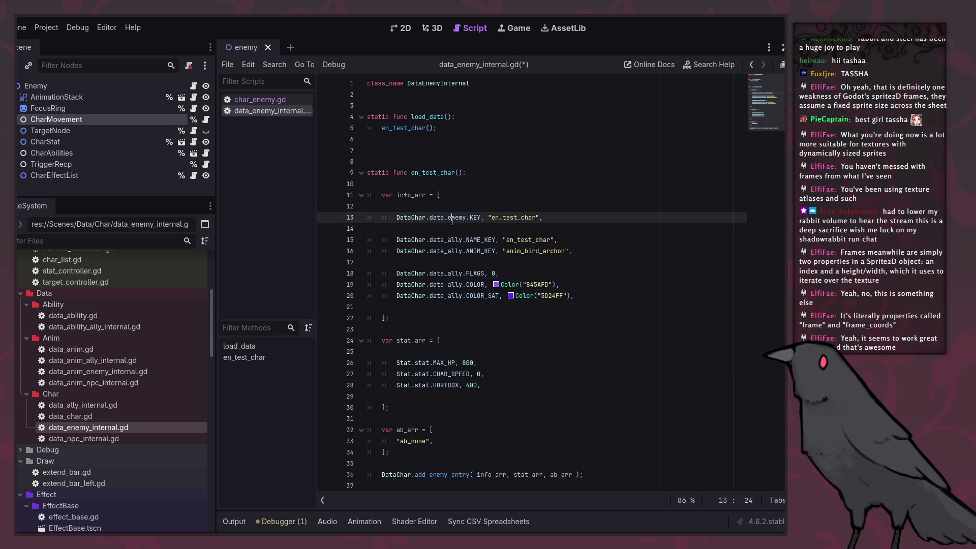
{"action": "double_click", "coordinate": [448, 240]}
{"action": "type", "text": "data_enemy"}
Replace data_ally with data_enemy on lines 15, 16, 18 and 20, then save.
{"action": "double_click", "coordinate": [448, 251]}
{"action": "type", "text": "data_enemy"}
{"action": "double_click", "coordinate": [447, 285]}
{"action": "type", "text": "data_enemy"}
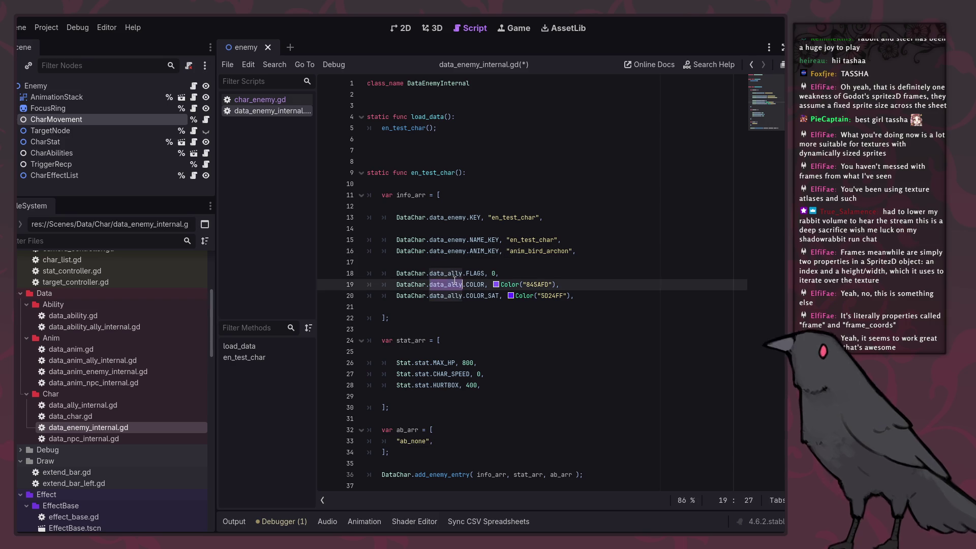
{"action": "left_click", "coordinate": [456, 275]}
{"action": "double_click", "coordinate": [456, 275]}
{"action": "type", "text": "data_enemy"}
{"action": "double_click", "coordinate": [447, 296]}
{"action": "type", "text": "data_enemy"}
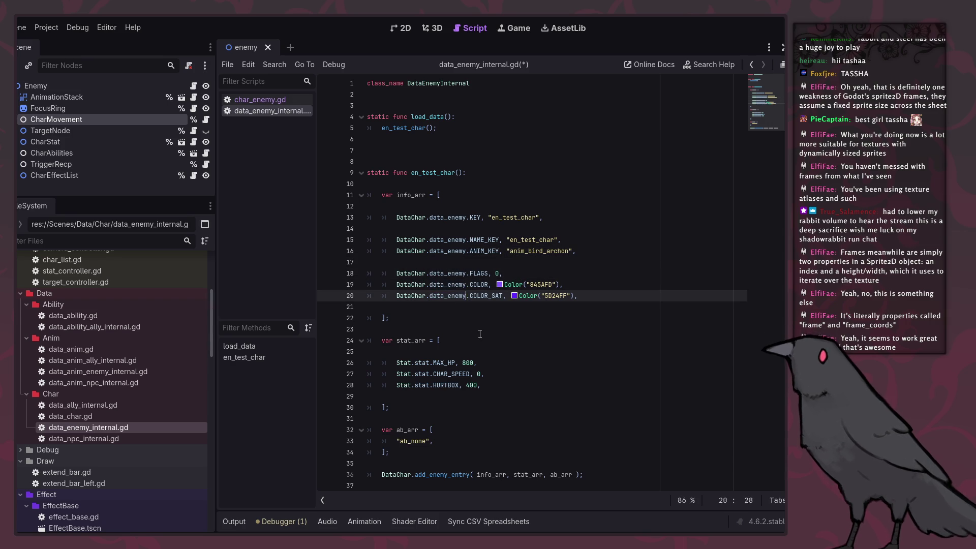
{"action": "key", "text": "ctrl+s"}
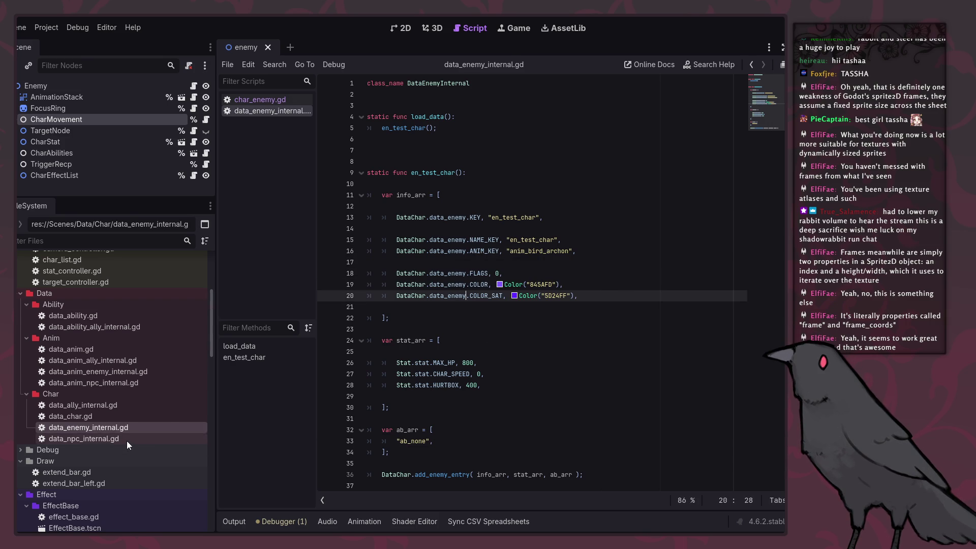
In data_npc_internal.gd, change the ally key on line 13 to data_npc.
{"action": "double_click", "coordinate": [127, 441]}
{"action": "left_click", "coordinate": [449, 219]}
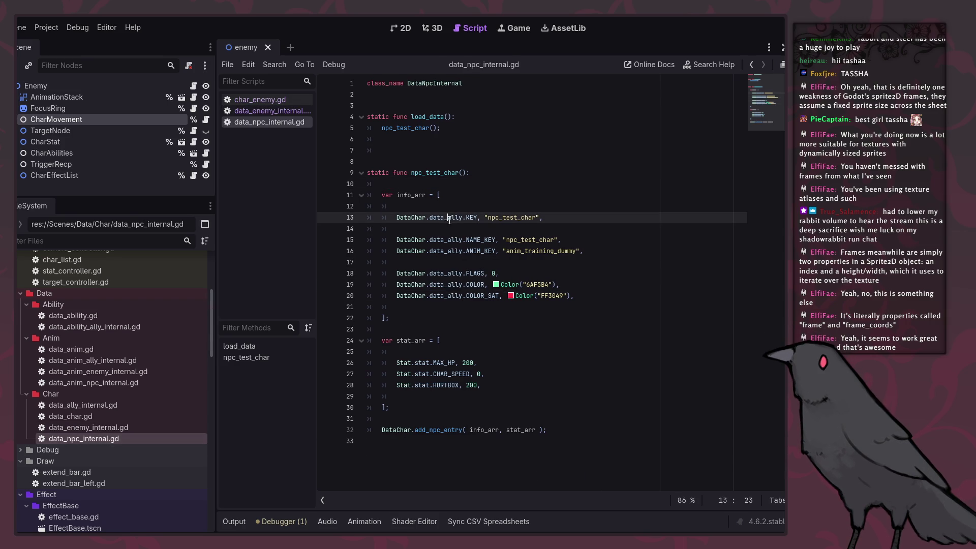
{"action": "type", "text": "npc"}
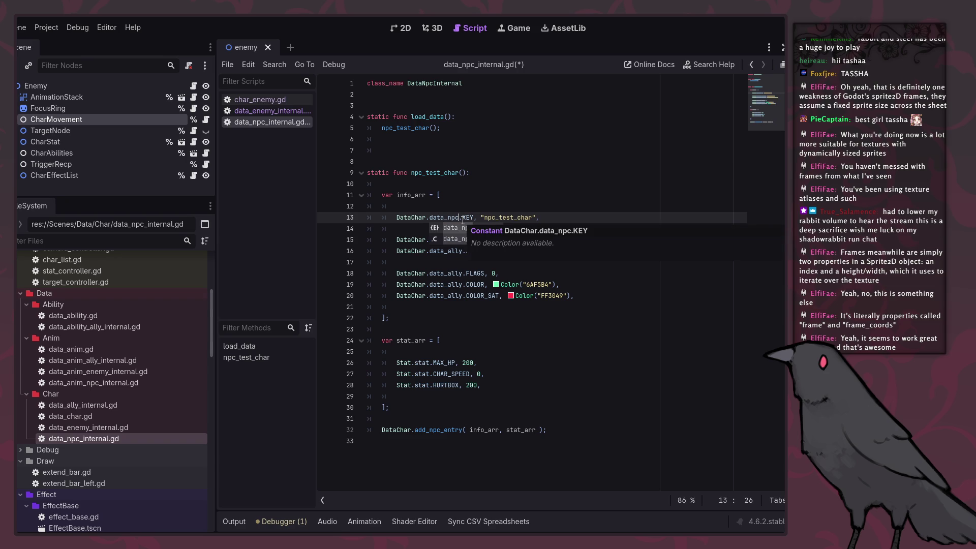
{"action": "double_click", "coordinate": [444, 217]}
{"action": "key", "text": "ctrl+c"}
Replace data_ally with data_npc on lines 15, 16, 18, 19 and 20, save, and return to data_enemy_internal.gd.
{"action": "double_click", "coordinate": [444, 240]}
{"action": "key", "text": "ctrl+v"}
{"action": "double_click", "coordinate": [444, 251]}
{"action": "key", "text": "ctrl+v"}
{"action": "double_click", "coordinate": [443, 273]}
{"action": "key", "text": "ctrl+v"}
{"action": "double_click", "coordinate": [444, 285]}
{"action": "key", "text": "ctrl+v"}
{"action": "double_click", "coordinate": [444, 296]}
{"action": "key", "text": "ctrl+v"}
{"action": "key", "text": "ctrl+s"}
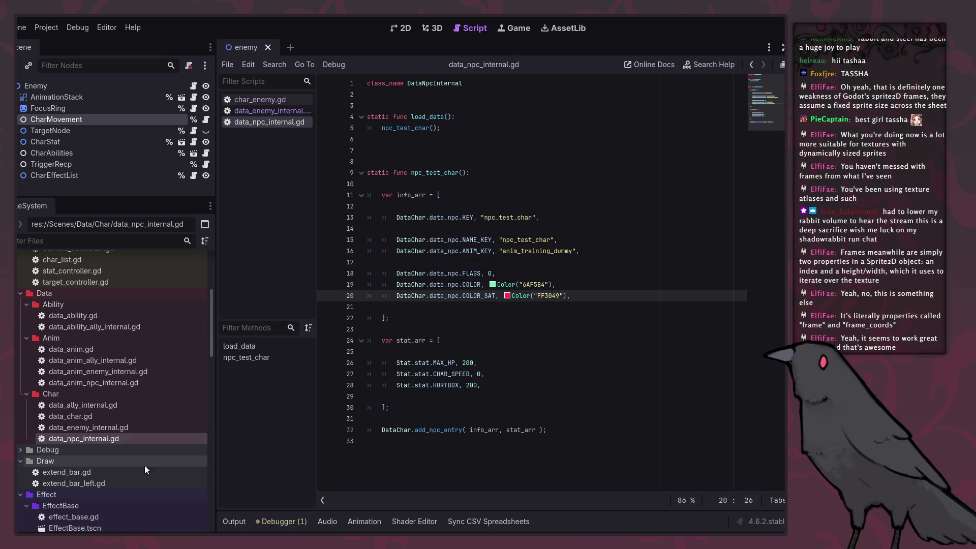
{"action": "double_click", "coordinate": [108, 427]}
{"action": "left_click", "coordinate": [626, 360]}
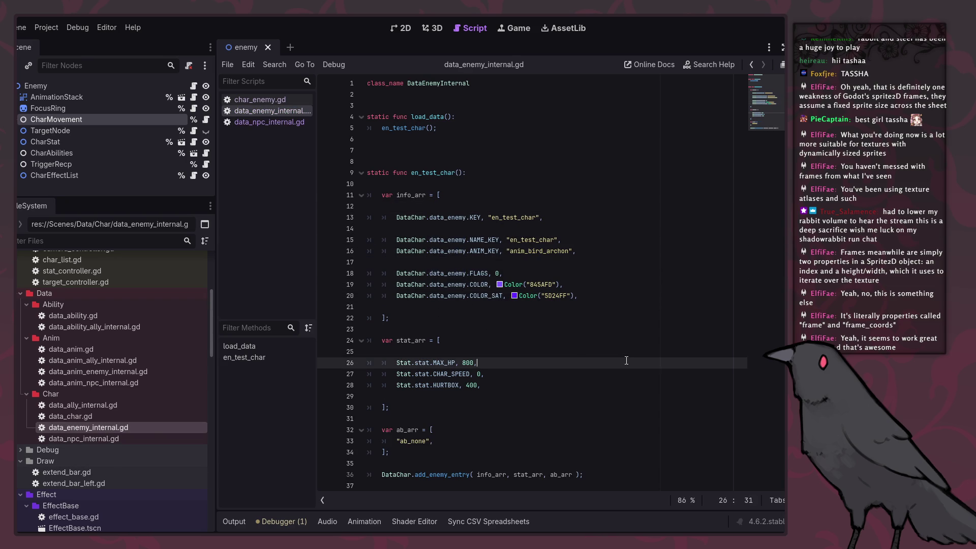
Insert a blank line after COLOR_SAT in the data_enemy enum and save data_char.gd.
{"action": "left_click", "coordinate": [457, 302], "text": "ctrl"}
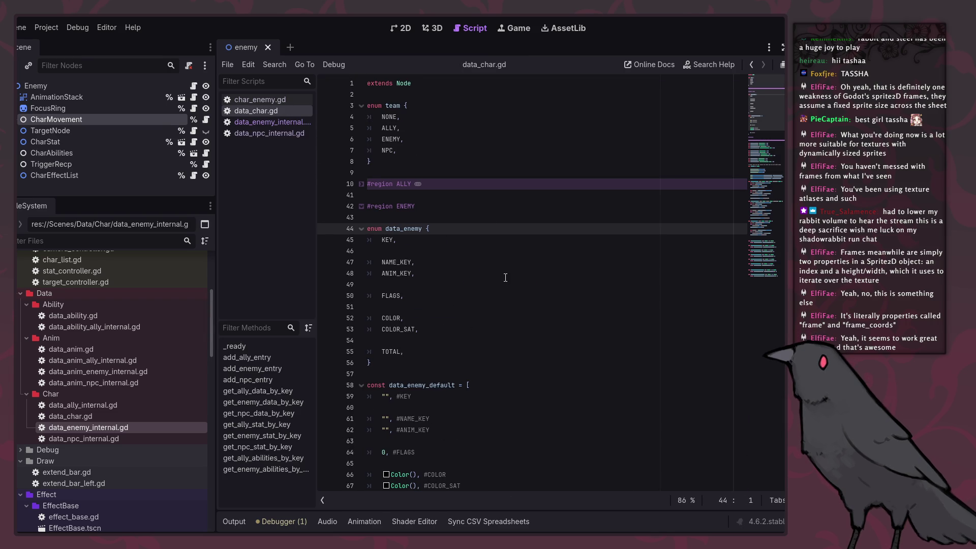
{"action": "left_click", "coordinate": [499, 320]}
{"action": "left_click", "coordinate": [547, 329]}
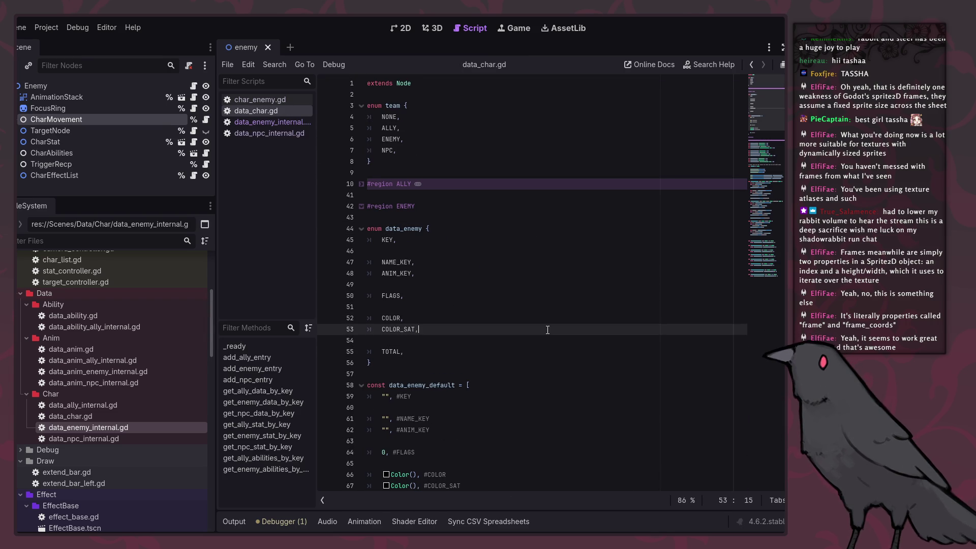
{"action": "key", "text": "Return"}
{"action": "key", "text": "Return"}
{"action": "type", "text": "AGGRO_RANGE,"}
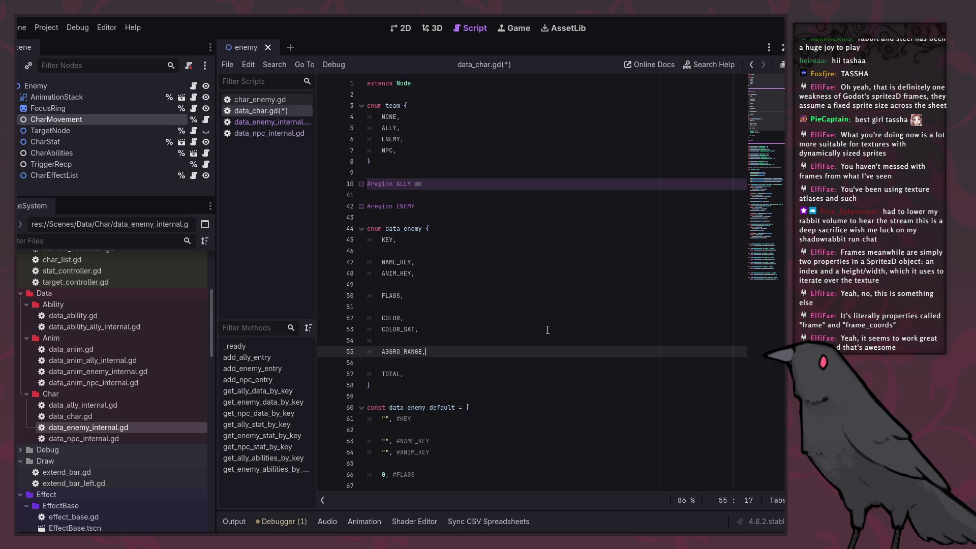
{"action": "key", "text": "ctrl+s"}
Review the data_enemy_default list and the data_enemy enum in data_char.gd.
{"action": "scroll", "coordinate": [548, 330], "scroll_direction": "down", "scroll_amount": 15}
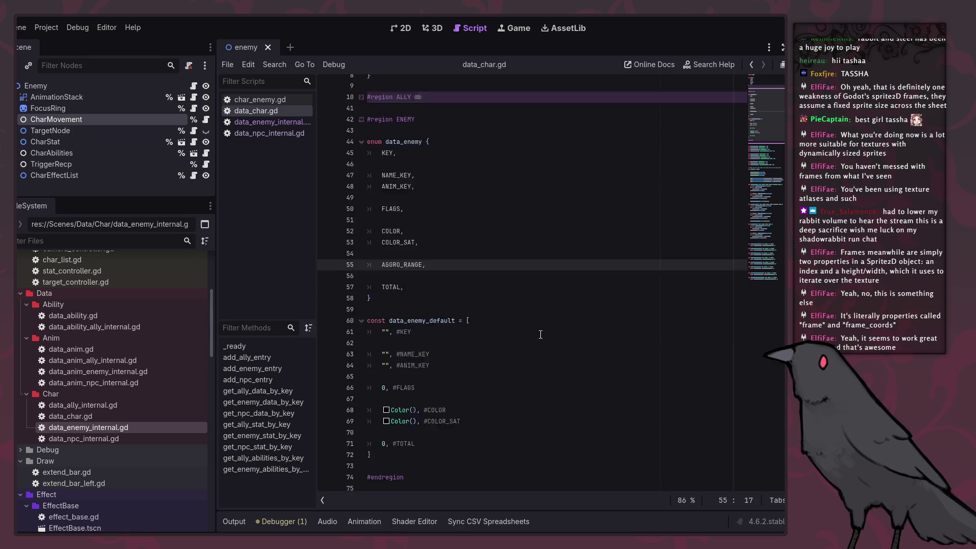
{"action": "left_click", "coordinate": [480, 274]}
{"action": "key", "text": "shift+Up"}
{"action": "left_click", "coordinate": [480, 318]}
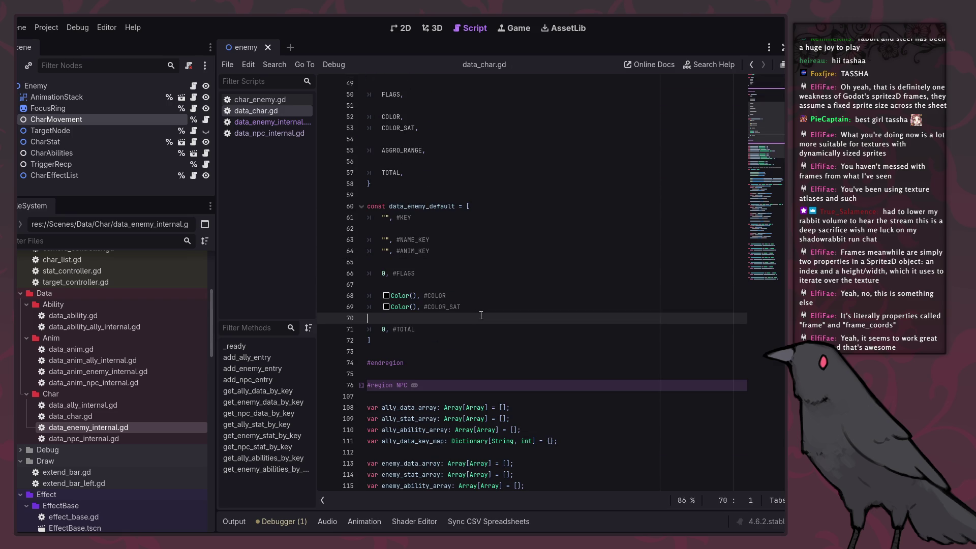
{"action": "scroll", "coordinate": [480, 316], "scroll_direction": "up", "scroll_amount": 1}
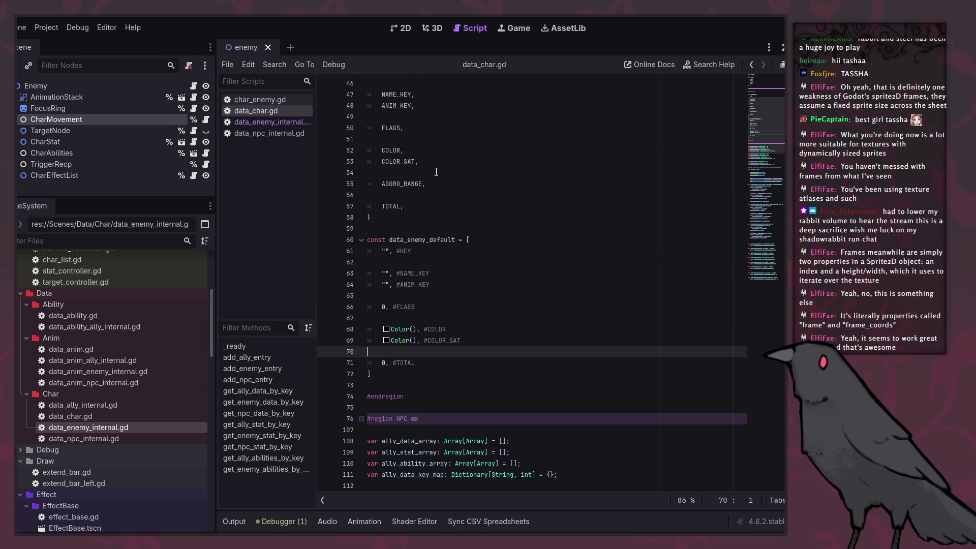
{"action": "left_click", "coordinate": [432, 139]}
{"action": "scroll", "coordinate": [453, 183], "scroll_direction": "up", "scroll_amount": 2}
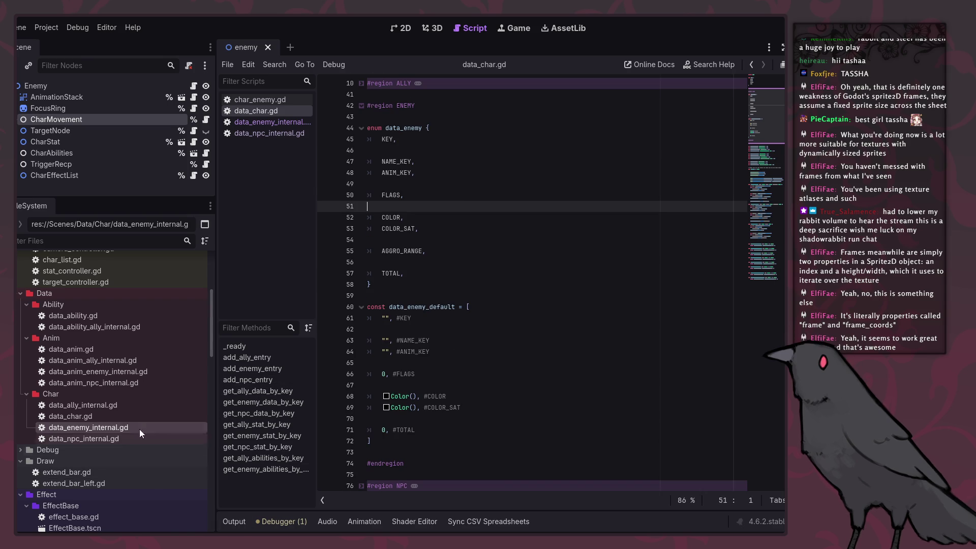
Open data_ally_internal.gd and compare it with the COLOR_SAT entries in data_char.gd.
{"action": "left_click", "coordinate": [115, 405]}
{"action": "double_click", "coordinate": [114, 403]}
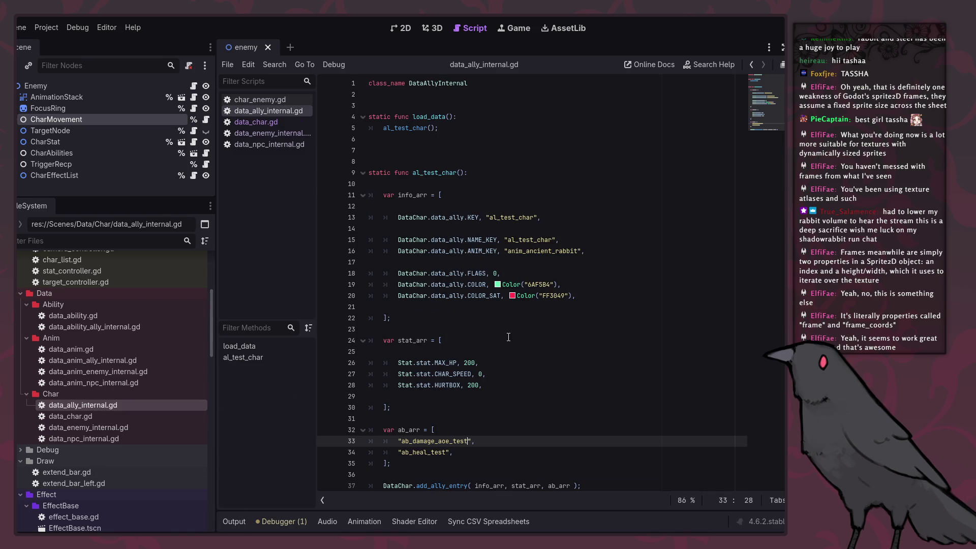
{"action": "left_click", "coordinate": [472, 286], "text": "ctrl"}
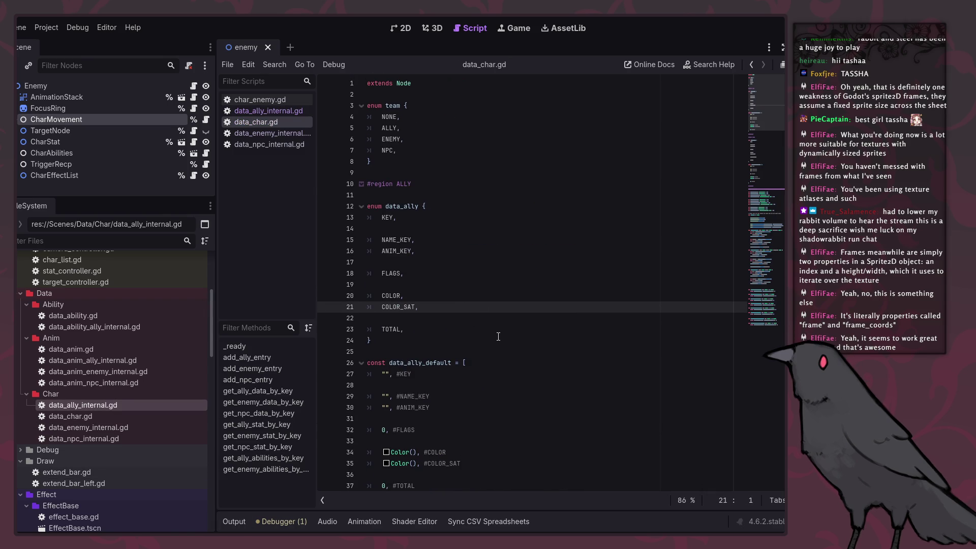
{"action": "key", "text": "Up"}
{"action": "key", "text": "Up"}
{"action": "key", "text": "Up"}
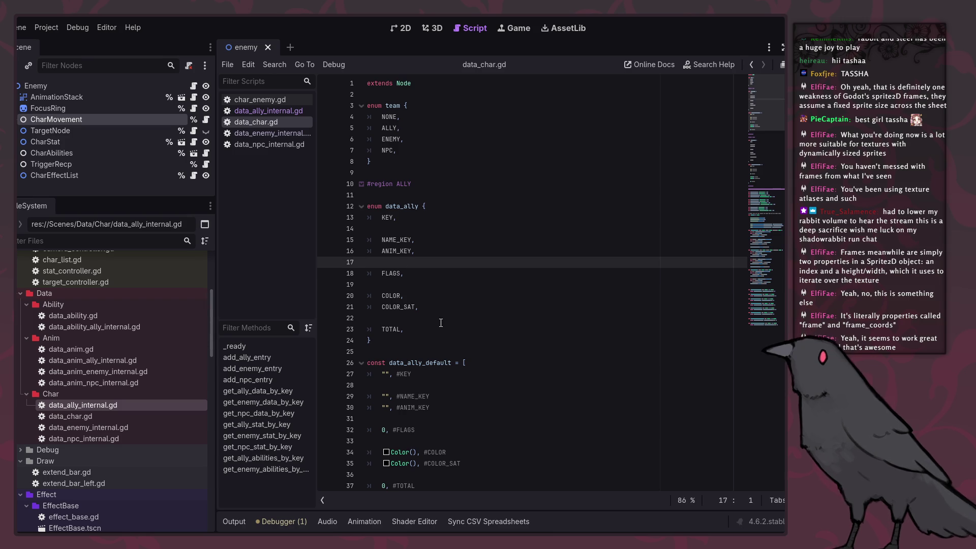
{"action": "scroll", "coordinate": [415, 351], "scroll_direction": "down", "scroll_amount": 5}
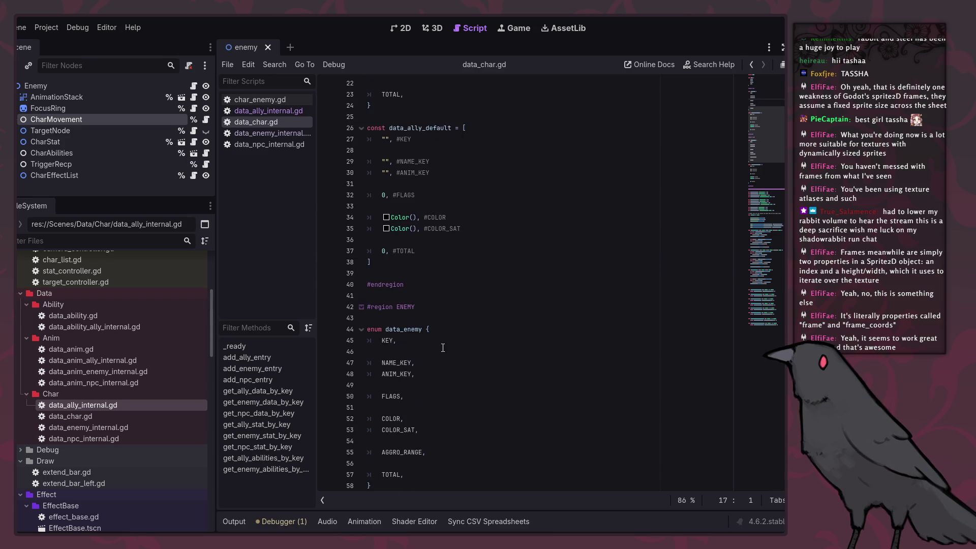
{"action": "scroll", "coordinate": [430, 312], "scroll_direction": "up", "scroll_amount": 3}
{"action": "scroll", "coordinate": [429, 313], "scroll_direction": "up", "scroll_amount": 1}
{"action": "key", "text": "Down"}
{"action": "key", "text": "Down"}
{"action": "key", "text": "Down"}
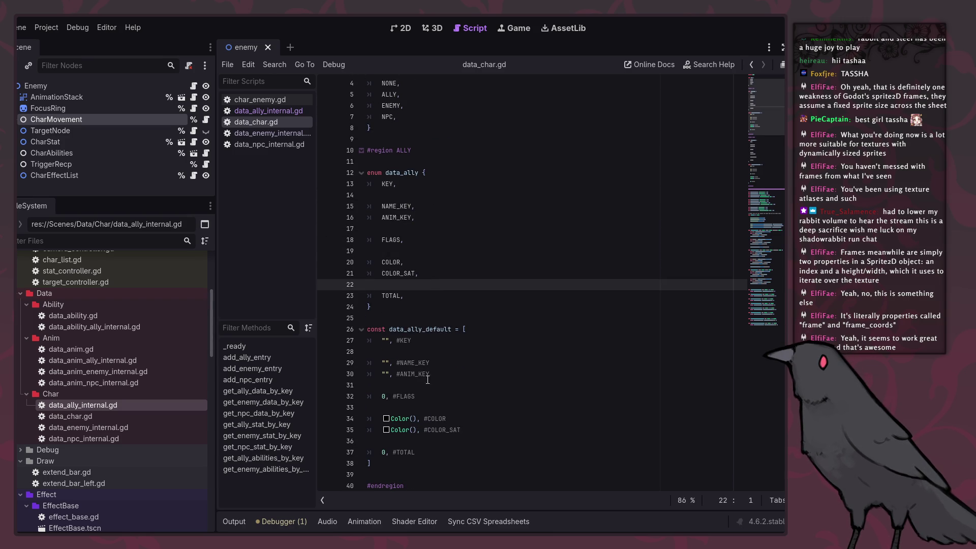
{"action": "scroll", "coordinate": [458, 396], "scroll_direction": "down", "scroll_amount": 6}
Add the comma after AGGRO_RANGE in the enum and duplicate the '0, #FLAGS' default line.
{"action": "left_click", "coordinate": [424, 388]}
{"action": "type", "text": ","}
{"action": "scroll", "coordinate": [427, 371], "scroll_direction": "down", "scroll_amount": 5}
{"action": "left_click", "coordinate": [429, 351]}
{"action": "left_click", "coordinate": [422, 340]}
{"action": "key", "text": "ctrl+c"}
{"action": "left_click", "coordinate": [386, 385]}
{"action": "key", "text": "ctrl+v"}
Rename the duplicated default's comment to make it '0, #AGGRO_RANGE'.
{"action": "left_click", "coordinate": [406, 220]}
{"action": "double_click", "coordinate": [406, 220]}
{"action": "key", "text": "ctrl+c"}
{"action": "double_click", "coordinate": [405, 396]}
{"action": "key", "text": "ctrl+v"}
{"action": "scroll", "coordinate": [480, 399], "scroll_direction": "down", "scroll_amount": 7}
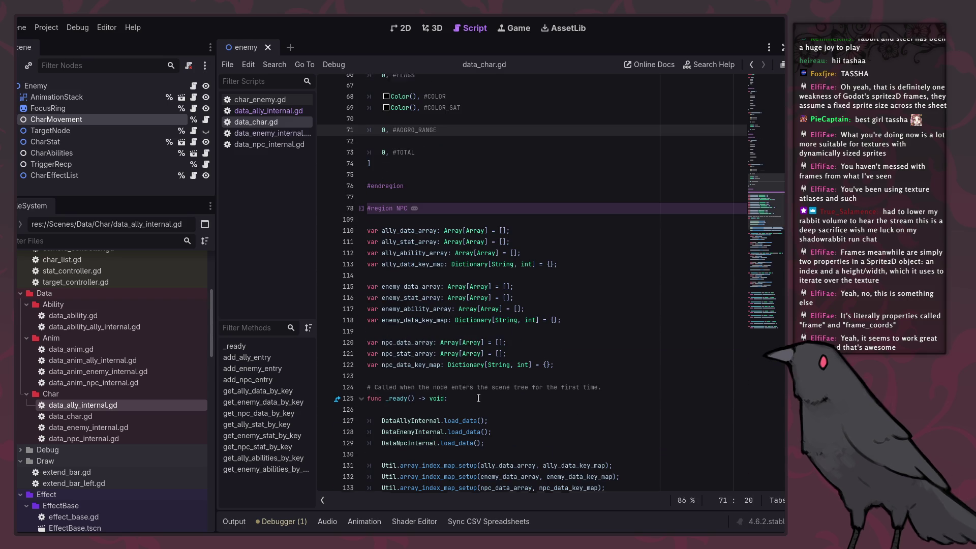
{"action": "scroll", "coordinate": [500, 342], "scroll_direction": "up", "scroll_amount": 3}
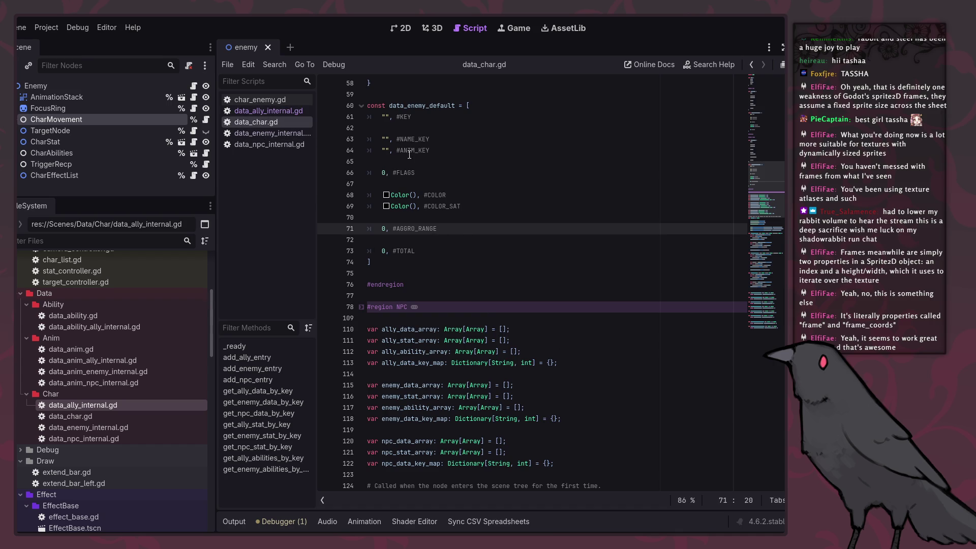
{"action": "scroll", "coordinate": [498, 258], "scroll_direction": "up", "scroll_amount": 10}
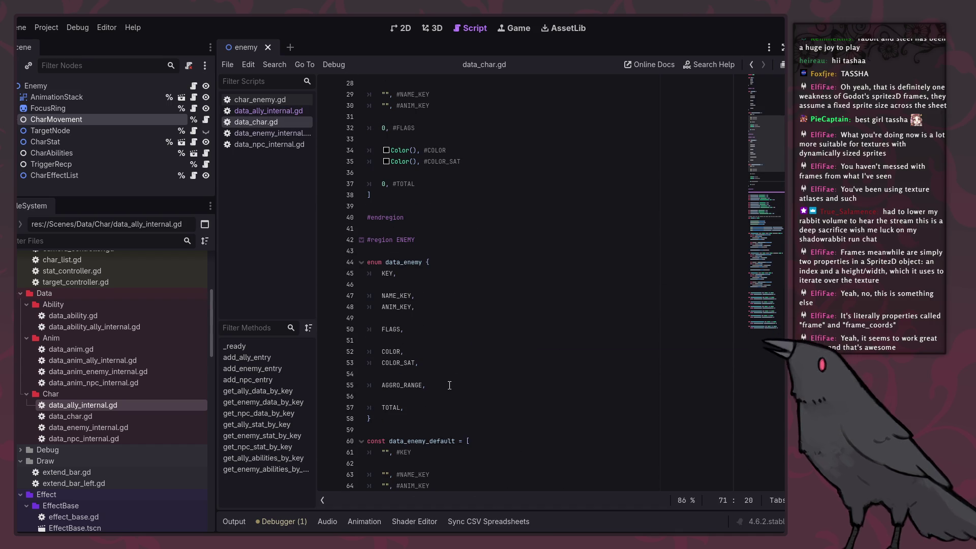
{"action": "left_click", "coordinate": [483, 375]}
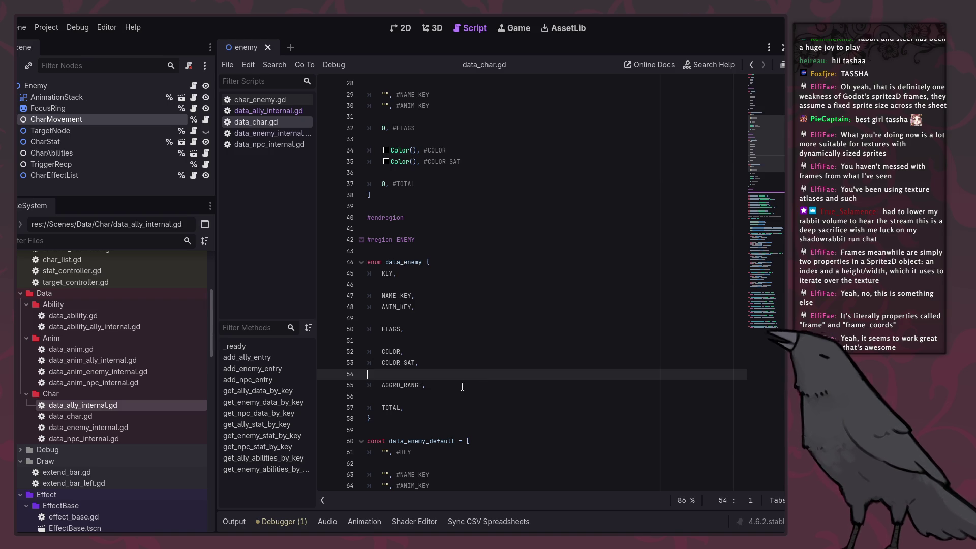
{"action": "double_click", "coordinate": [403, 385]}
In data_enemy_internal.gd, duplicate the FLAGS info entry onto the blank line after COLOR_SAT.
{"action": "scroll", "coordinate": [558, 401], "scroll_direction": "down", "scroll_amount": 5}
{"action": "scroll", "coordinate": [558, 401], "scroll_direction": "down", "scroll_amount": 7}
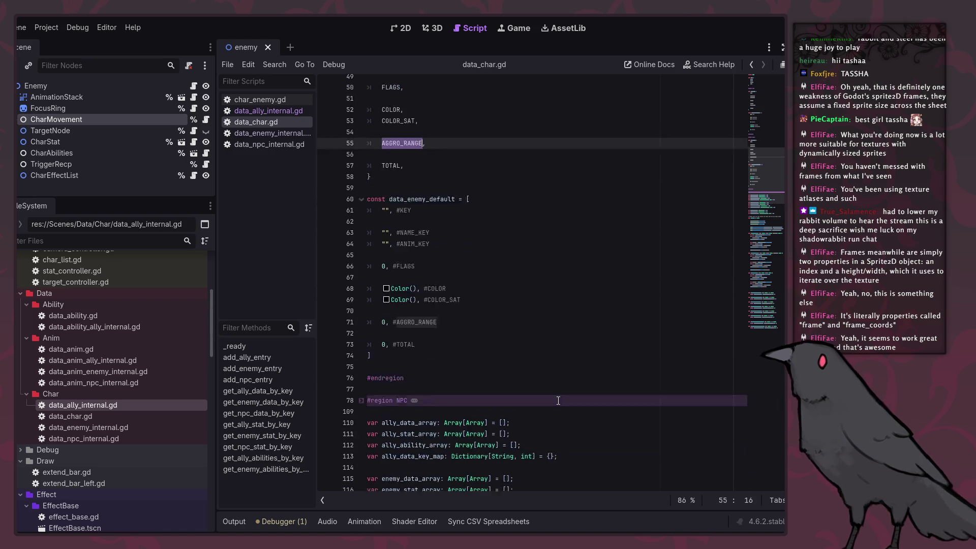
{"action": "scroll", "coordinate": [582, 401], "scroll_direction": "down", "scroll_amount": 4}
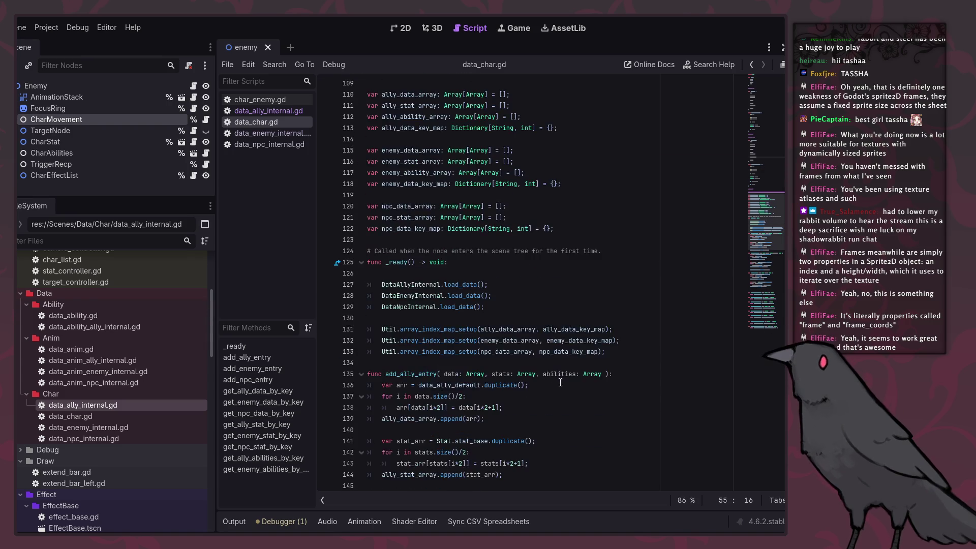
{"action": "scroll", "coordinate": [583, 401], "scroll_direction": "up", "scroll_amount": 5}
{"action": "left_click", "coordinate": [273, 133]}
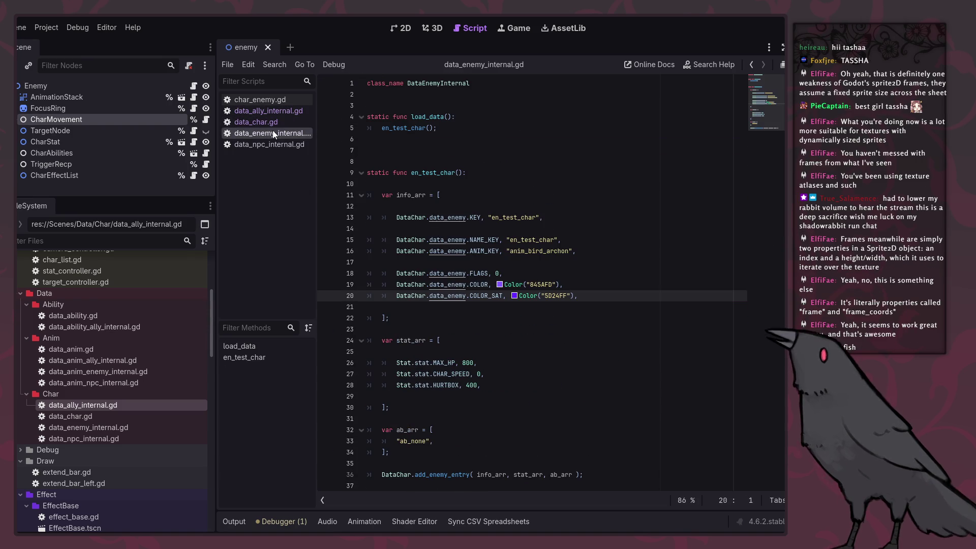
{"action": "left_click", "coordinate": [553, 311]}
{"action": "triple_click", "coordinate": [584, 276]}
{"action": "key", "text": "ctrl+c"}
{"action": "left_click", "coordinate": [509, 307]}
{"action": "key", "text": "ctrl+v"}
Change the duplicated entry to AGGRO_RANGE with value 500 and save.
{"action": "double_click", "coordinate": [480, 319]}
{"action": "type", "text": "AGGRO_RANGE"}
{"action": "left_click", "coordinate": [522, 318]}
{"action": "key", "text": "shift+Left"}
{"action": "type", "text": "500"}
{"action": "key", "text": "ctrl+s"}
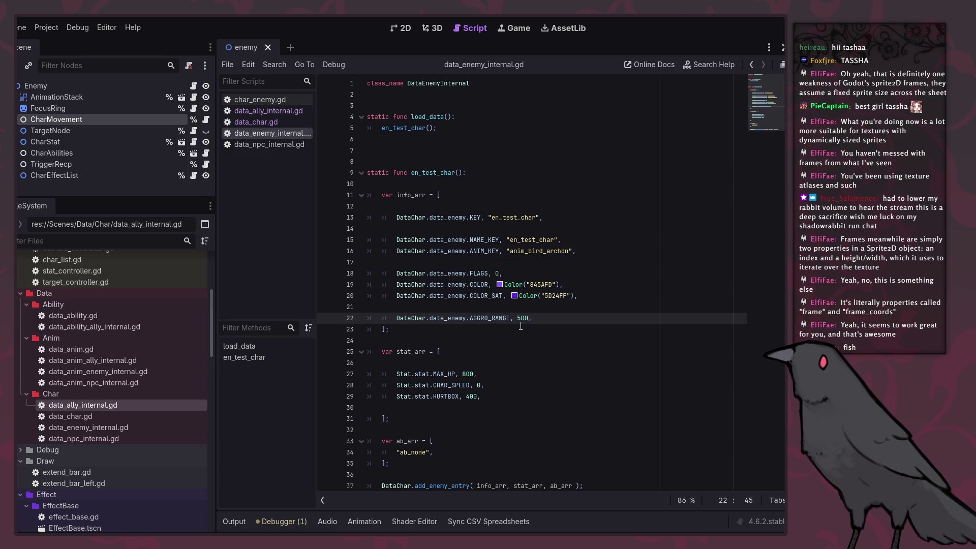
{"action": "scroll", "coordinate": [521, 326], "scroll_direction": "down", "scroll_amount": 1}
{"action": "left_click", "coordinate": [567, 306]}
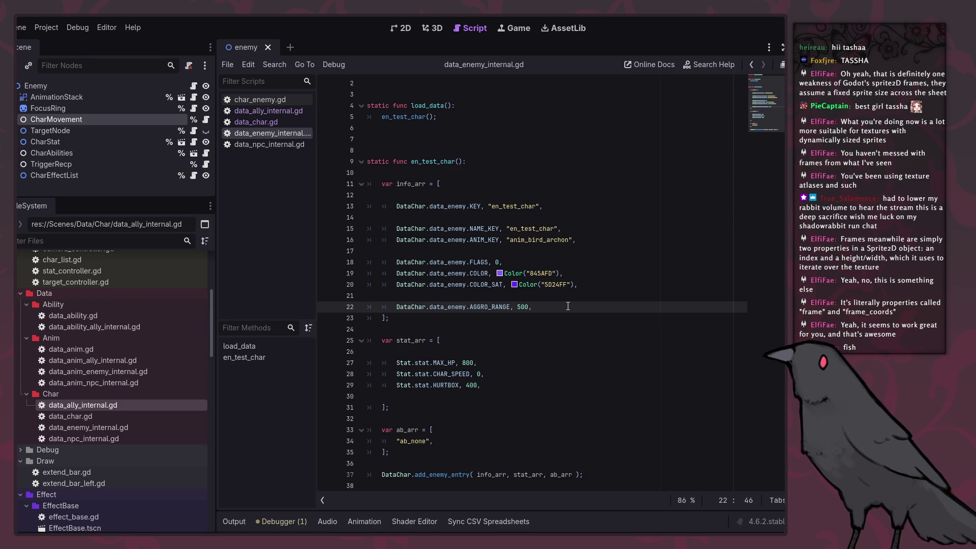
{"action": "double_click", "coordinate": [506, 307]}
{"action": "left_click", "coordinate": [531, 341]}
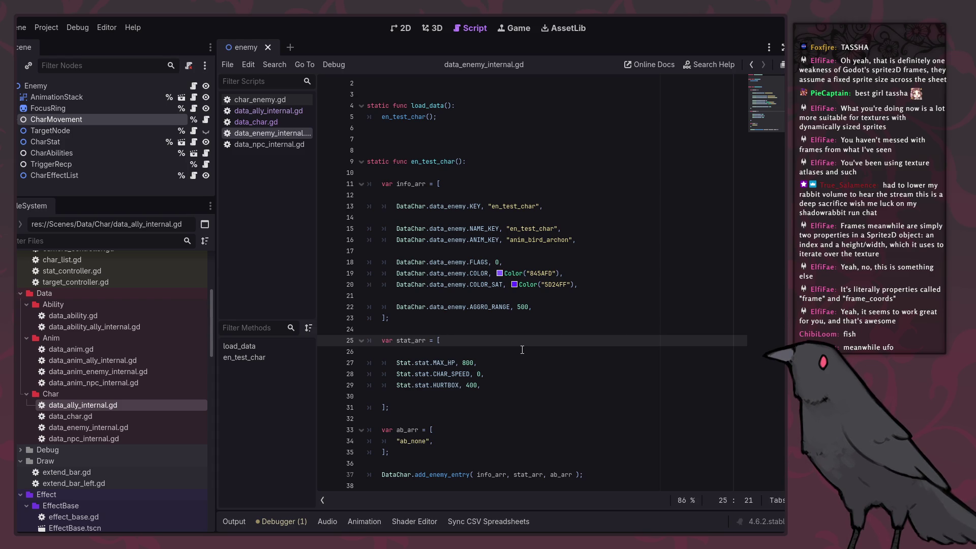
{"action": "left_click", "coordinate": [519, 307]}
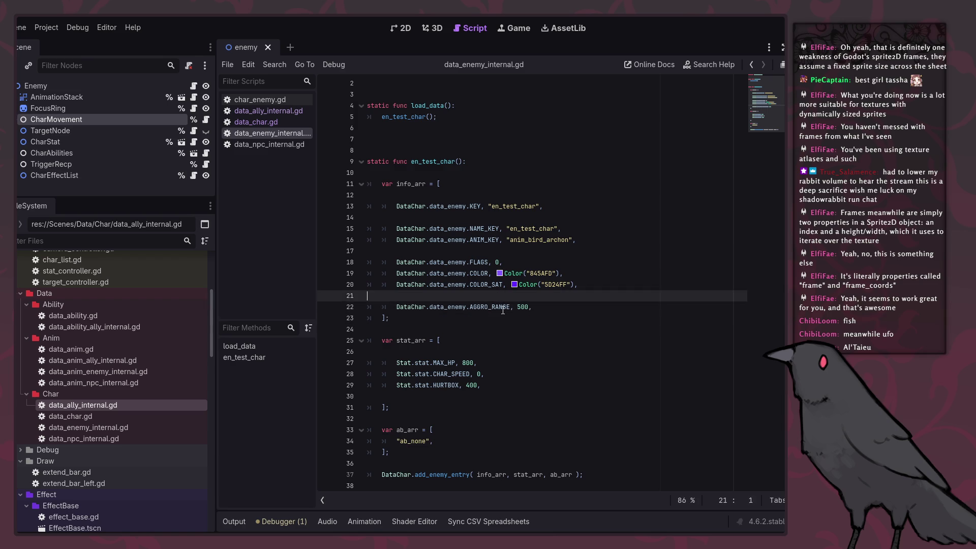
{"action": "left_click", "coordinate": [503, 308]}
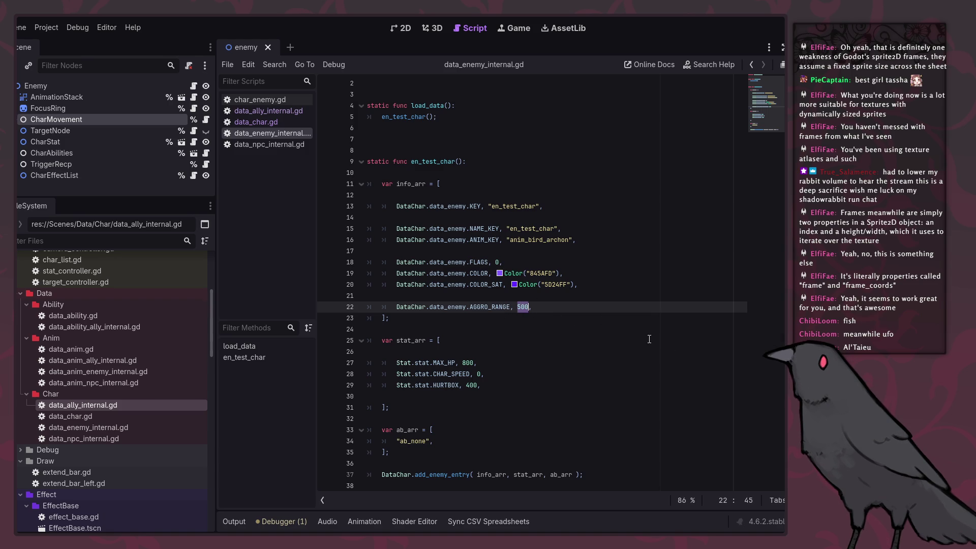
{"action": "key", "text": "Down"}
{"action": "key", "text": "Down"}
{"action": "key", "text": "Down"}
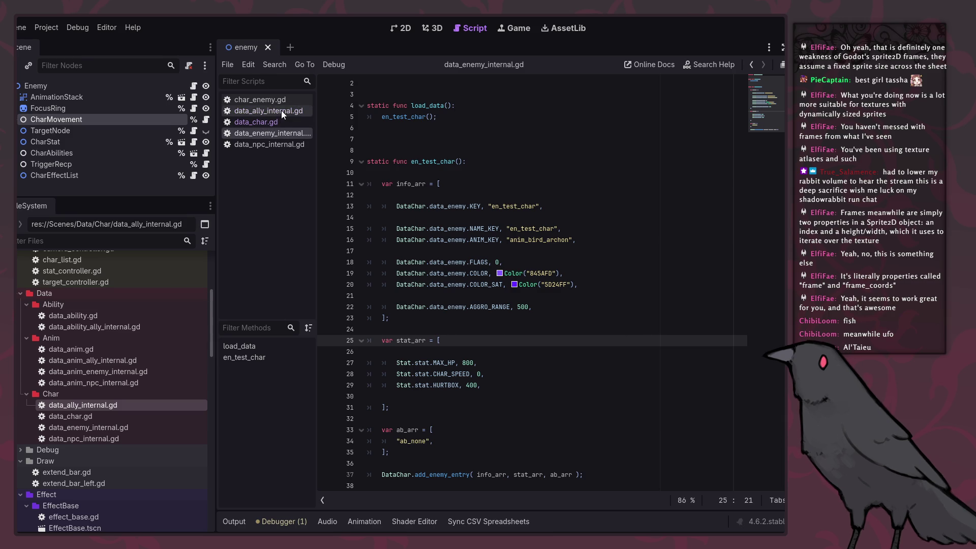
{"action": "left_click", "coordinate": [286, 101]}
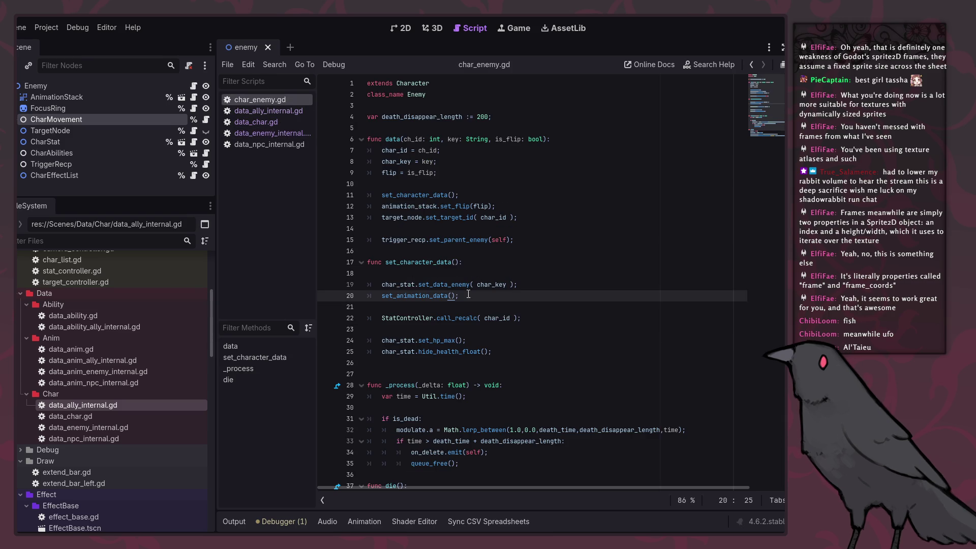
Jump to set_data_enemy in char_stat.gd and highlight the uses of char_dt.
{"action": "left_click", "coordinate": [427, 285], "text": "ctrl"}
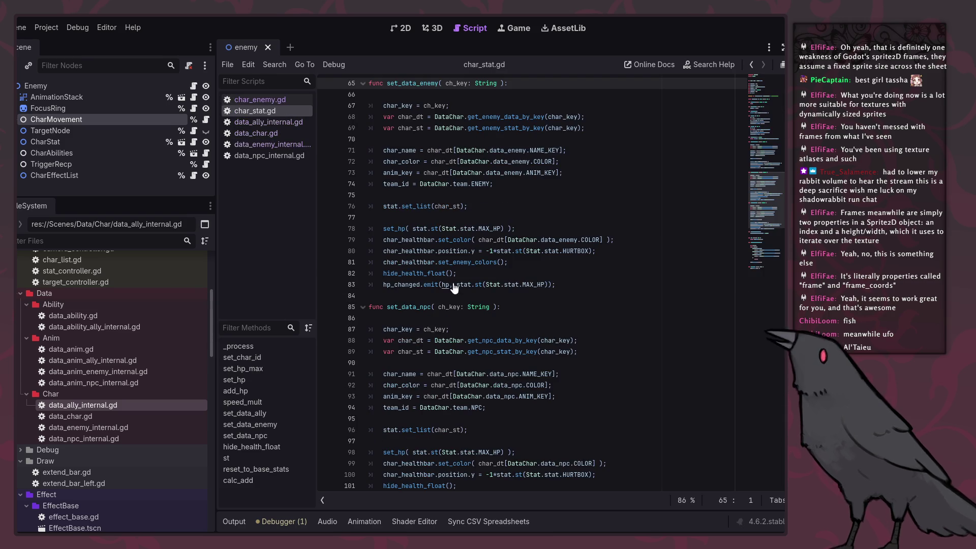
{"action": "scroll", "coordinate": [507, 295], "scroll_direction": "up", "scroll_amount": 6}
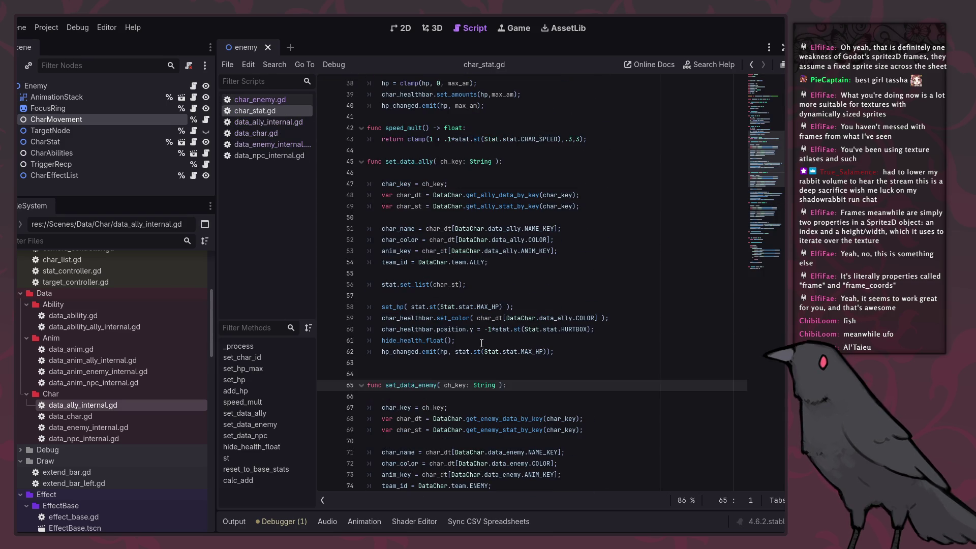
{"action": "left_click", "coordinate": [413, 419]}
{"action": "double_click", "coordinate": [412, 419]}
{"action": "scroll", "coordinate": [453, 374], "scroll_direction": "up", "scroll_amount": 12}
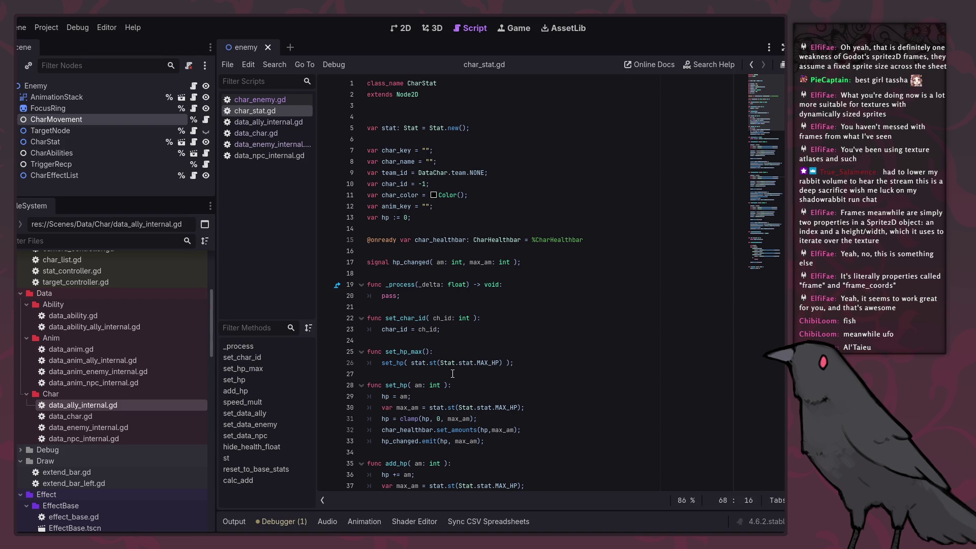
Review the char_color and anim_key variable declarations at the top of char_stat.gd.
{"action": "double_click", "coordinate": [412, 196]}
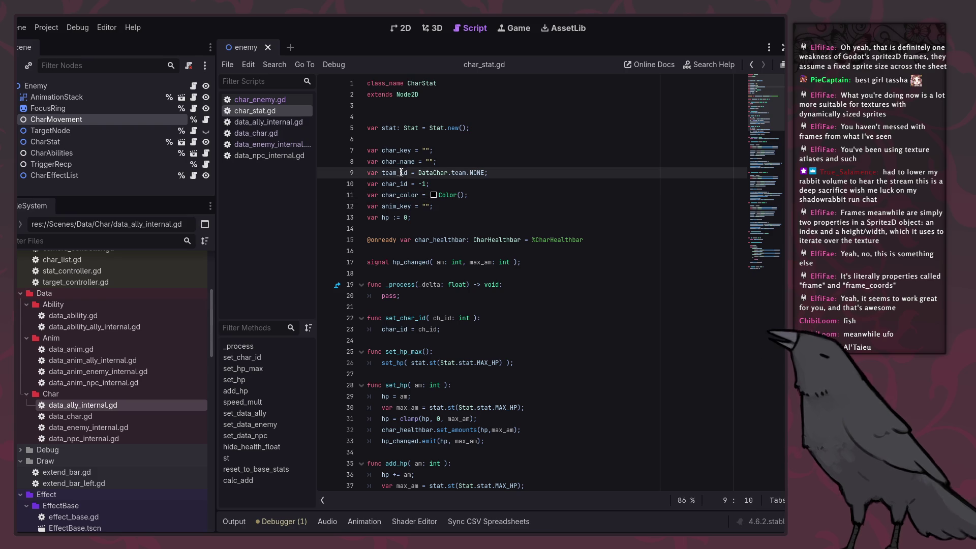
{"action": "double_click", "coordinate": [396, 206]}
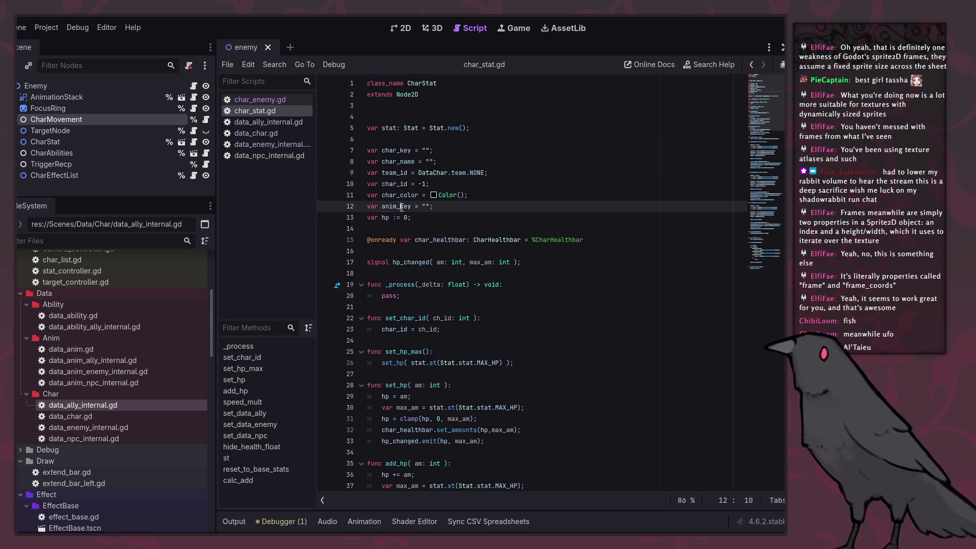
{"action": "scroll", "coordinate": [475, 273], "scroll_direction": "down", "scroll_amount": 8}
{"action": "scroll", "coordinate": [488, 331], "scroll_direction": "down", "scroll_amount": 1}
{"action": "left_click", "coordinate": [502, 374]}
{"action": "scroll", "coordinate": [502, 375], "scroll_direction": "up", "scroll_amount": 9}
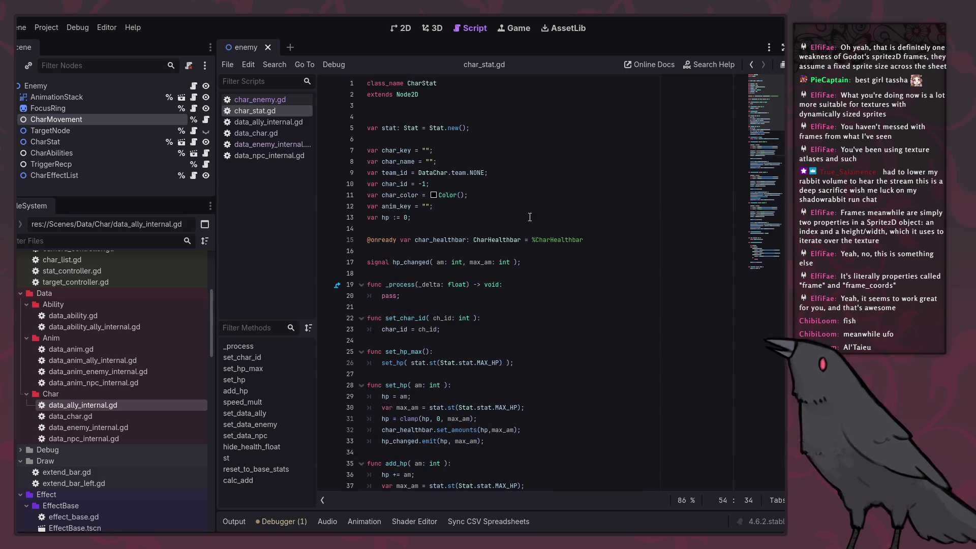
{"action": "left_click", "coordinate": [531, 206]}
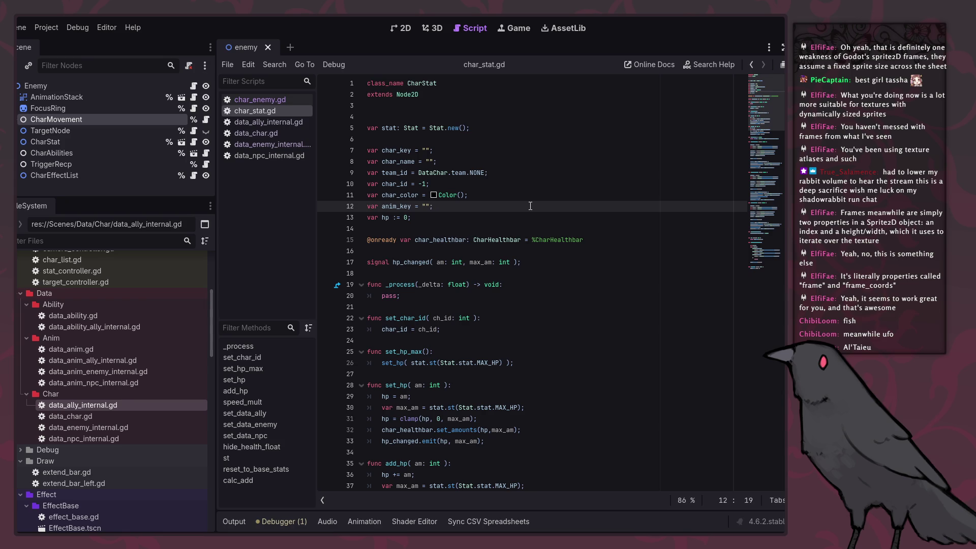
Add a plain Node as a child of the Enemy node.
{"action": "key", "text": "Return"}
{"action": "key", "text": "BackSpace"}
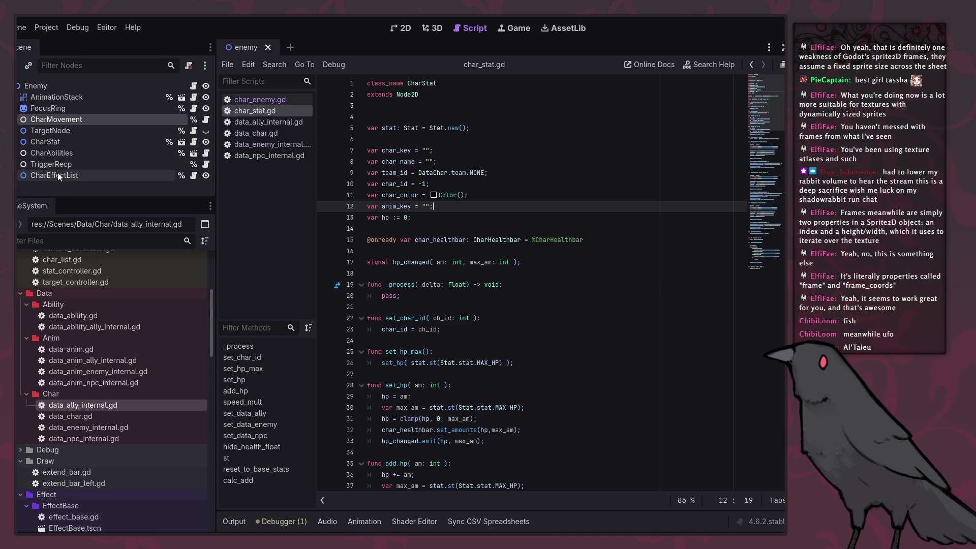
{"action": "left_click", "coordinate": [56, 154]}
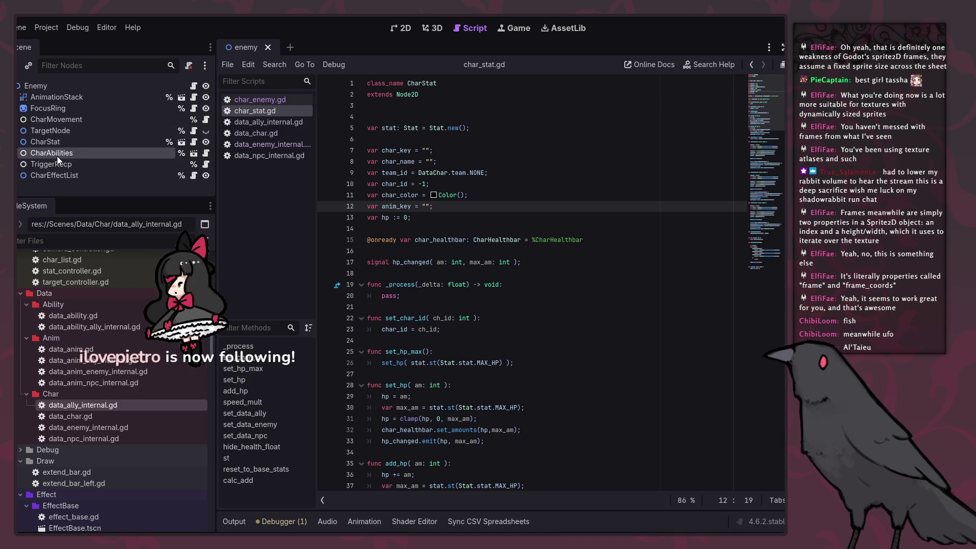
{"action": "right_click", "coordinate": [69, 87]}
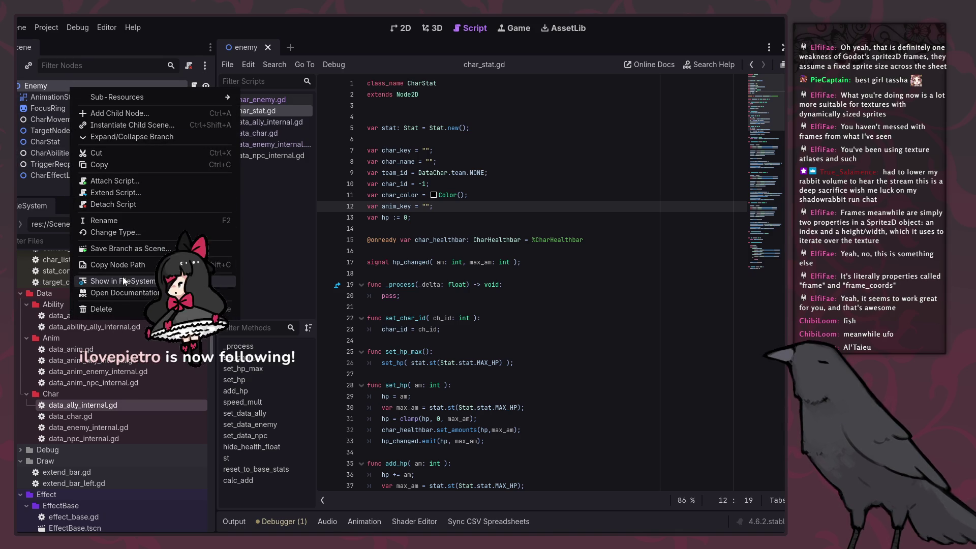
{"action": "left_click", "coordinate": [132, 114]}
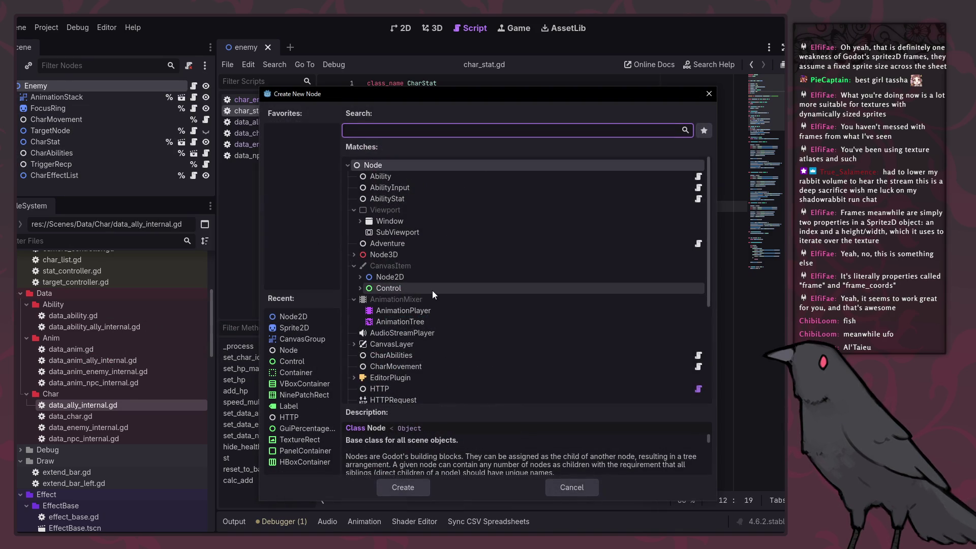
{"action": "double_click", "coordinate": [388, 163]}
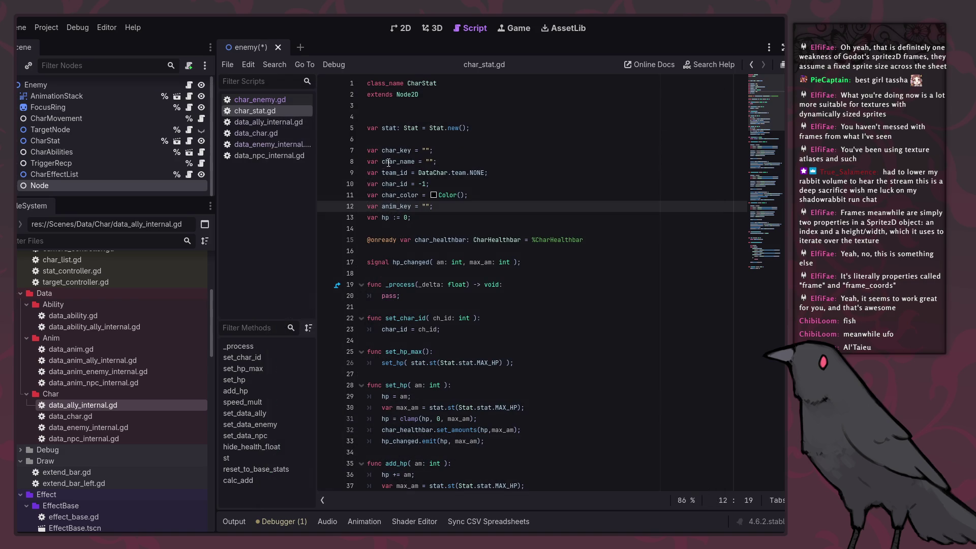
Rename the new node EnemyAggro and make it accessible by unique name.
{"action": "right_click", "coordinate": [36, 186]}
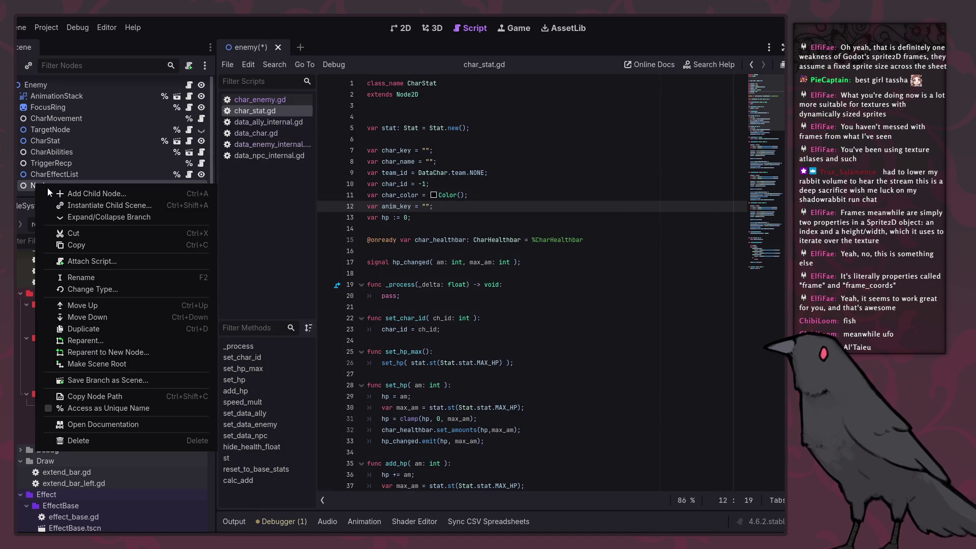
{"action": "left_click", "coordinate": [85, 283]}
{"action": "type", "text": "EnemyAggro"}
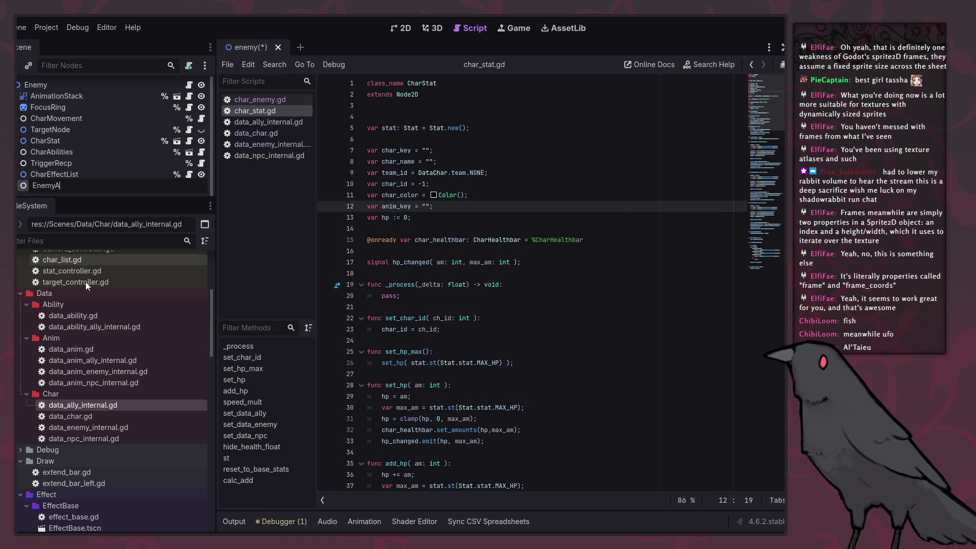
{"action": "key", "text": "Return"}
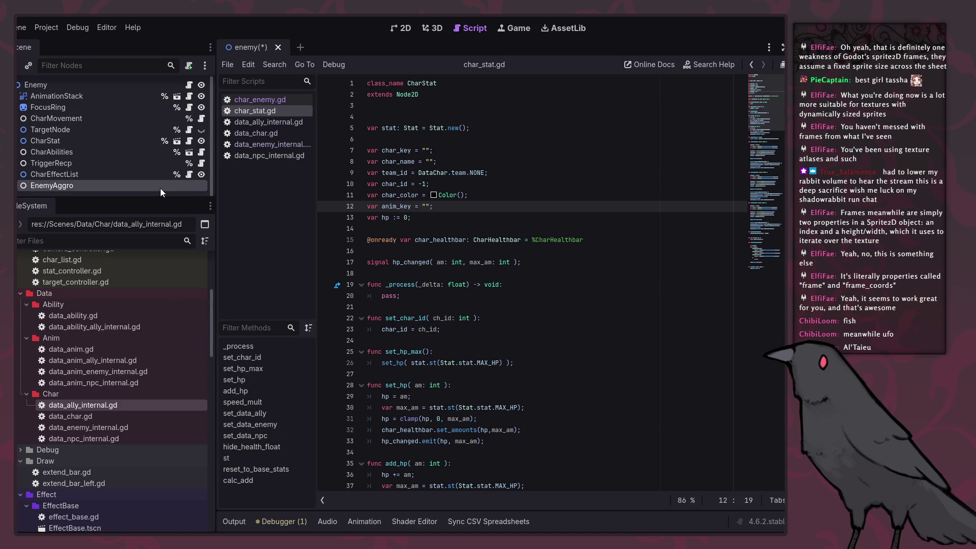
{"action": "right_click", "coordinate": [167, 185]}
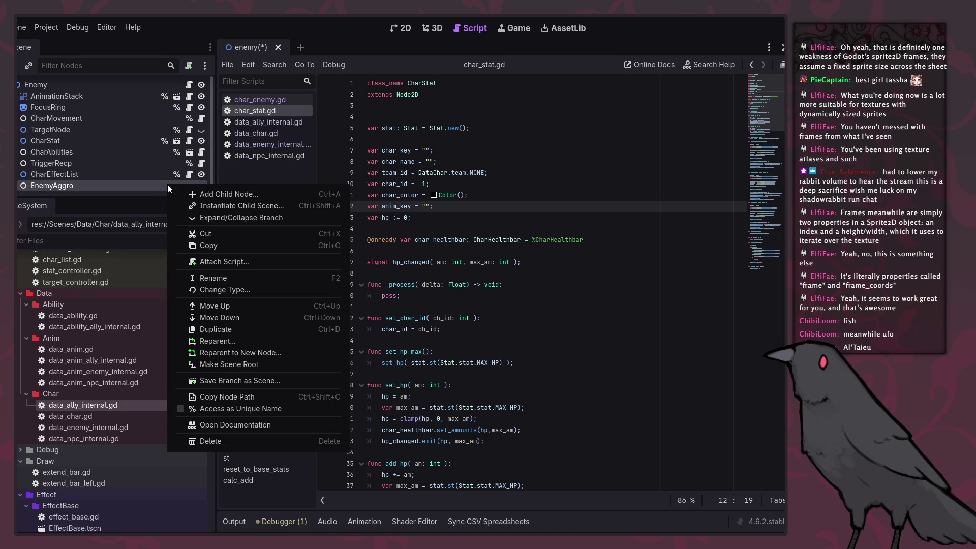
{"action": "left_click", "coordinate": [231, 409]}
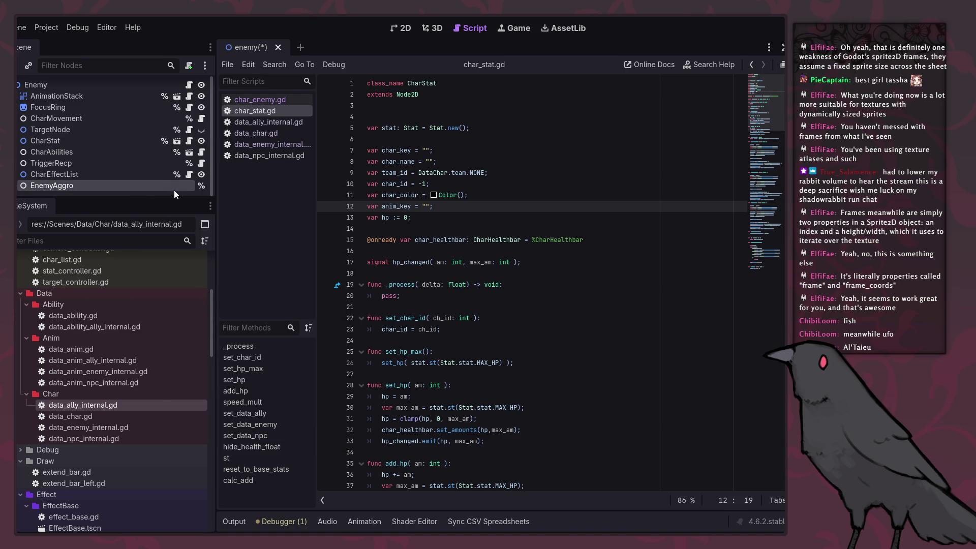
{"action": "left_click", "coordinate": [188, 66]}
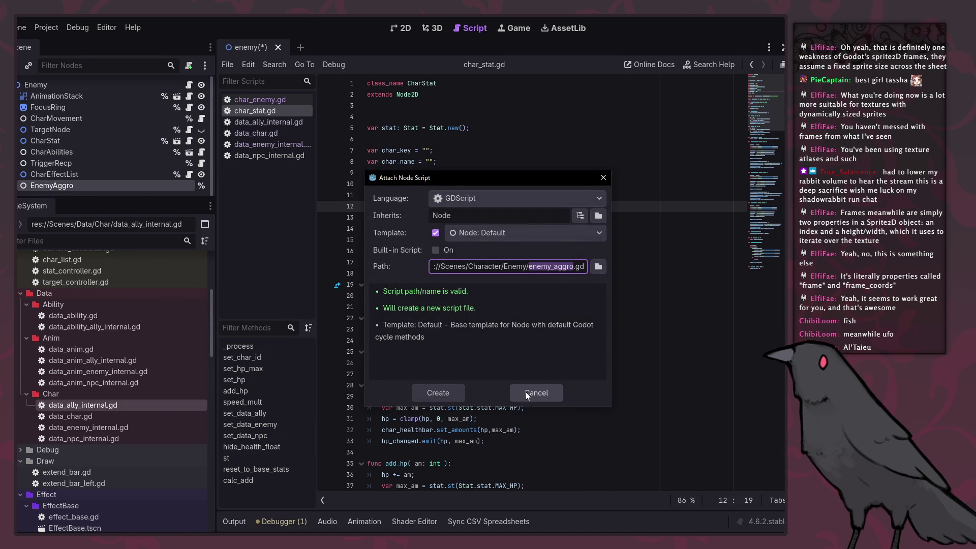
Create enemy_aggro.gd for EnemyAggro, strip its template code, save, and return to char_enemy.gd.
{"action": "left_click", "coordinate": [449, 387]}
{"action": "left_click_drag", "start_coordinate": [456, 243], "coordinate": [469, 107]}
{"action": "key", "text": "Return"}
{"action": "key", "text": "ctrl+s"}
{"action": "left_click", "coordinate": [189, 85]}
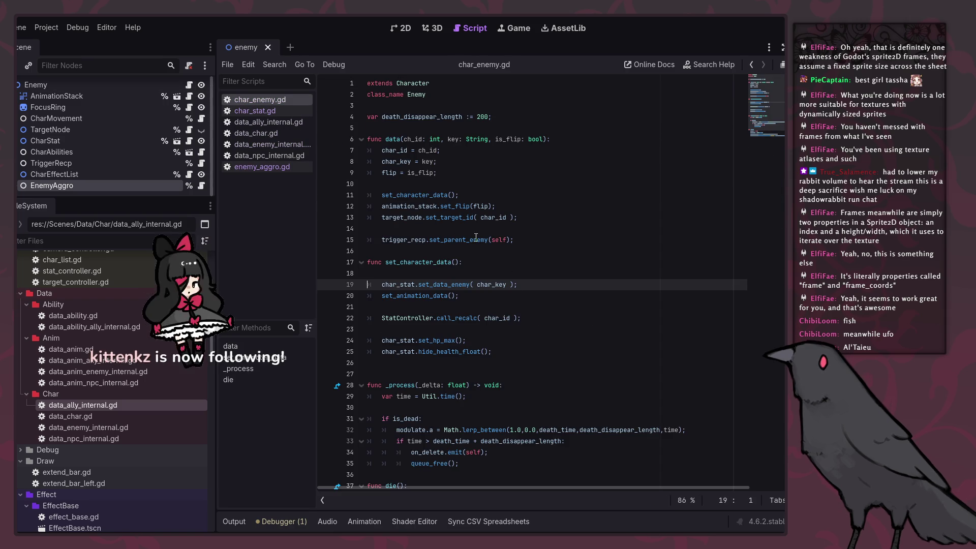
{"action": "scroll", "coordinate": [490, 315], "scroll_direction": "down", "scroll_amount": 2}
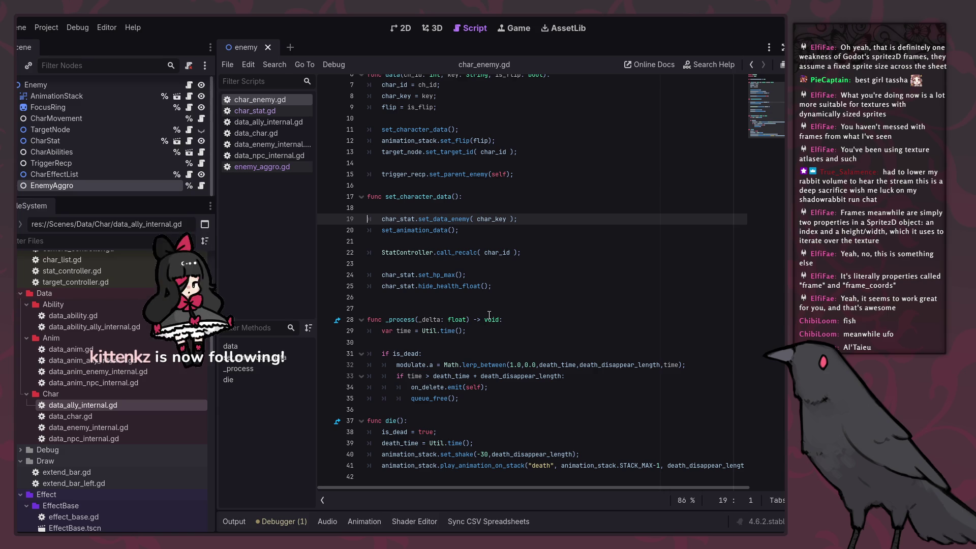
{"action": "scroll", "coordinate": [464, 135], "scroll_direction": "up", "scroll_amount": 2}
{"action": "left_click", "coordinate": [464, 127]}
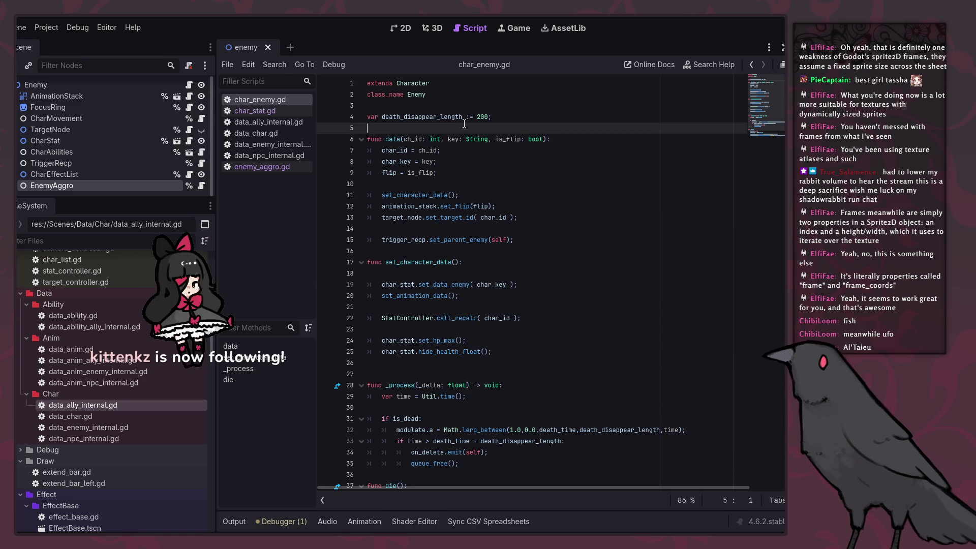
{"action": "key", "text": "Return"}
{"action": "key", "text": "Return"}
{"action": "key", "text": "Up"}
{"action": "left_click_drag", "start_coordinate": [105, 185], "coordinate": [427, 139]}
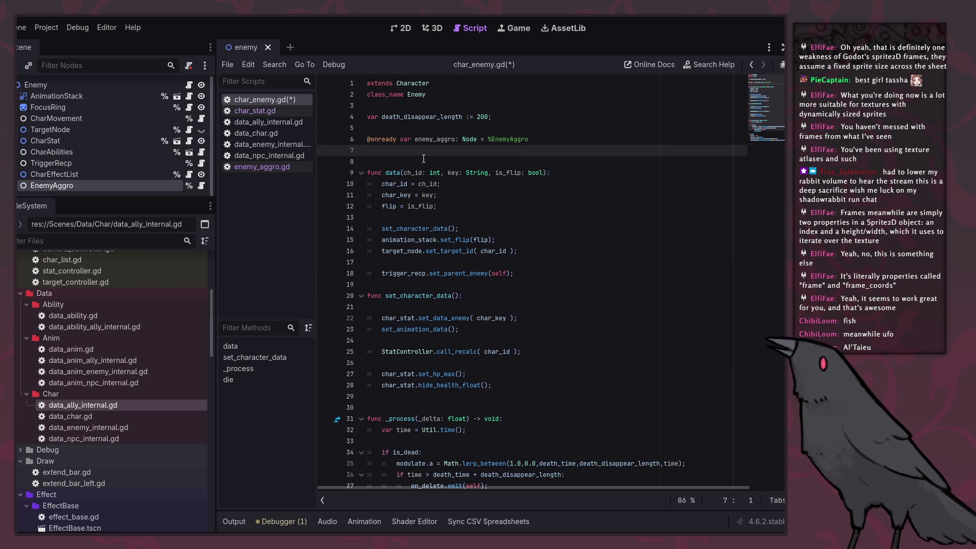
{"action": "mouse_move", "coordinate": [89, 187]}
{"action": "left_mouse_down"}
{"action": "mouse_move", "coordinate": [252, 183]}
{"action": "mouse_move", "coordinate": [461, 158]}
{"action": "left_mouse_up"}
{"action": "key", "text": "ctrl+z"}
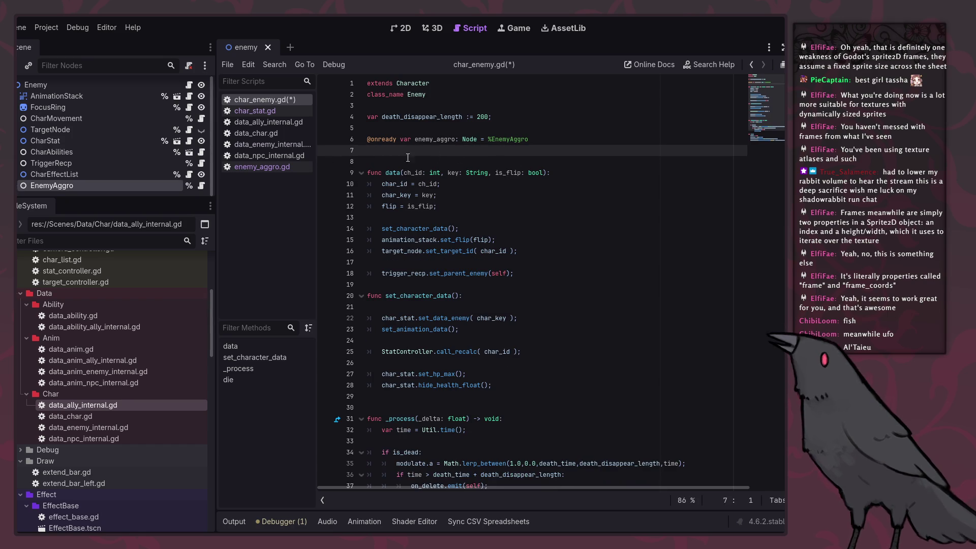
{"action": "key", "text": "BackSpace"}
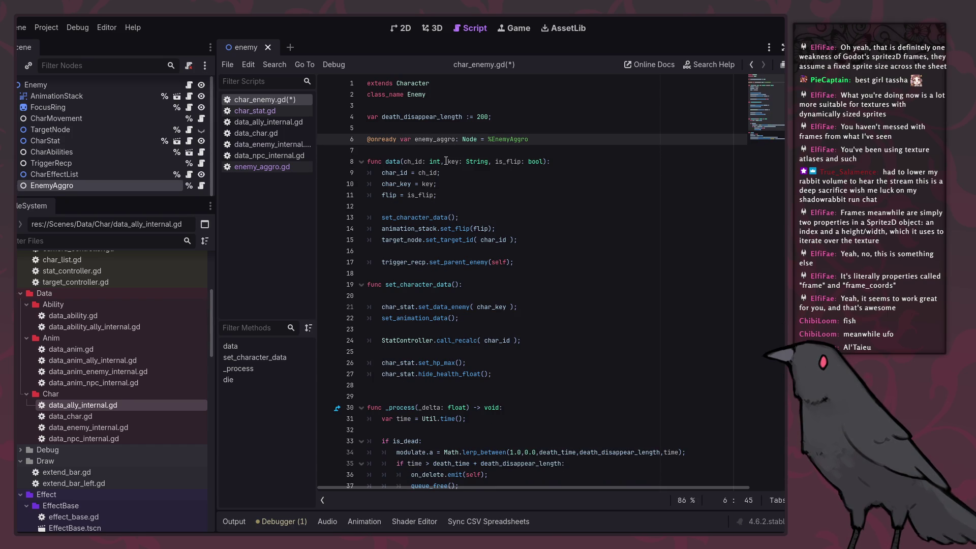
{"action": "double_click", "coordinate": [435, 139]}
{"action": "key", "text": "ctrl+s"}
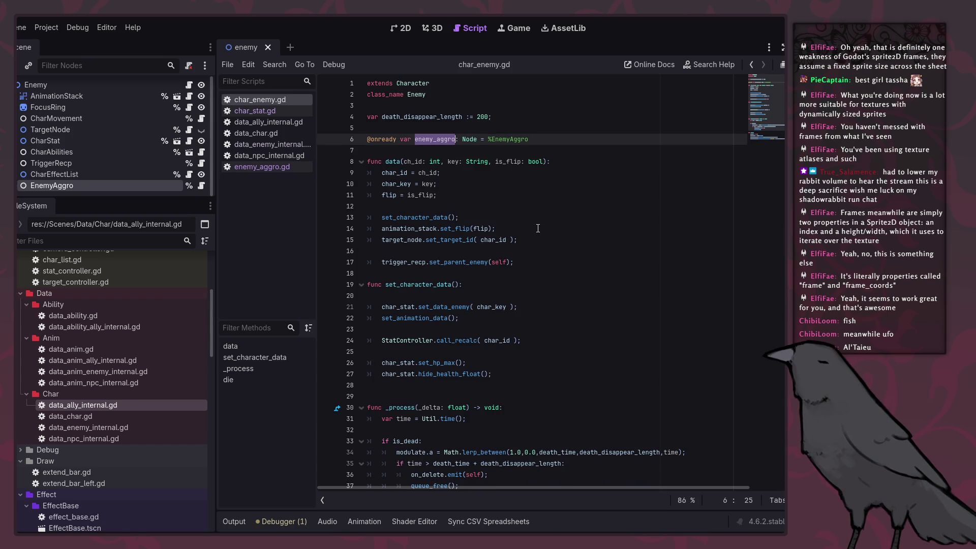
Follow the set_data_enemy call into char_stat.gd and copy its function signature.
{"action": "left_click", "coordinate": [538, 229]}
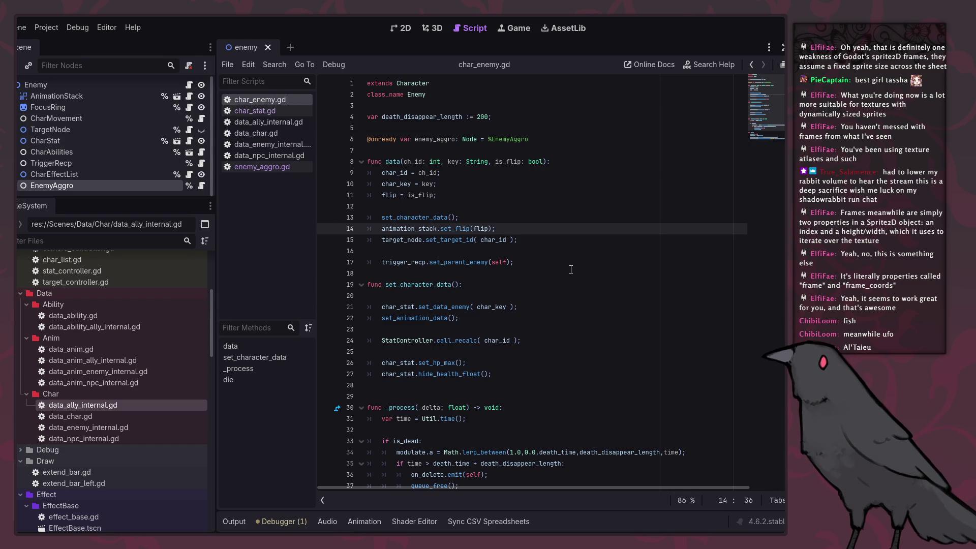
{"action": "scroll", "coordinate": [544, 285], "scroll_direction": "down", "scroll_amount": 1}
{"action": "left_click", "coordinate": [537, 344]}
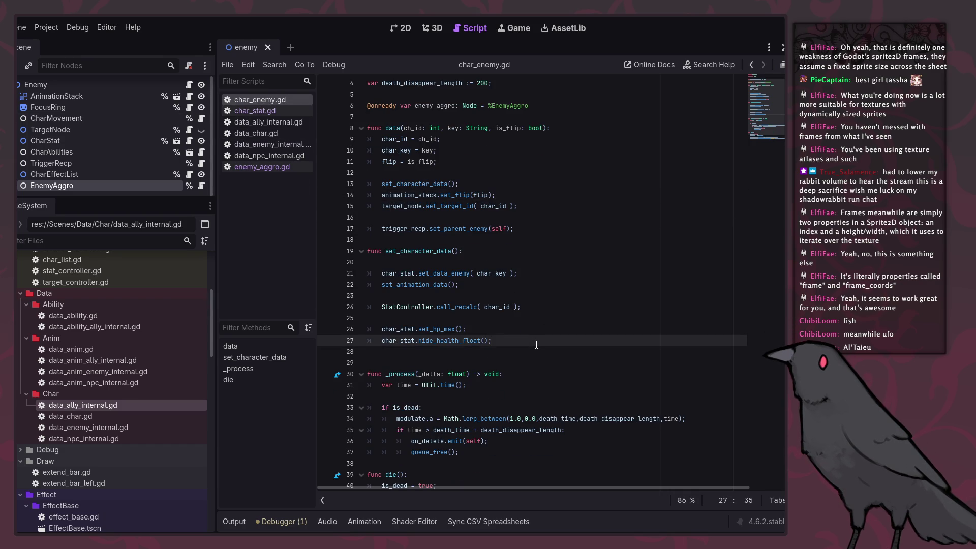
{"action": "double_click", "coordinate": [456, 273]}
{"action": "mouse_move", "coordinate": [456, 274]}
{"action": "left_click", "coordinate": [558, 363]}
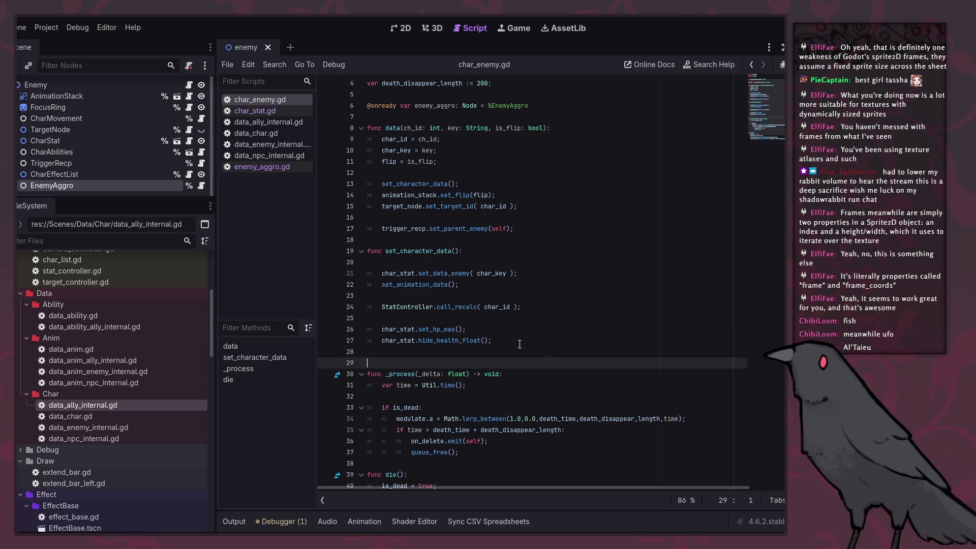
{"action": "left_click", "coordinate": [440, 274]}
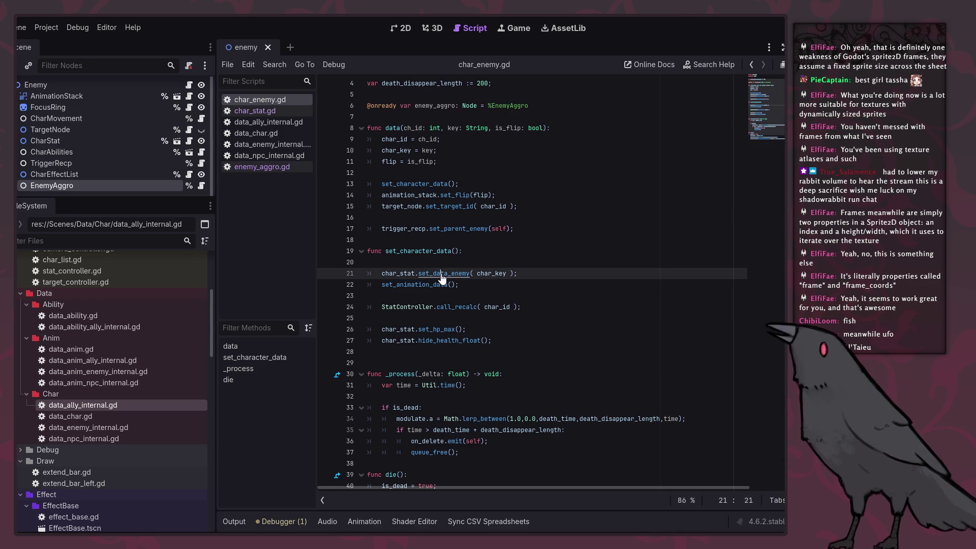
{"action": "left_click", "coordinate": [440, 273], "text": "ctrl"}
{"action": "key", "text": "ctrl+c"}
Paste the set_data_enemy signature into enemy_aggro.gd and add the char_dt enemy data lookup line.
{"action": "left_click", "coordinate": [275, 166]}
{"action": "key", "text": "ctrl+v"}
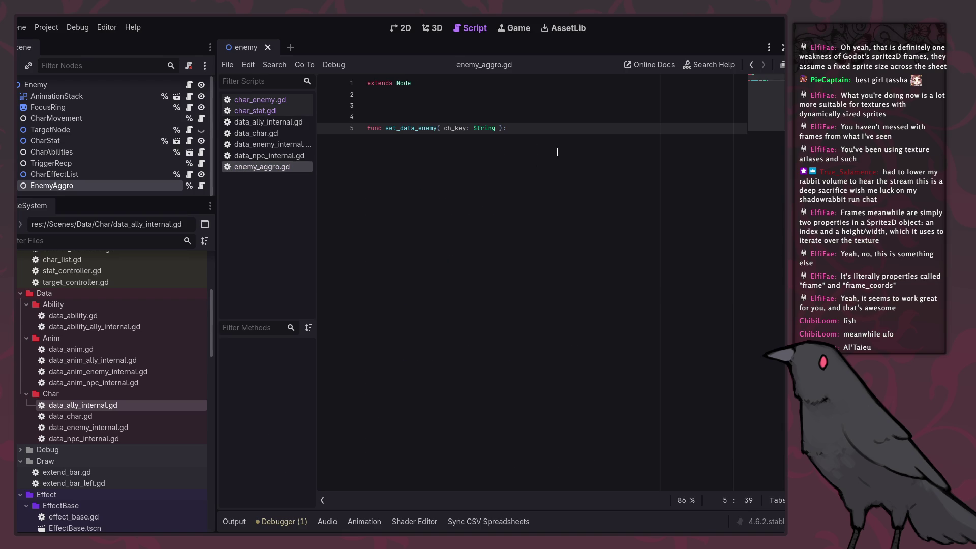
{"action": "key", "text": "Return"}
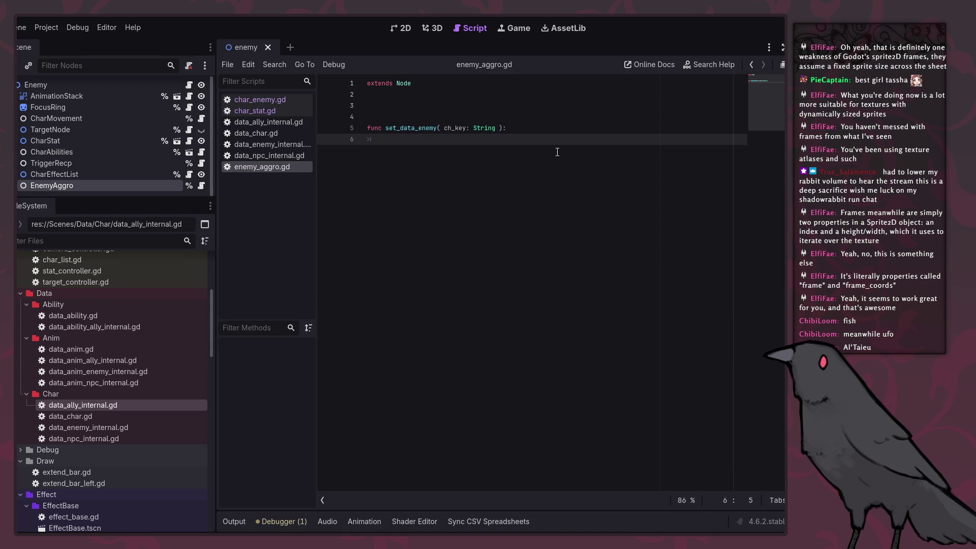
{"action": "left_click", "coordinate": [271, 111]}
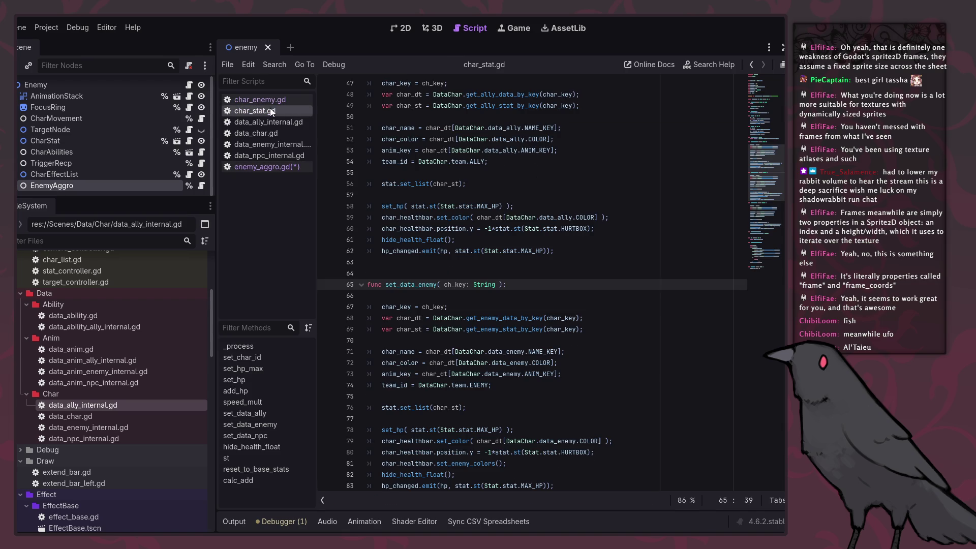
{"action": "left_click", "coordinate": [622, 318]}
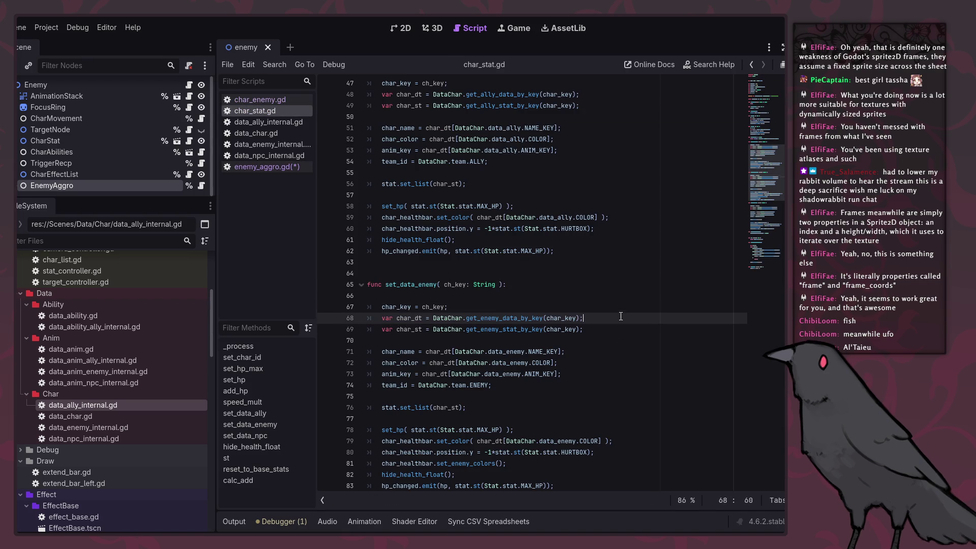
{"action": "left_click", "coordinate": [288, 168]}
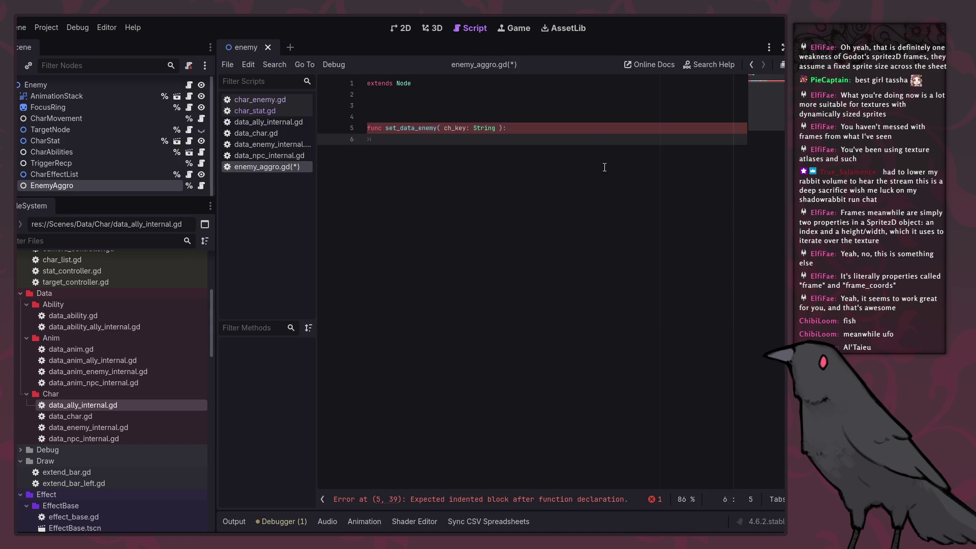
{"action": "key", "text": "ctrl+v"}
Pass ch_key instead of char_key to get_enemy_data_by_key and save enemy_aggro.gd.
{"action": "left_click", "coordinate": [578, 131]}
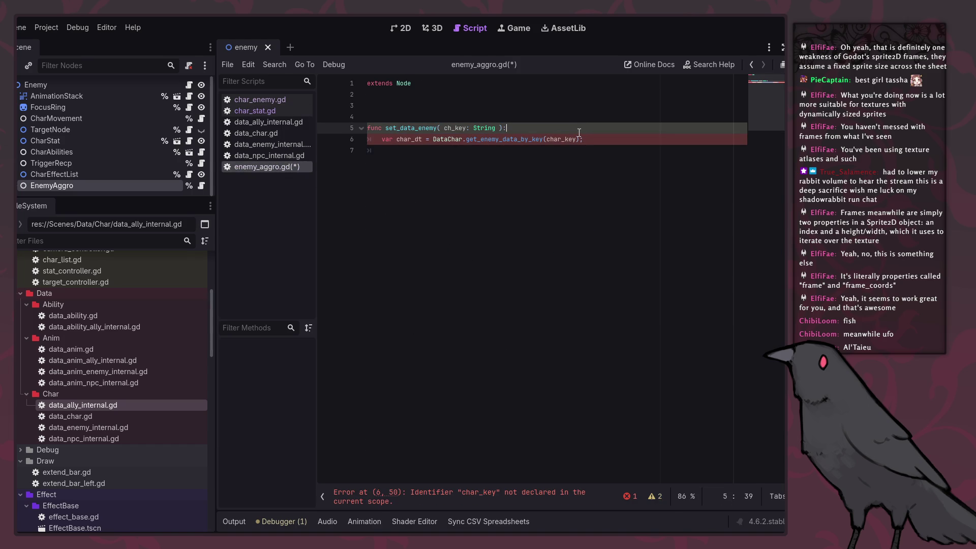
{"action": "key", "text": "Return"}
{"action": "left_click", "coordinate": [542, 181]}
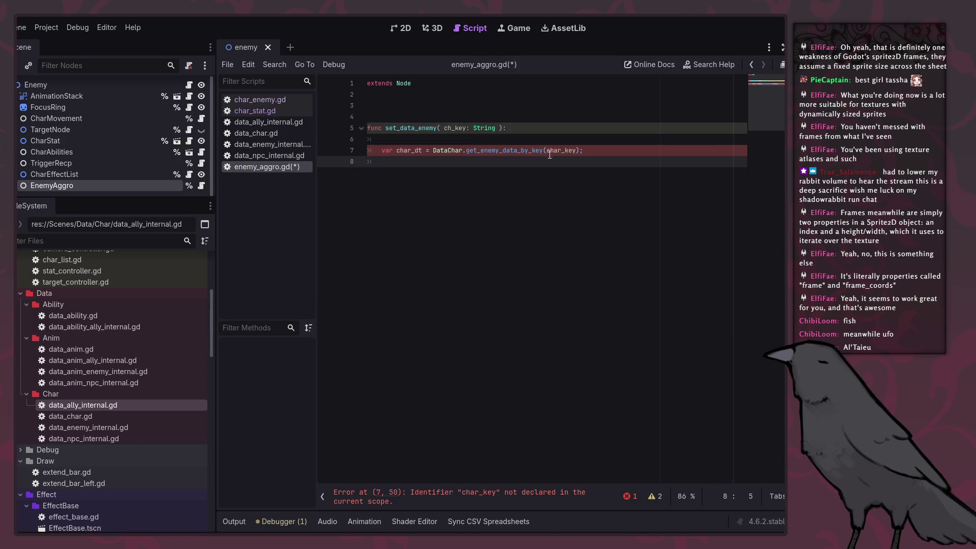
{"action": "double_click", "coordinate": [455, 127]}
{"action": "key", "text": "ctrl+c"}
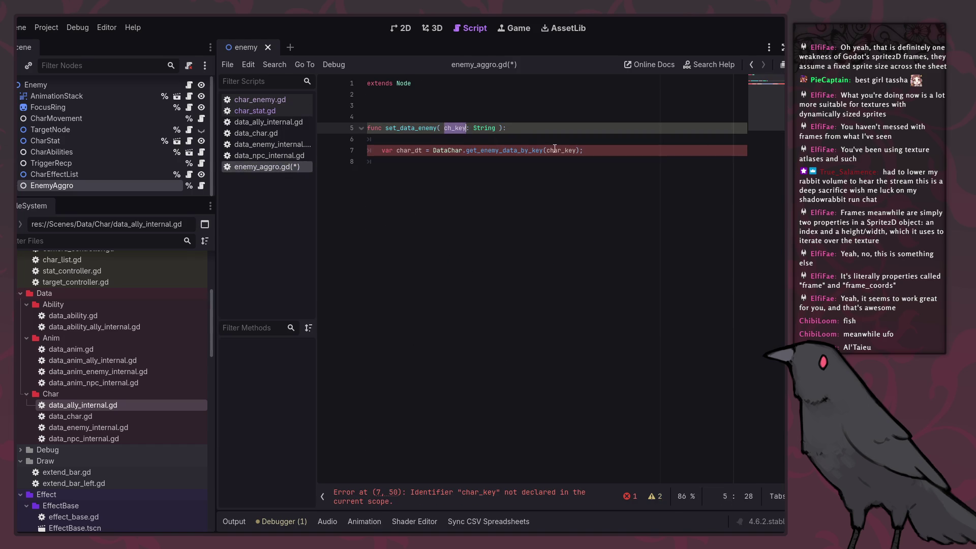
{"action": "double_click", "coordinate": [559, 151]}
{"action": "key", "text": "ctrl+v"}
{"action": "key", "text": "ctrl+s"}
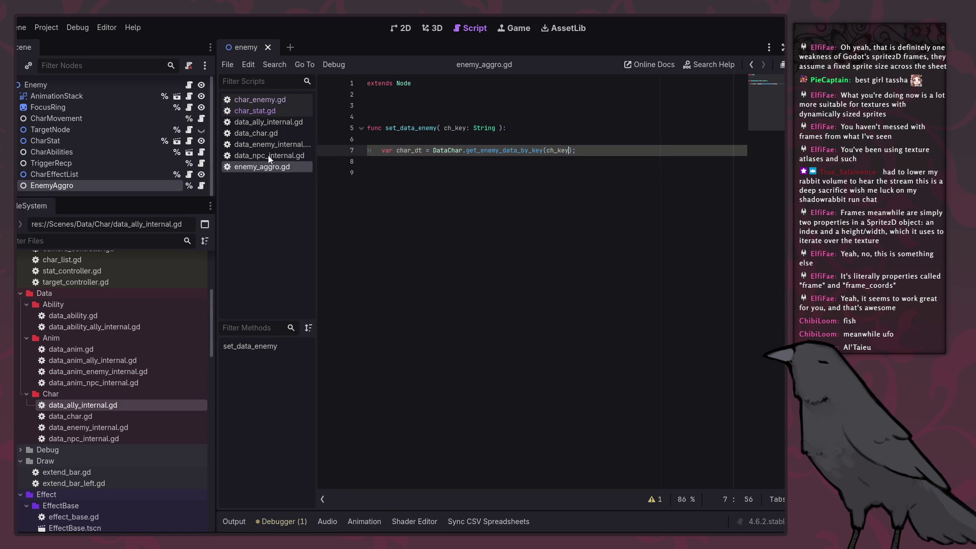
Paste the char_name lookup from NAME_KEY below the char_dt line in enemy_aggro.gd.
{"action": "left_click", "coordinate": [272, 100]}
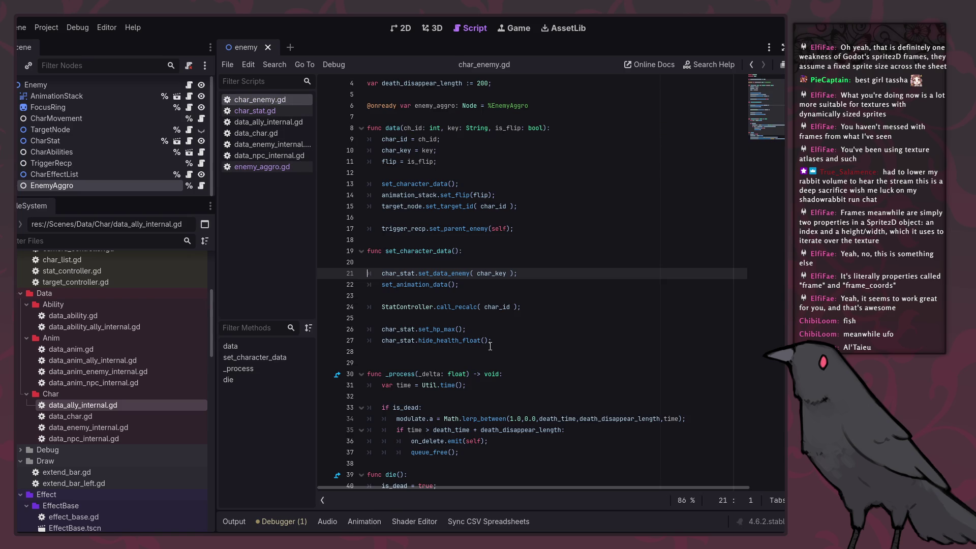
{"action": "left_click", "coordinate": [456, 275], "text": "ctrl"}
{"action": "left_click", "coordinate": [608, 351]}
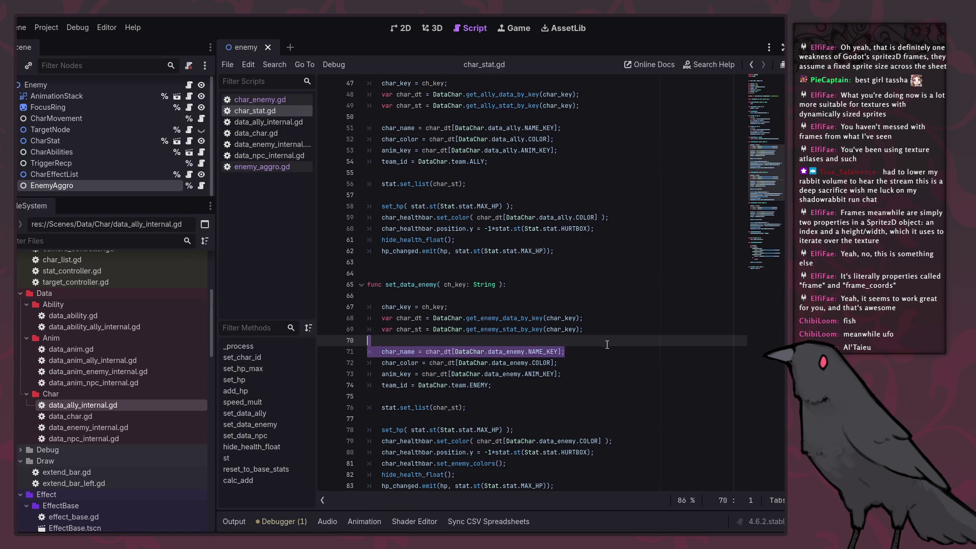
{"action": "left_click", "coordinate": [279, 167]}
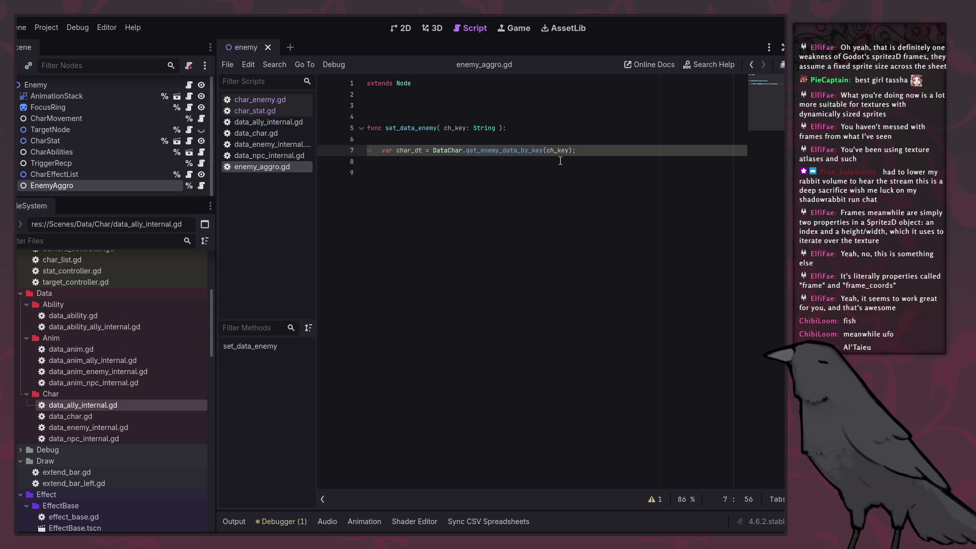
{"action": "key", "text": "Down"}
{"action": "key", "text": "Down"}
{"action": "key", "text": "ctrl+v"}
Declare var aggro_range := 0 with an inferred type on line 3 of enemy_aggro.gd.
{"action": "left_click", "coordinate": [449, 108]}
{"action": "type", "text": "v"}
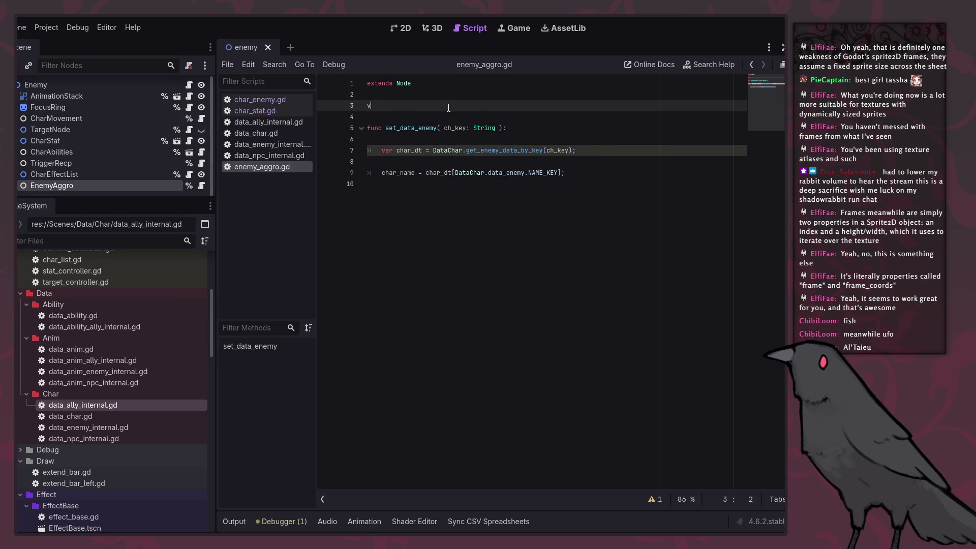
{"action": "type", "text": "ar aggro_range: int"}
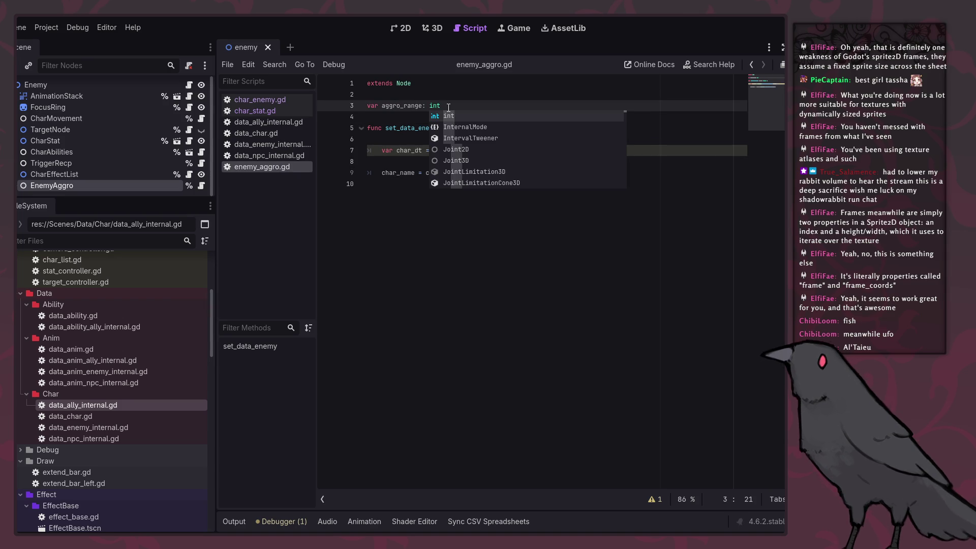
{"action": "type", "text": " = 0;"}
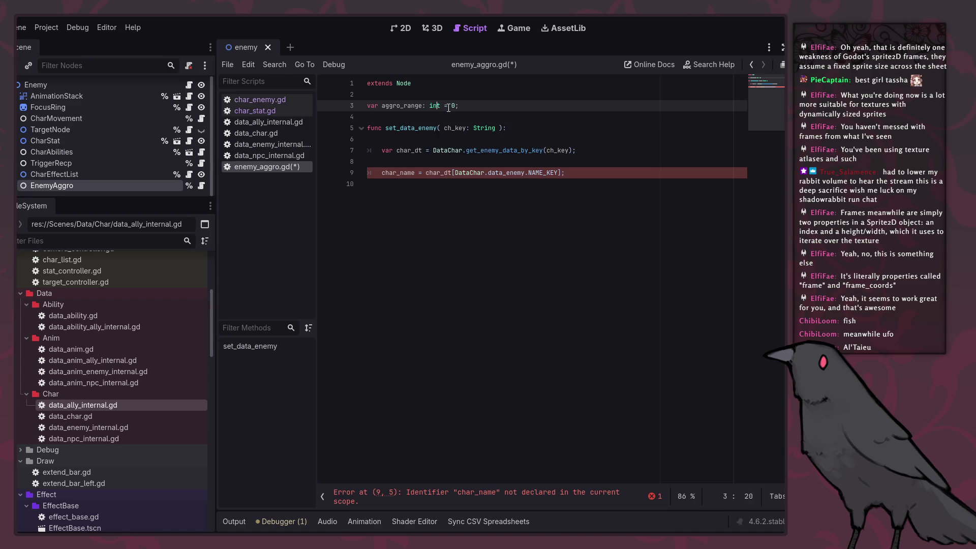
{"action": "key", "text": "BackSpace"}
{"action": "key", "text": "BackSpace"}
{"action": "key", "text": "BackSpace"}
{"action": "key", "text": "Left"}
In set_data_enemy, assign aggro_range = char_dt[DataChar.data_enemy.AGGRO_RANGE] and save the script.
{"action": "double_click", "coordinate": [534, 174]}
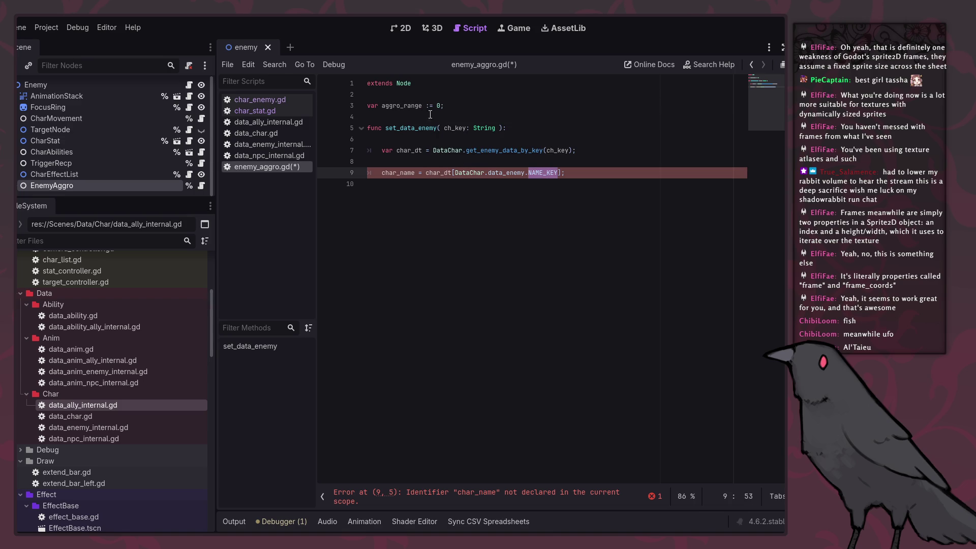
{"action": "double_click", "coordinate": [401, 106]}
{"action": "key", "text": "ctrl+c"}
{"action": "double_click", "coordinate": [398, 173]}
{"action": "key", "text": "ctrl+v"}
{"action": "double_click", "coordinate": [555, 172]}
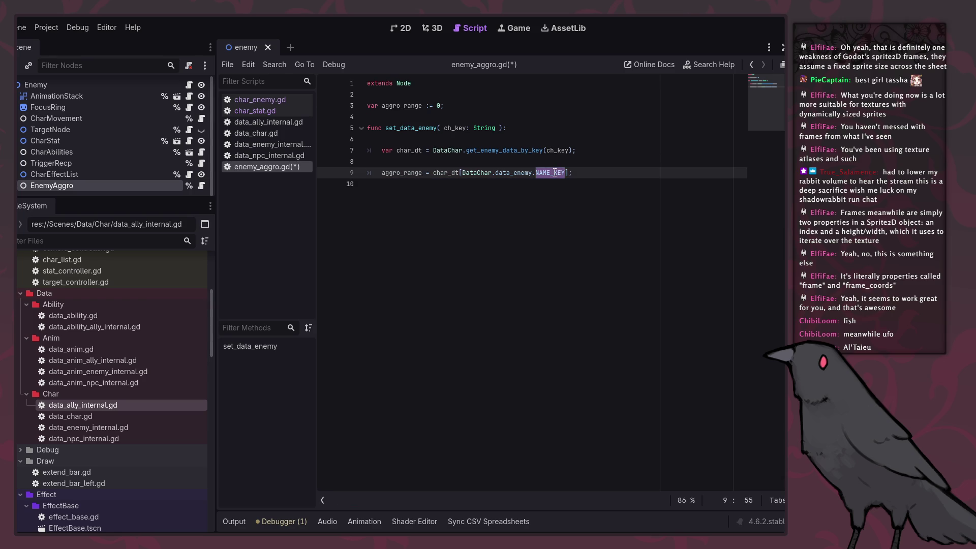
{"action": "type", "text": "AGG"}
{"action": "key", "text": "Return"}
{"action": "key", "text": "ctrl+s"}
Check AGGRO_RANGE's definition in data_char.gd, then tidy the blank lines in set_data_enemy.
{"action": "left_click", "coordinate": [562, 173], "text": "ctrl"}
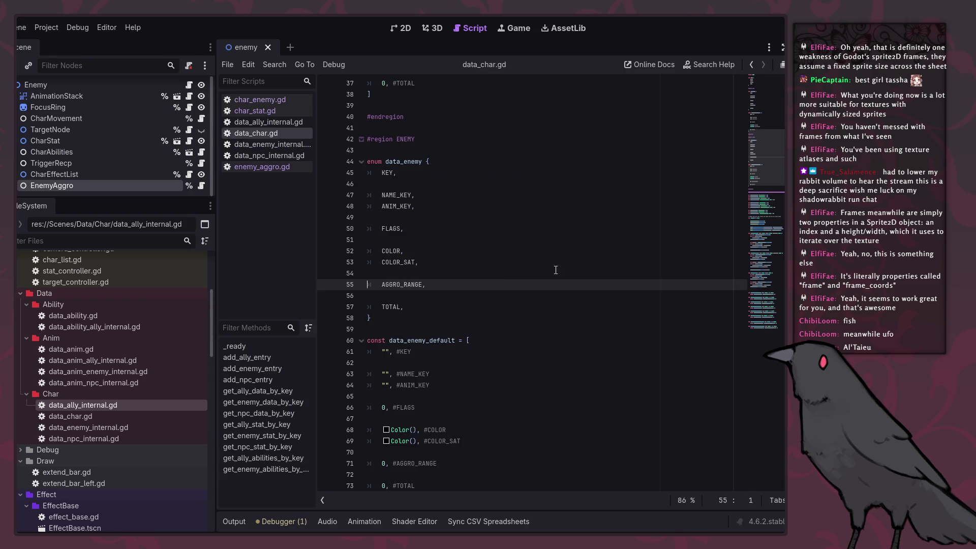
{"action": "left_click", "coordinate": [749, 63]}
{"action": "left_click", "coordinate": [749, 63]}
{"action": "left_click", "coordinate": [618, 175]}
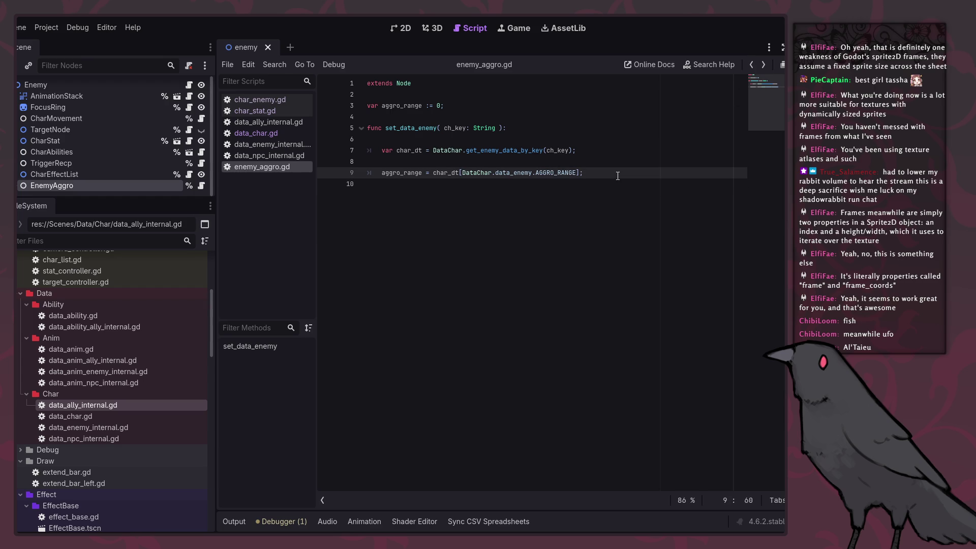
{"action": "key", "text": "Up"}
{"action": "key", "text": "BackSpace"}
{"action": "left_click", "coordinate": [618, 175]}
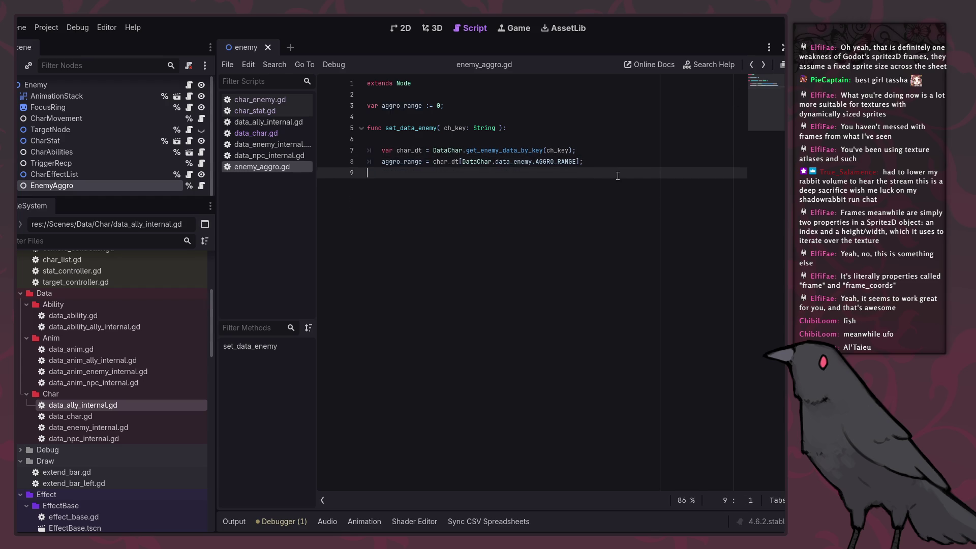
{"action": "key", "text": "Return"}
{"action": "key", "text": "Return"}
{"action": "key", "text": "Up"}
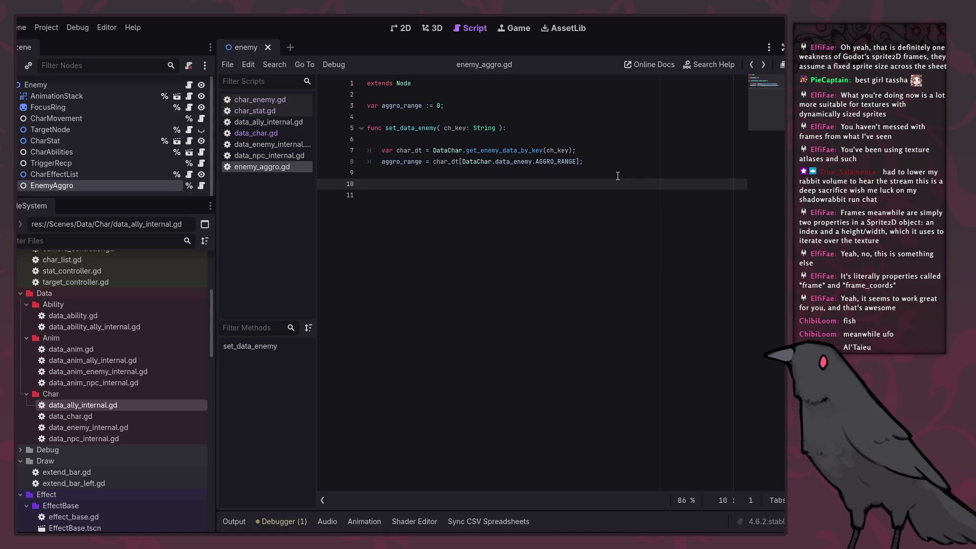
{"action": "key", "text": "Up"}
{"action": "key", "text": "Up"}
{"action": "key", "text": "Up"}
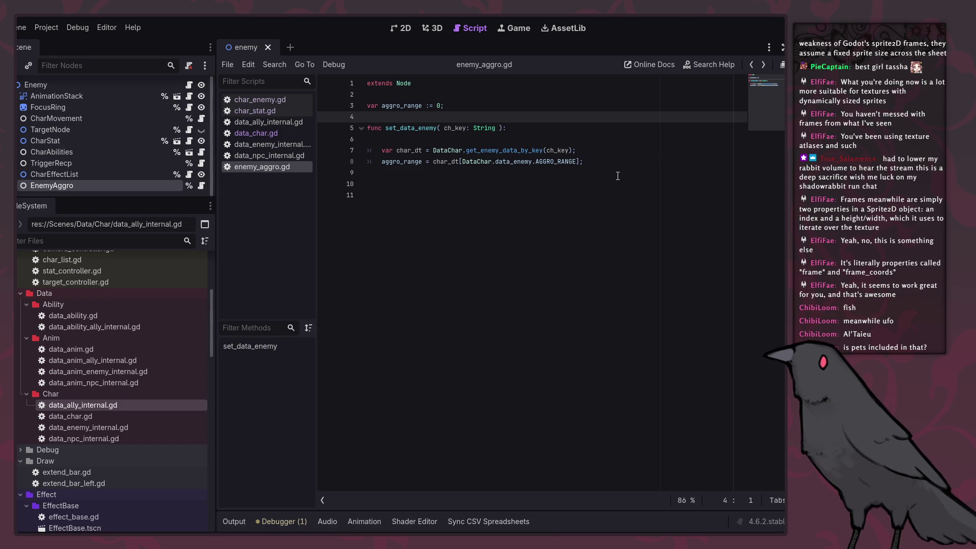
Try changing enemy_aggro.gd to extend Node2D, then undo the change.
{"action": "left_click", "coordinate": [419, 84]}
{"action": "type", "text": "2D"}
{"action": "left_click", "coordinate": [386, 213]}
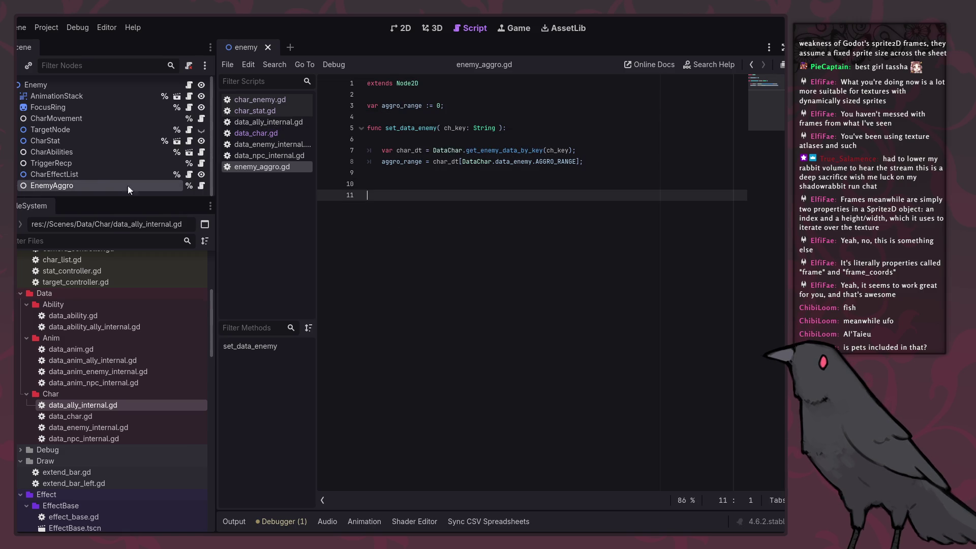
{"action": "right_click", "coordinate": [92, 182]}
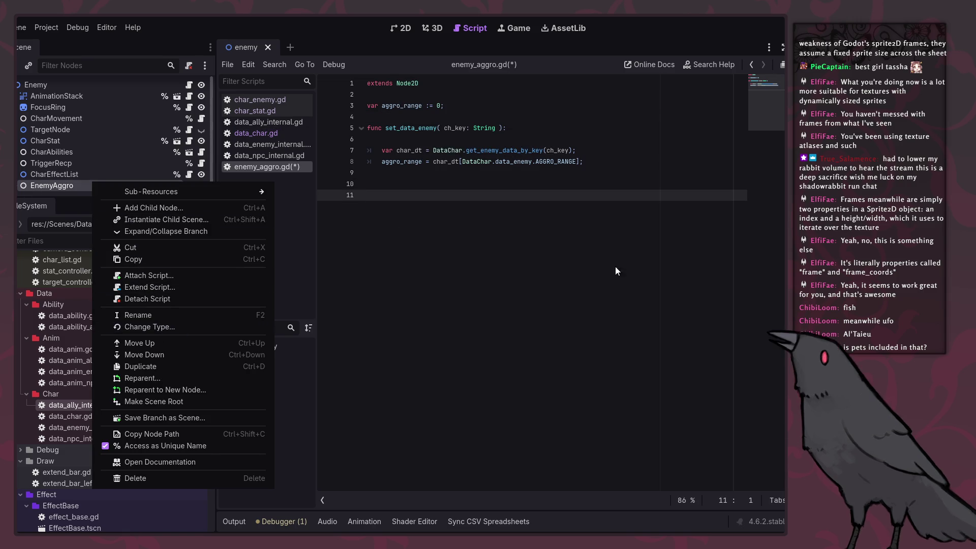
{"action": "key", "text": "Escape"}
{"action": "key", "text": "ctrl+z"}
{"action": "left_click", "coordinate": [460, 198]}
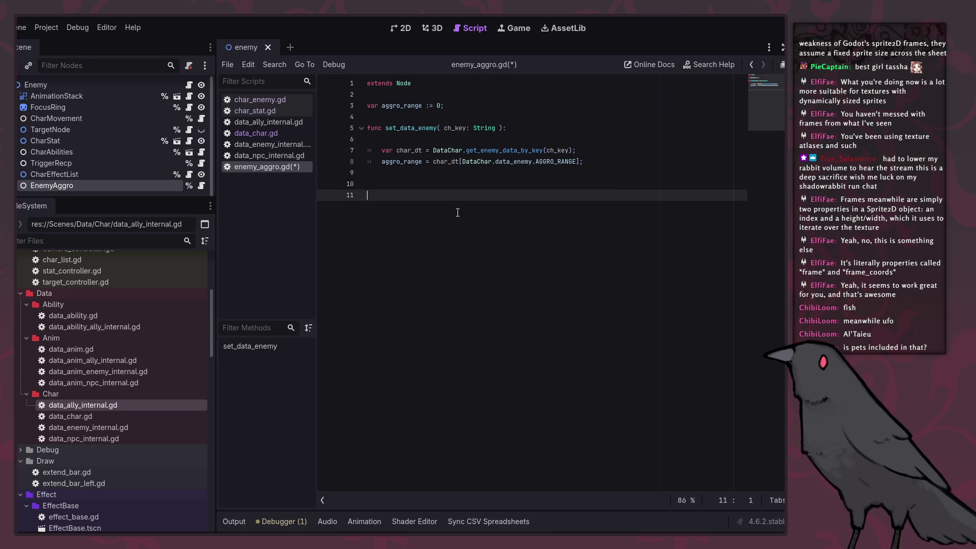
Add a Node2D child node under EnemyAggro.
{"action": "right_click", "coordinate": [49, 186]}
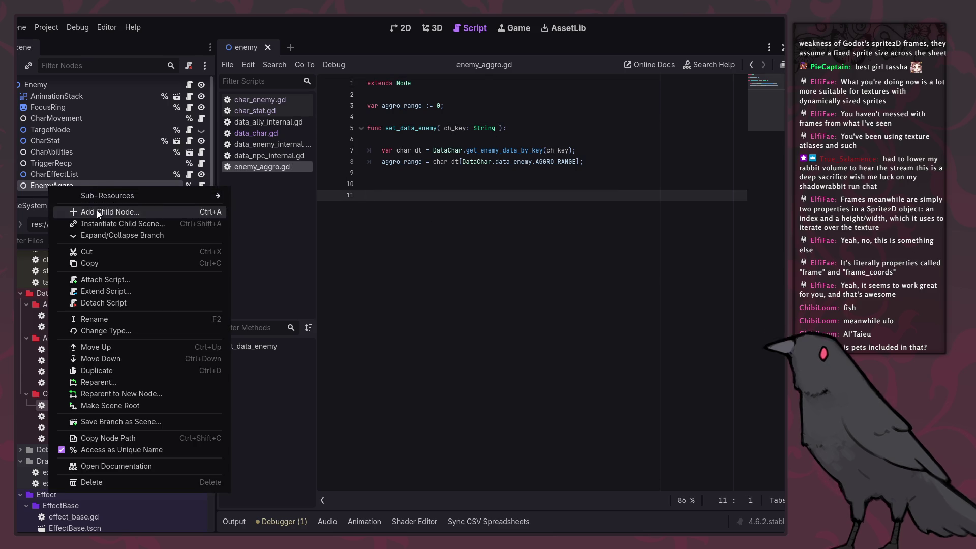
{"action": "left_click", "coordinate": [97, 211]}
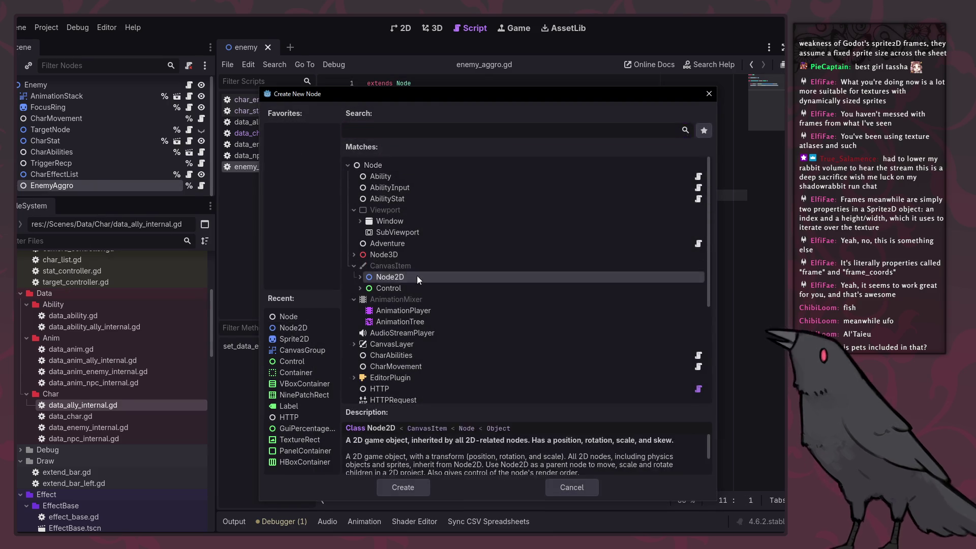
{"action": "double_click", "coordinate": [417, 276]}
{"action": "left_click_drag", "start_coordinate": [92, 186], "coordinate": [91, 175]}
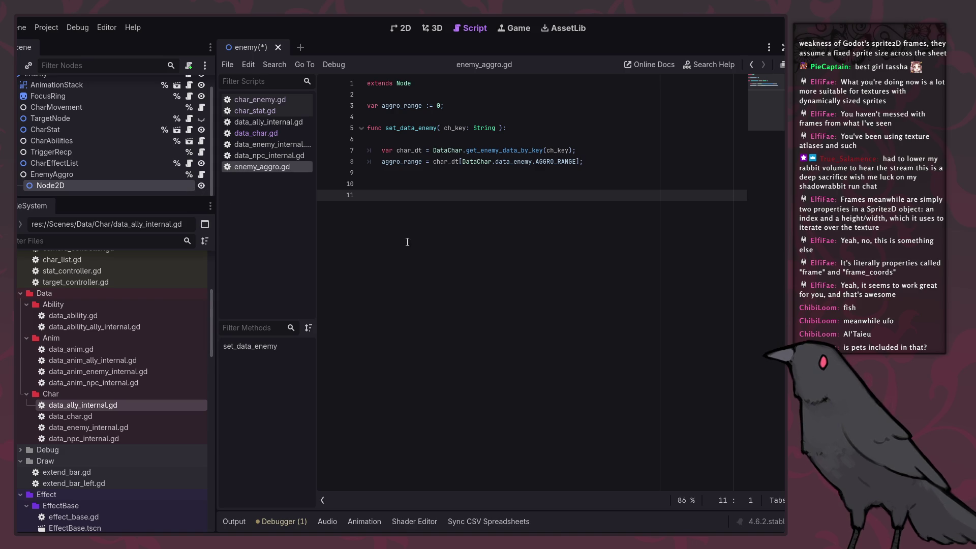
Rename the new Node2D to TargetRing, then to EnemyTargetRing.
{"action": "double_click", "coordinate": [103, 190]}
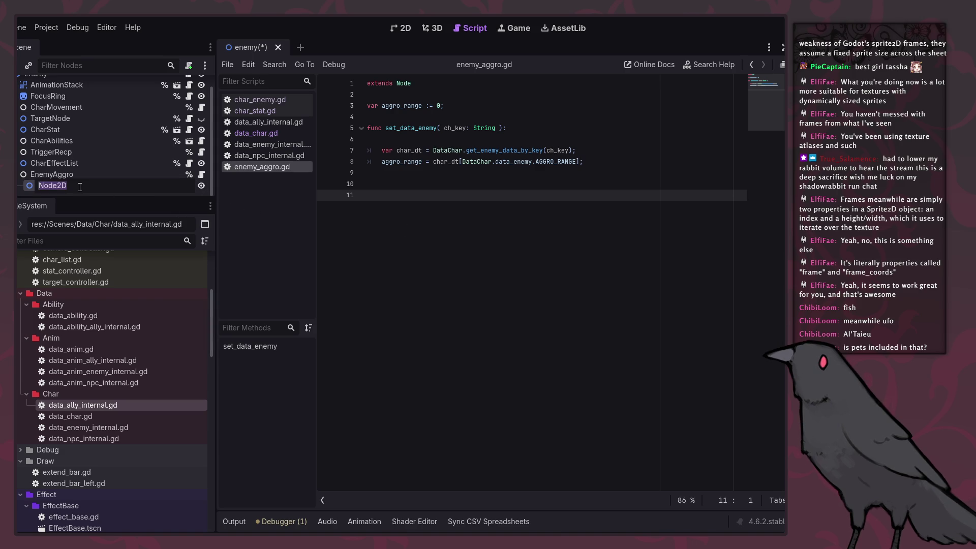
{"action": "type", "text": "TargetRing"}
{"action": "key", "text": "Return"}
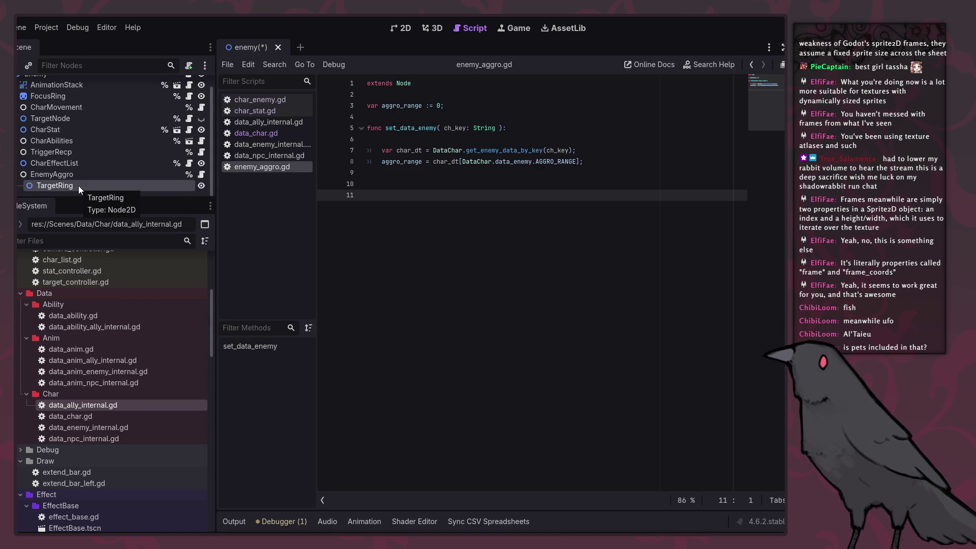
{"action": "double_click", "coordinate": [41, 186]}
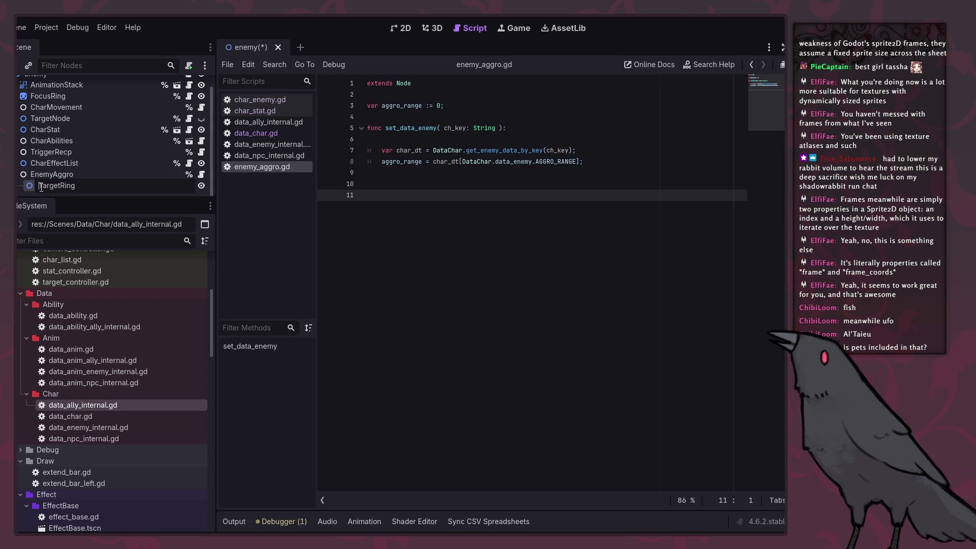
{"action": "type", "text": "Enemy"}
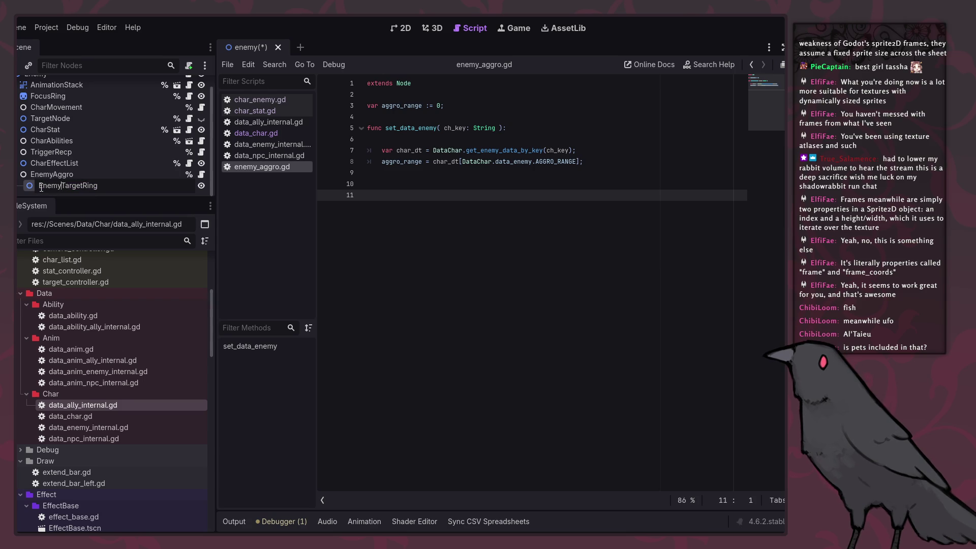
{"action": "key", "text": "Return"}
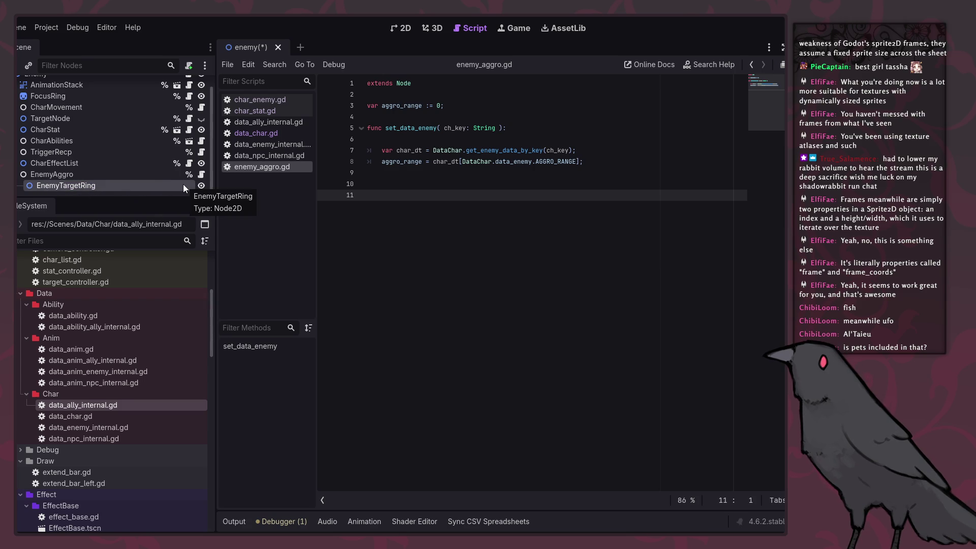
Attach a new enemy_target_ring.gd script to EnemyTargetRing and delete its template code, keeping extends Node2D.
{"action": "right_click", "coordinate": [184, 188]}
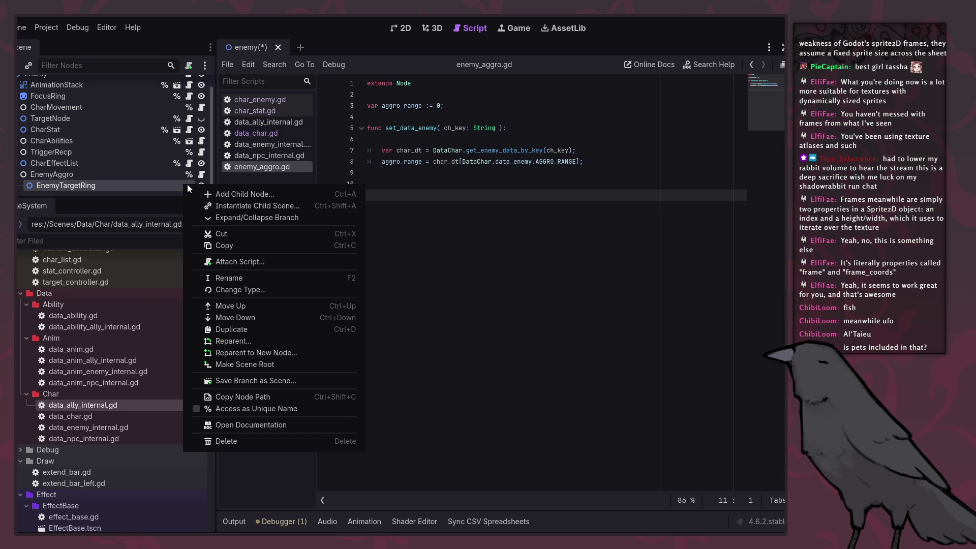
{"action": "left_click", "coordinate": [235, 262]}
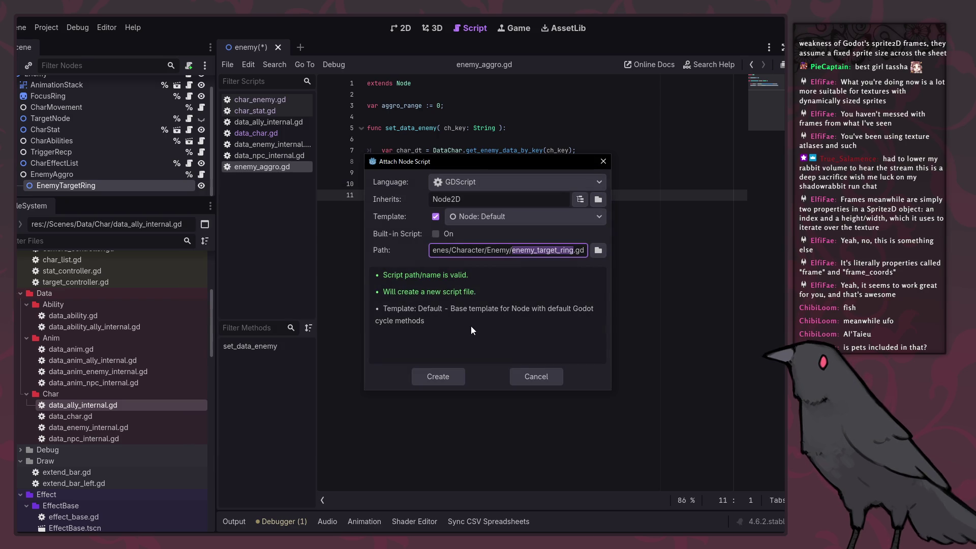
{"action": "left_click", "coordinate": [435, 374]}
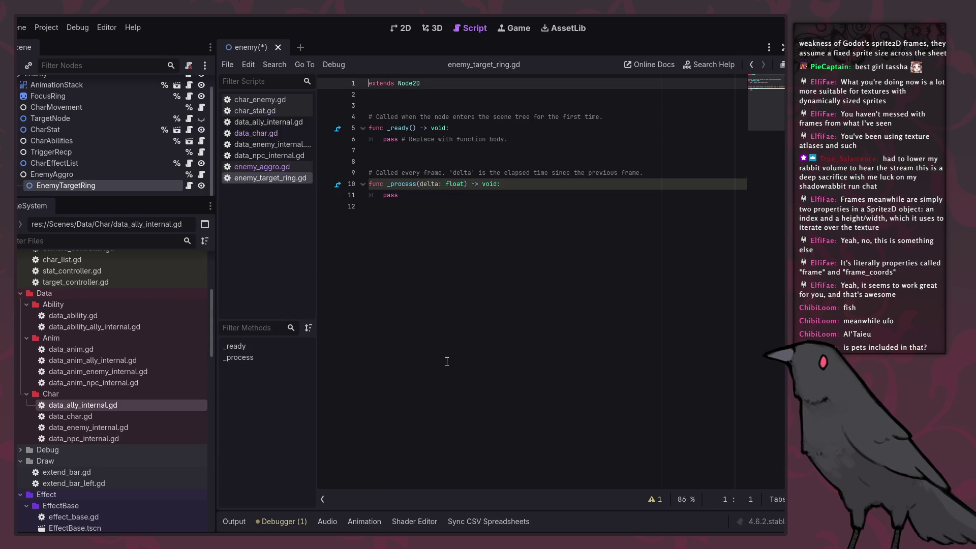
{"action": "left_click", "coordinate": [412, 95]}
{"action": "left_click", "coordinate": [439, 242], "text": "shift"}
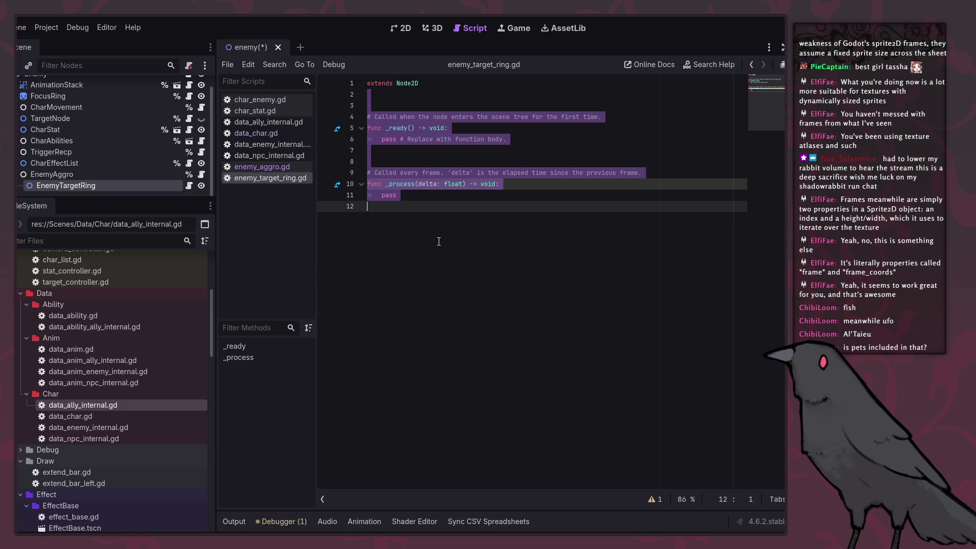
{"action": "key", "text": "BackSpace"}
{"action": "key", "text": "Return"}
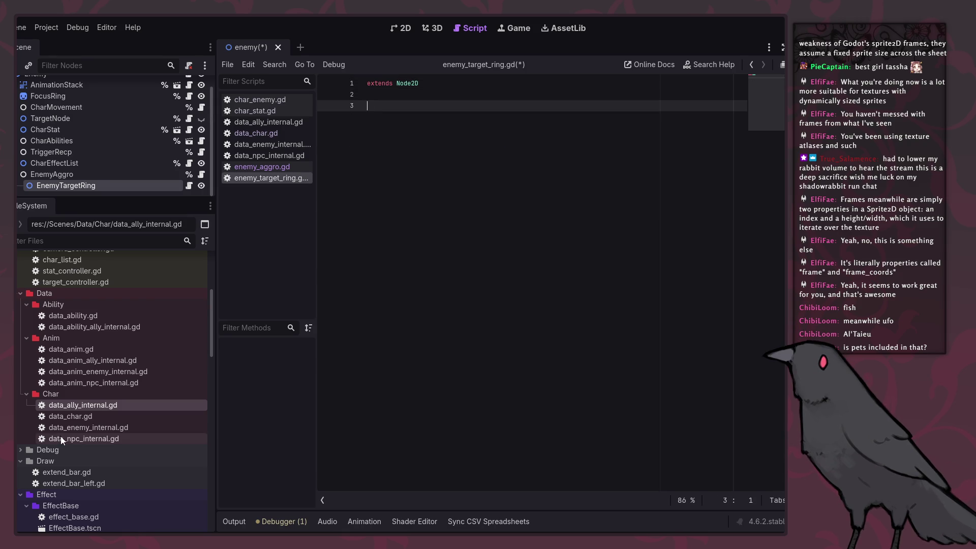
Open the ally scene's CharInputLocal sub-scene and its target_ring.gd script for reference.
{"action": "scroll", "coordinate": [99, 368], "scroll_direction": "up", "scroll_amount": 5}
{"action": "scroll", "coordinate": [83, 406], "scroll_direction": "down", "scroll_amount": 8}
{"action": "scroll", "coordinate": [79, 381], "scroll_direction": "up", "scroll_amount": 2}
{"action": "scroll", "coordinate": [81, 376], "scroll_direction": "up", "scroll_amount": 6}
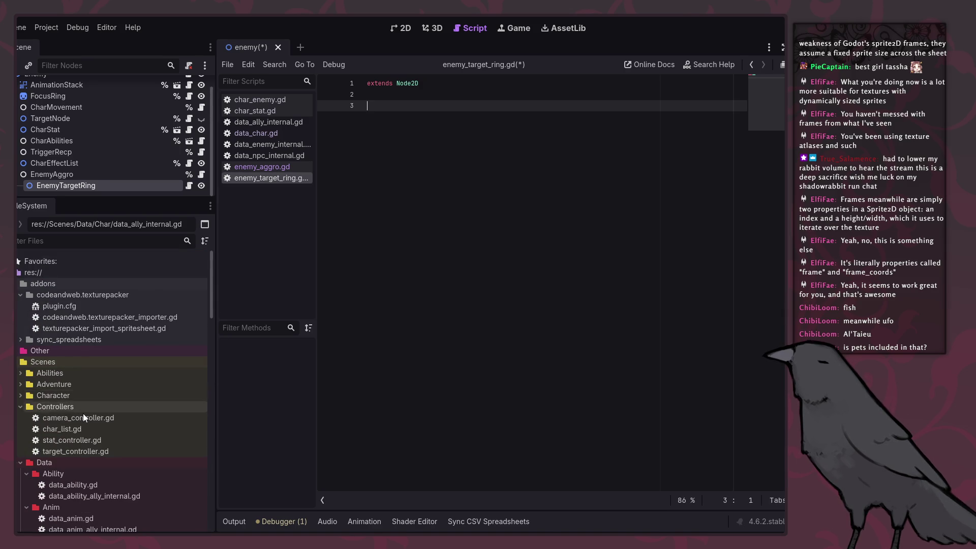
{"action": "scroll", "coordinate": [83, 412], "scroll_direction": "down", "scroll_amount": 1}
{"action": "scroll", "coordinate": [82, 417], "scroll_direction": "down", "scroll_amount": 5}
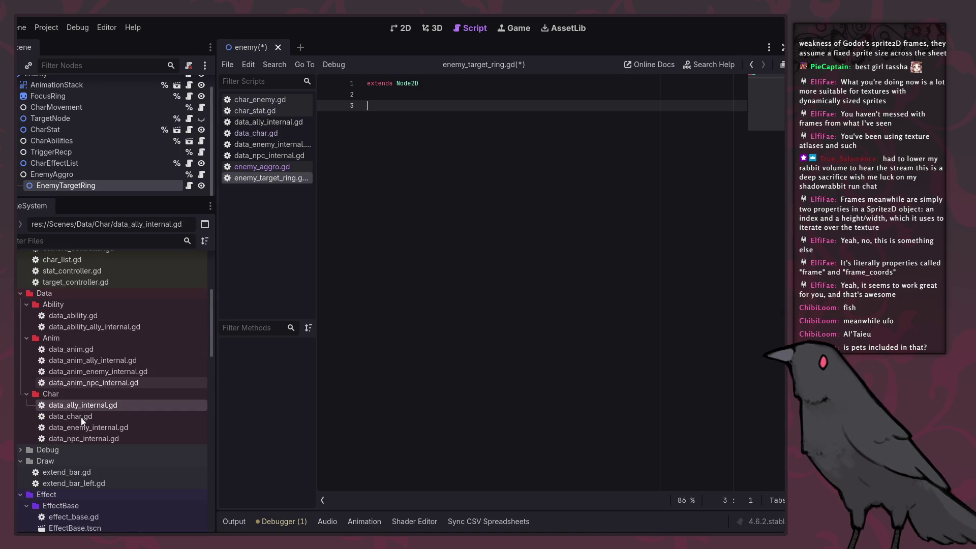
{"action": "scroll", "coordinate": [81, 417], "scroll_direction": "down", "scroll_amount": 4}
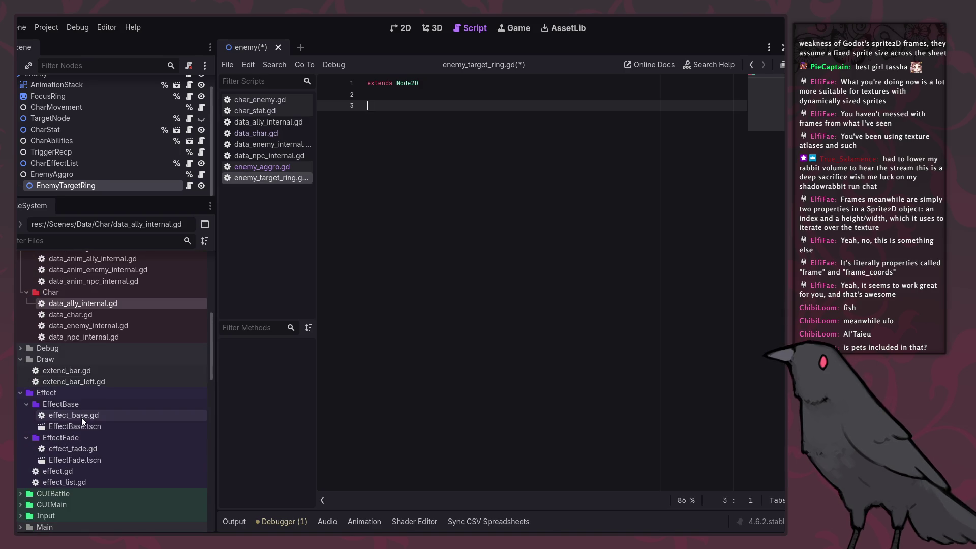
{"action": "scroll", "coordinate": [81, 417], "scroll_direction": "up", "scroll_amount": 4}
{"action": "scroll", "coordinate": [82, 415], "scroll_direction": "up", "scroll_amount": 4}
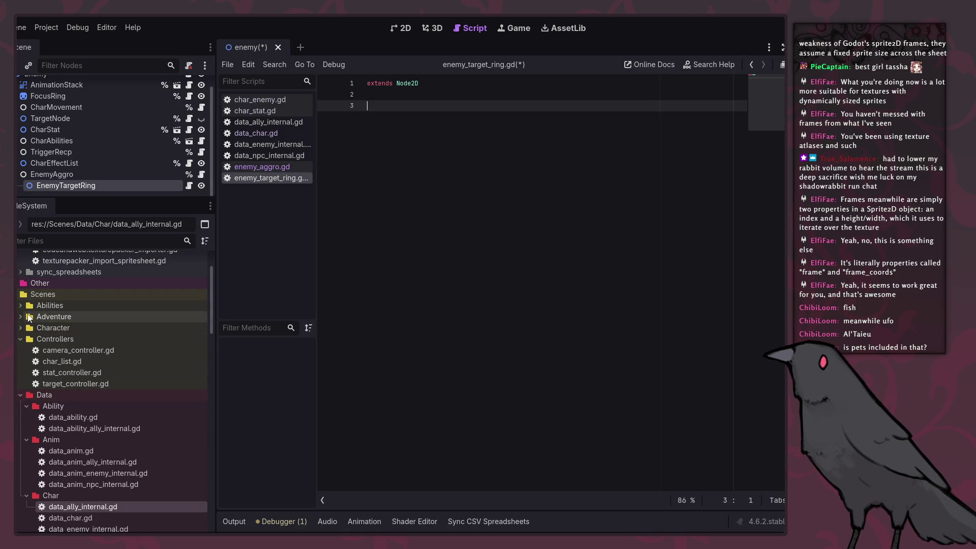
{"action": "left_click", "coordinate": [22, 328]}
{"action": "double_click", "coordinate": [76, 406]}
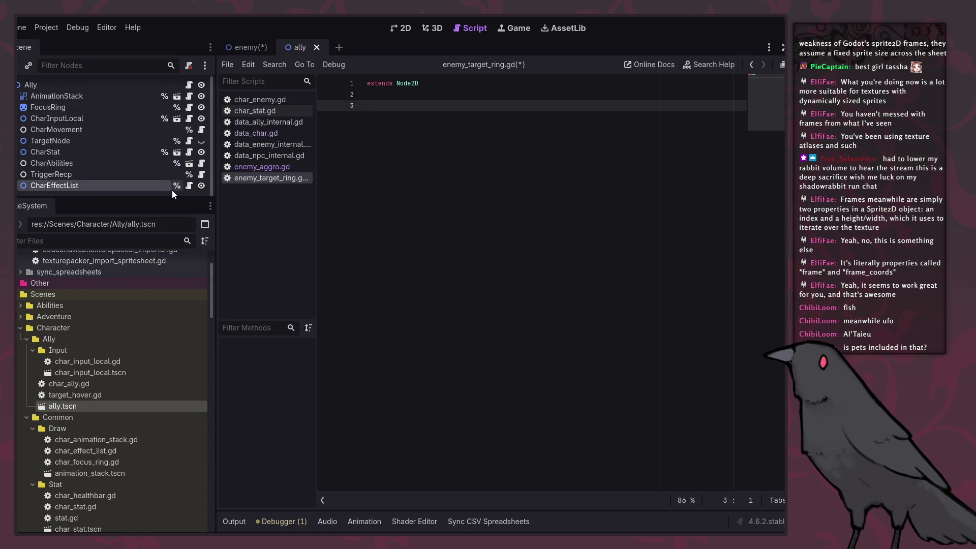
{"action": "left_click", "coordinate": [180, 120]}
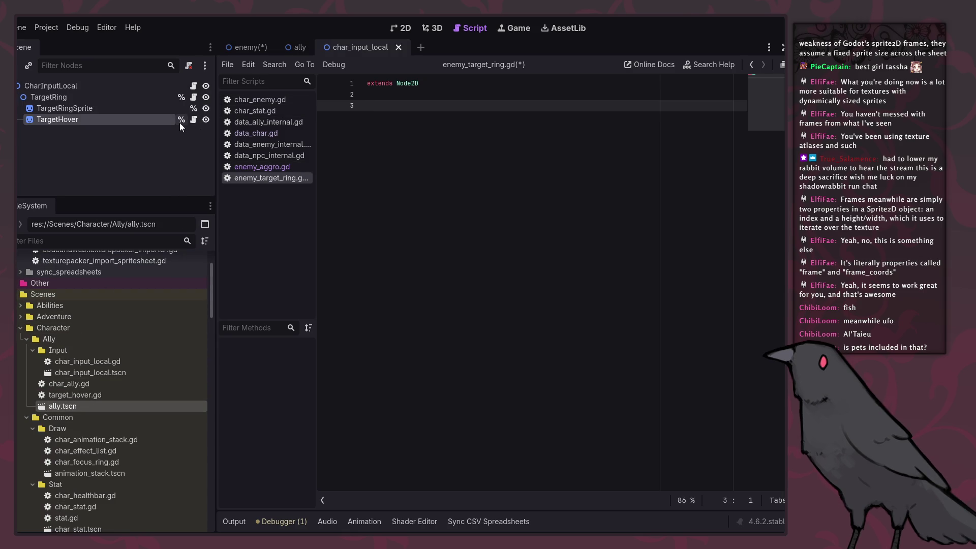
{"action": "left_click", "coordinate": [197, 98]}
Read through target_ring.gd, then return to the enemy scene's enemy_target_ring.gd.
{"action": "scroll", "coordinate": [489, 281], "scroll_direction": "up", "scroll_amount": 20}
{"action": "scroll", "coordinate": [478, 264], "scroll_direction": "up", "scroll_amount": 15}
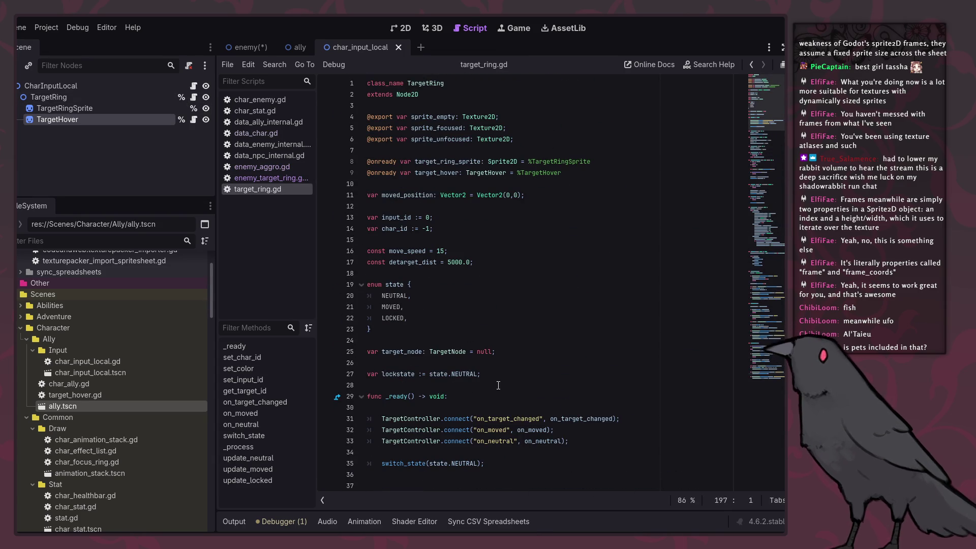
{"action": "scroll", "coordinate": [483, 203], "scroll_direction": "down", "scroll_amount": 15}
{"action": "scroll", "coordinate": [501, 203], "scroll_direction": "down", "scroll_amount": 20}
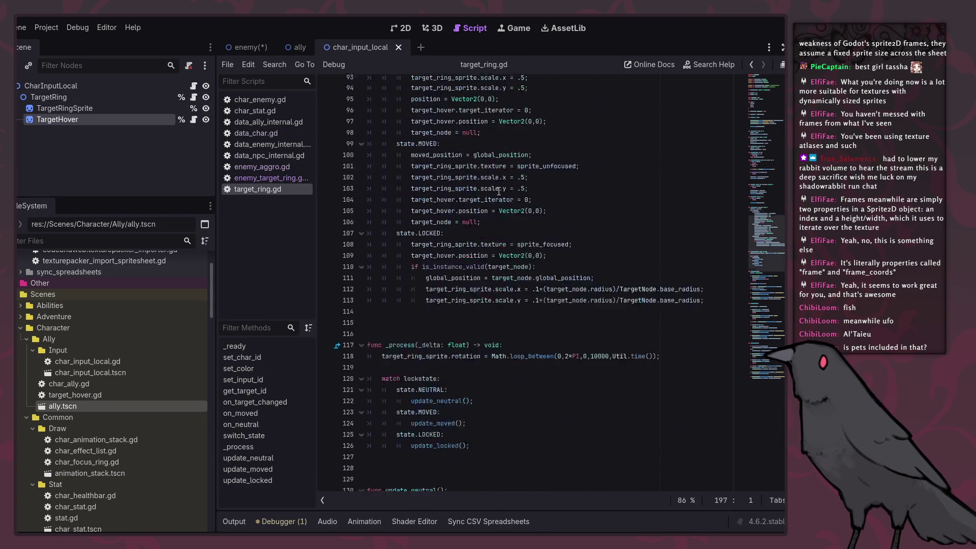
{"action": "scroll", "coordinate": [511, 268], "scroll_direction": "up", "scroll_amount": 18}
{"action": "scroll", "coordinate": [511, 268], "scroll_direction": "up", "scroll_amount": 20}
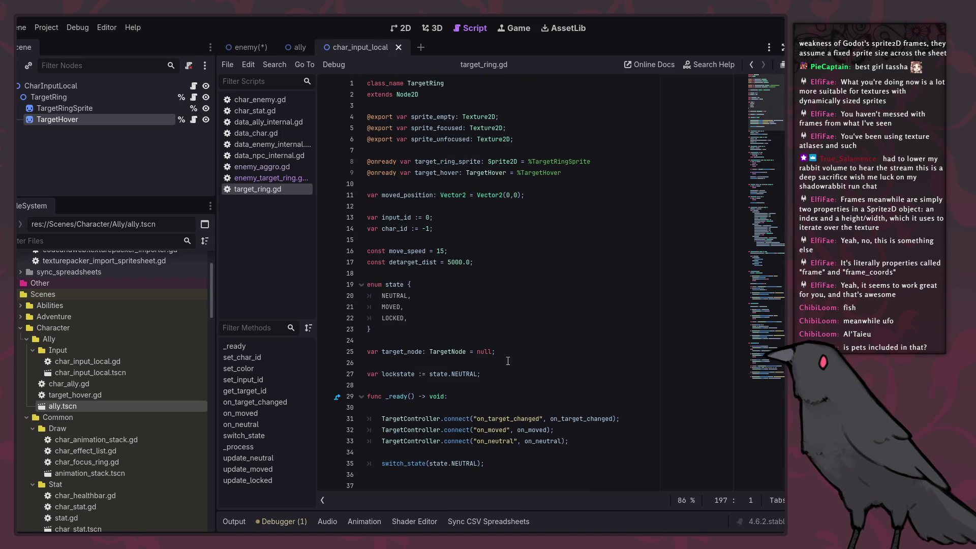
{"action": "left_click", "coordinate": [508, 340]}
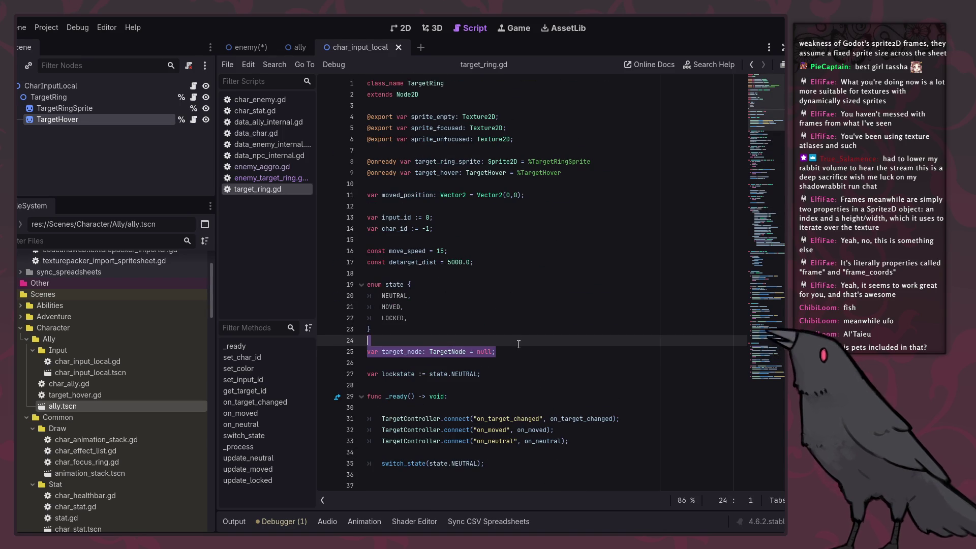
{"action": "left_click", "coordinate": [267, 48]}
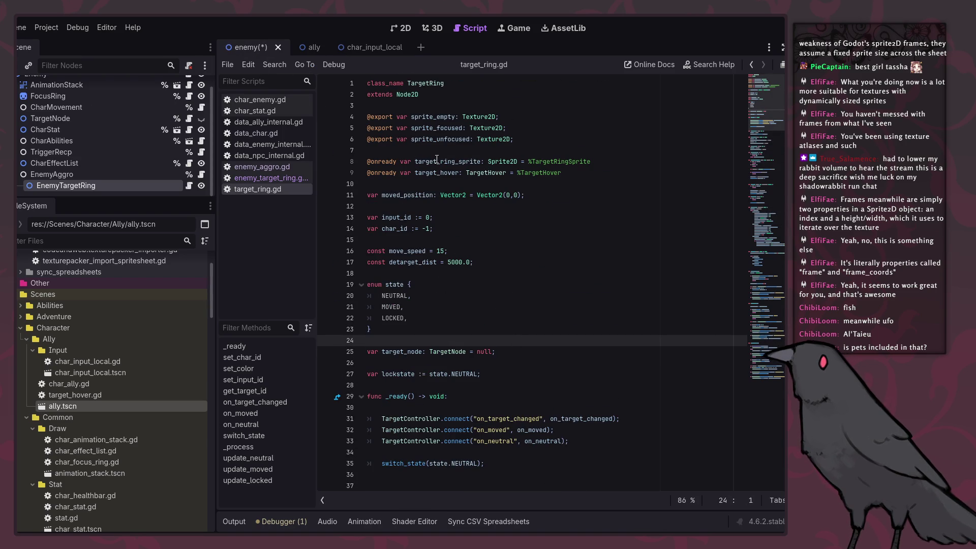
{"action": "left_click", "coordinate": [280, 180]}
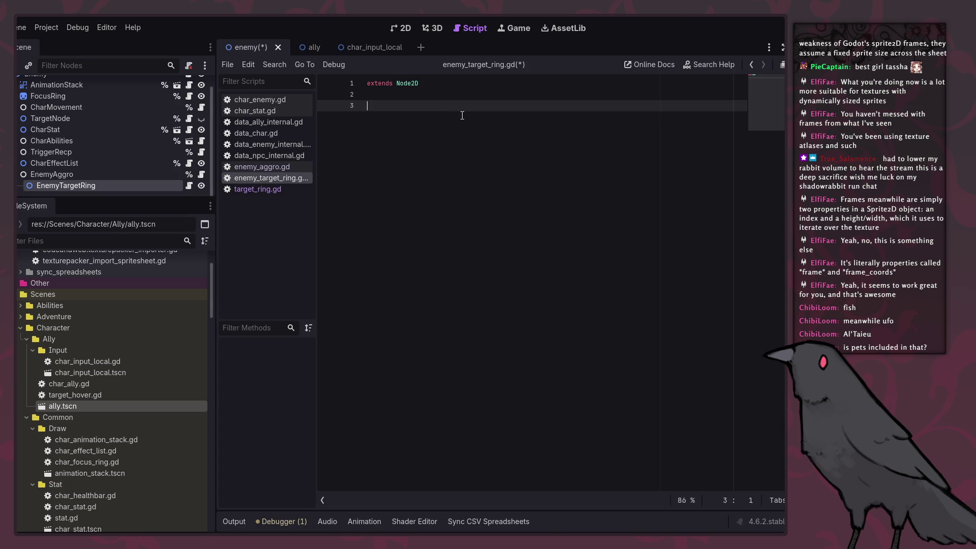
Paste the target_node variable and add class_name EnemyTargetRing to enemy_target_ring.gd.
{"action": "type", "text": "var target_node: TargetNode = null;"}
{"action": "left_click", "coordinate": [398, 94]}
{"action": "key", "text": "Up"}
{"action": "key", "text": "Return"}
{"action": "key", "text": "Up"}
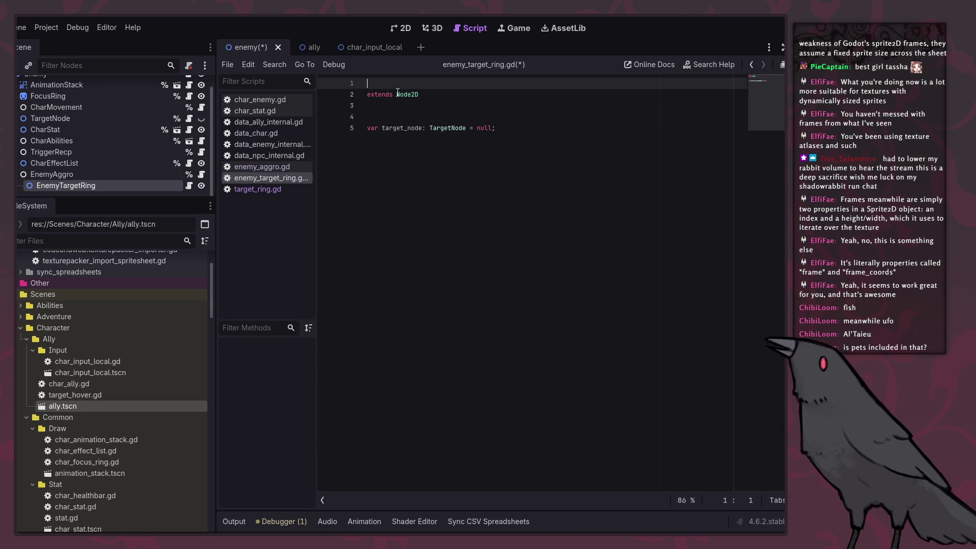
{"action": "type", "text": "class_name EnemyTarge"}
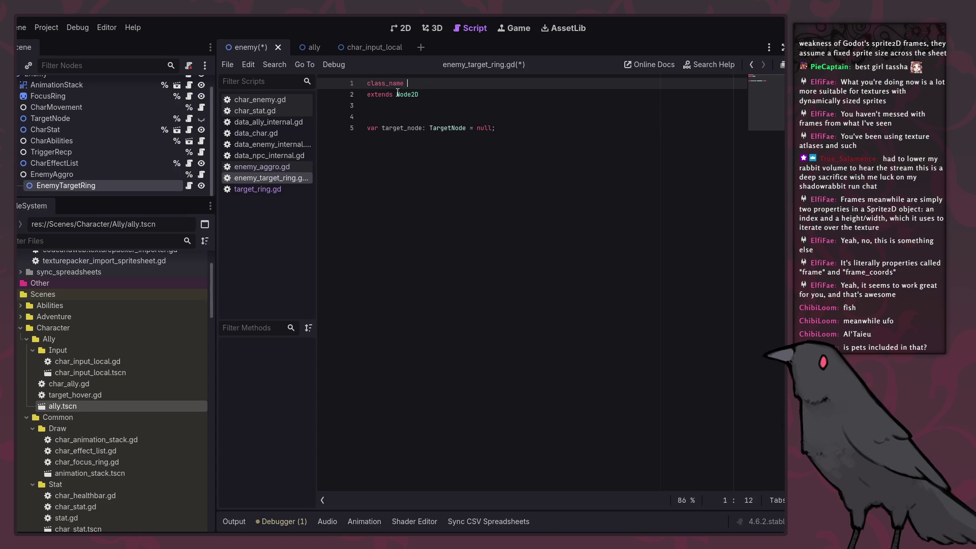
{"action": "type", "text": "tRing"}
{"action": "right_click", "coordinate": [120, 185]}
{"action": "left_click", "coordinate": [188, 449]}
{"action": "left_click", "coordinate": [475, 318]}
{"action": "left_click", "coordinate": [200, 174]}
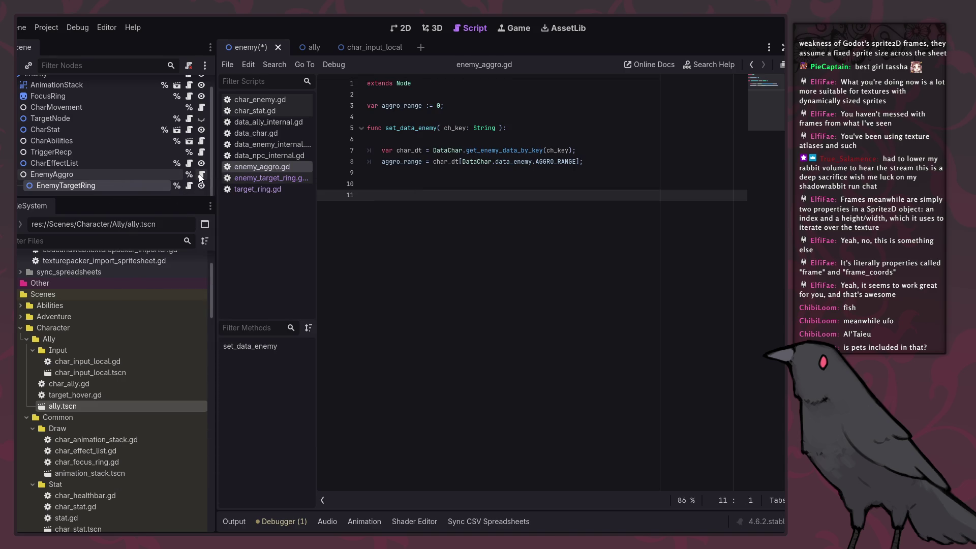
{"action": "mouse_move", "coordinate": [169, 185]}
{"action": "left_mouse_down"}
{"action": "mouse_move", "coordinate": [514, 102]}
{"action": "mouse_move", "coordinate": [478, 91]}
{"action": "left_mouse_up"}
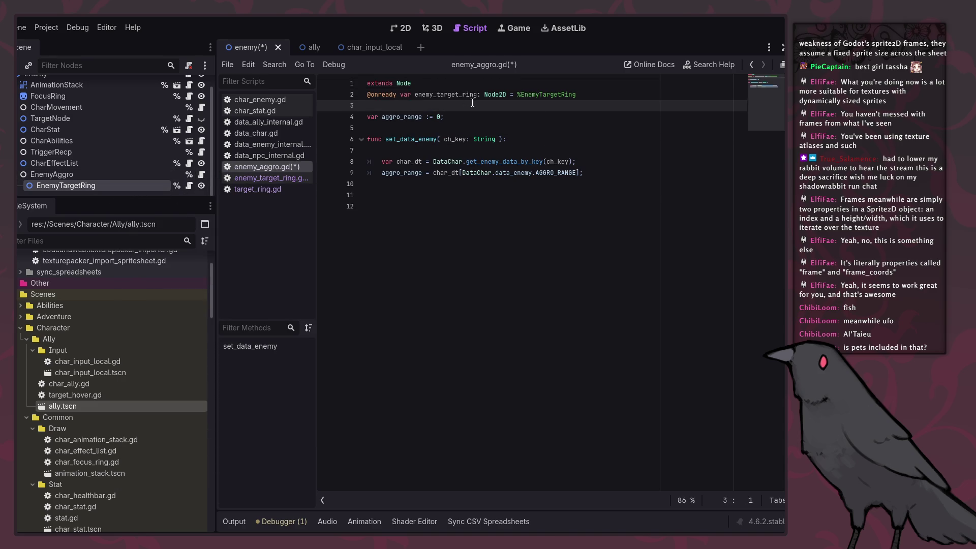
{"action": "key", "text": "Return"}
{"action": "key", "text": "Return"}
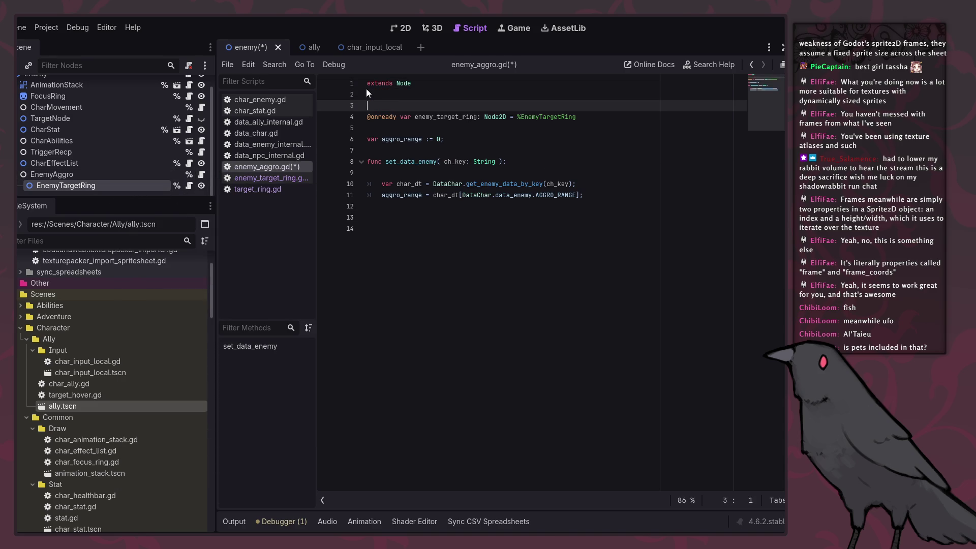
Add class_name EnemyAggro at the top of enemy_aggro.gd and save.
{"action": "left_click", "coordinate": [371, 83]}
{"action": "key", "text": "Home"}
{"action": "key", "text": "Return"}
{"action": "key", "text": "Up"}
{"action": "type", "text": "class_"}
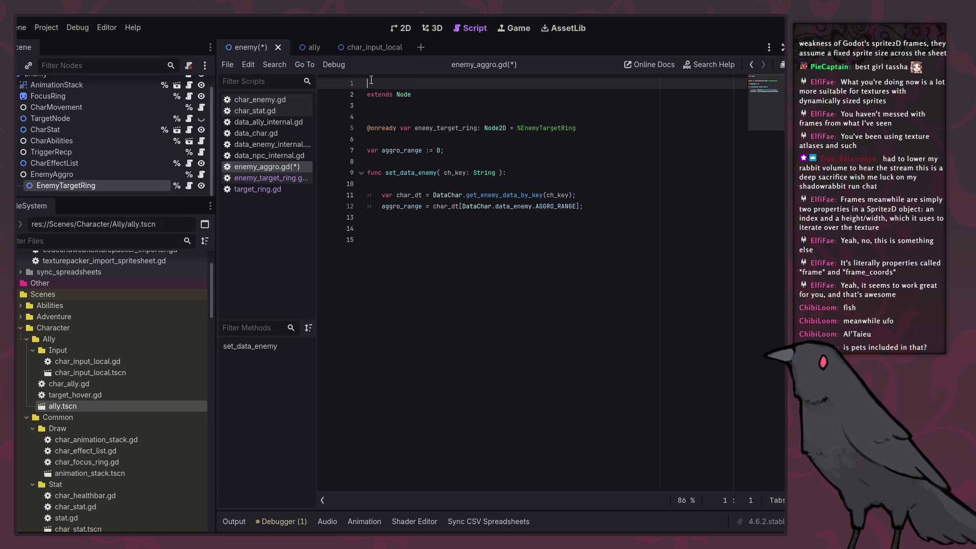
{"action": "type", "text": "name EnemyAg"}
{"action": "type", "text": "gro"}
{"action": "key", "text": "ctrl+s"}
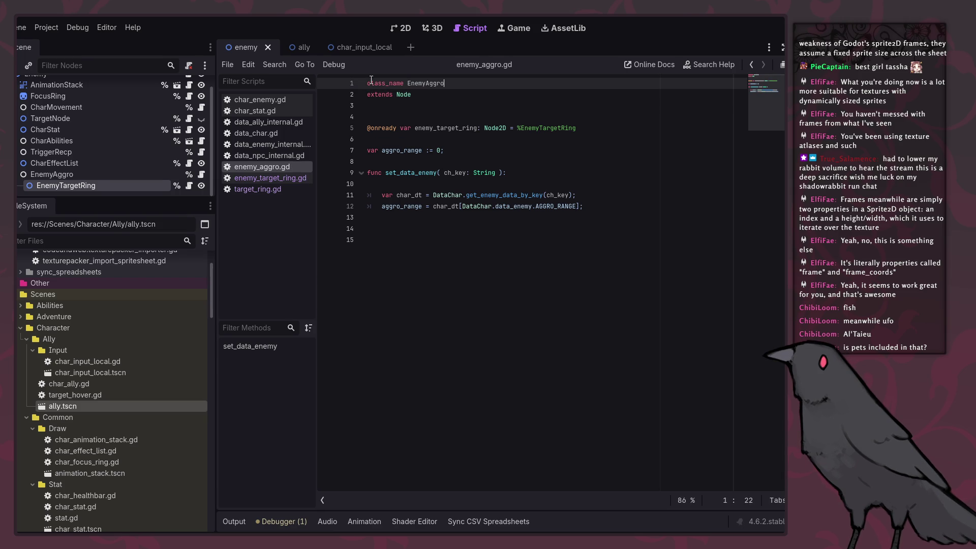
Change the enemy_target_ring reference's type from Node2D to EnemyTargetRing and save enemy_aggro.gd.
{"action": "double_click", "coordinate": [448, 127]}
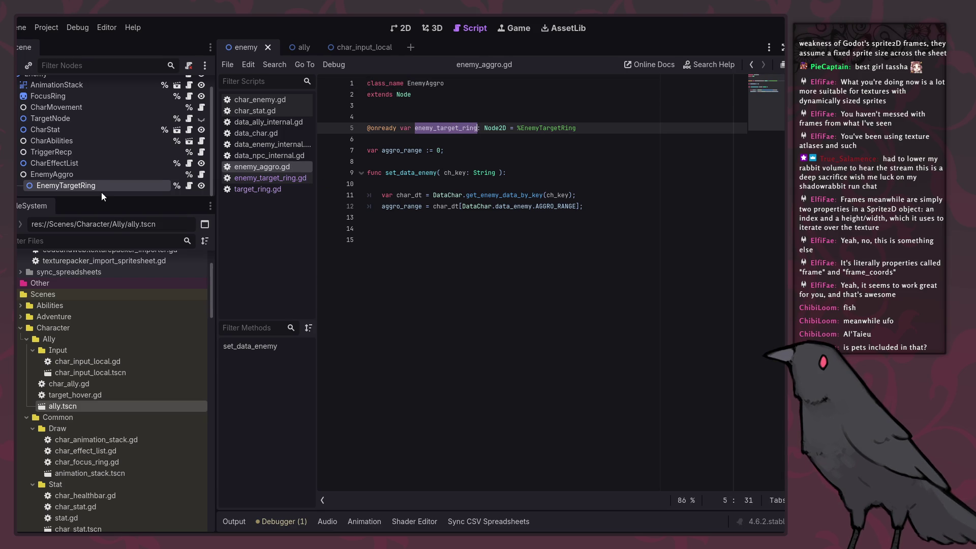
{"action": "left_click", "coordinate": [189, 186]}
{"action": "double_click", "coordinate": [435, 83]}
{"action": "key", "text": "ctrl+c"}
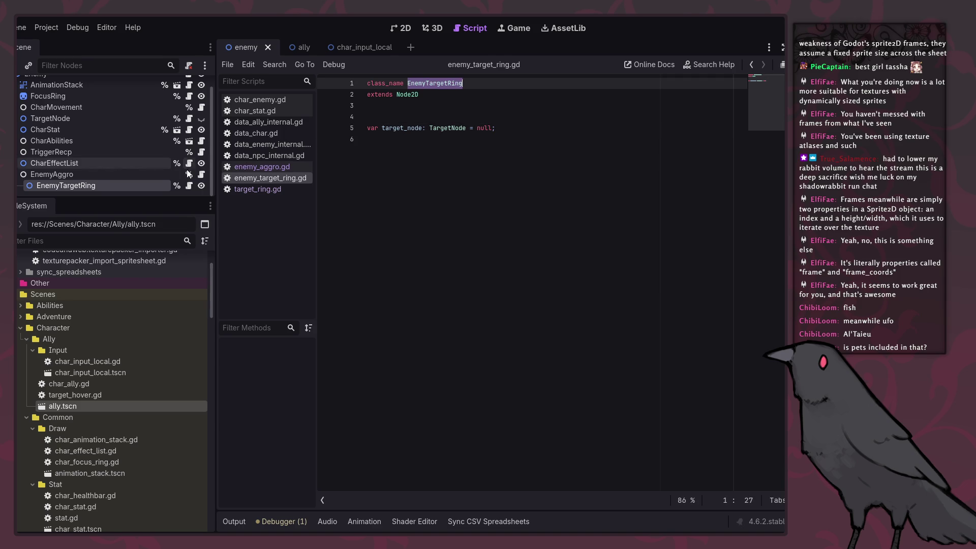
{"action": "left_click", "coordinate": [202, 175]}
{"action": "double_click", "coordinate": [494, 128]}
{"action": "key", "text": "ctrl+v"}
{"action": "key", "text": "ctrl+s"}
{"action": "key", "text": "Down"}
{"action": "key", "text": "Down"}
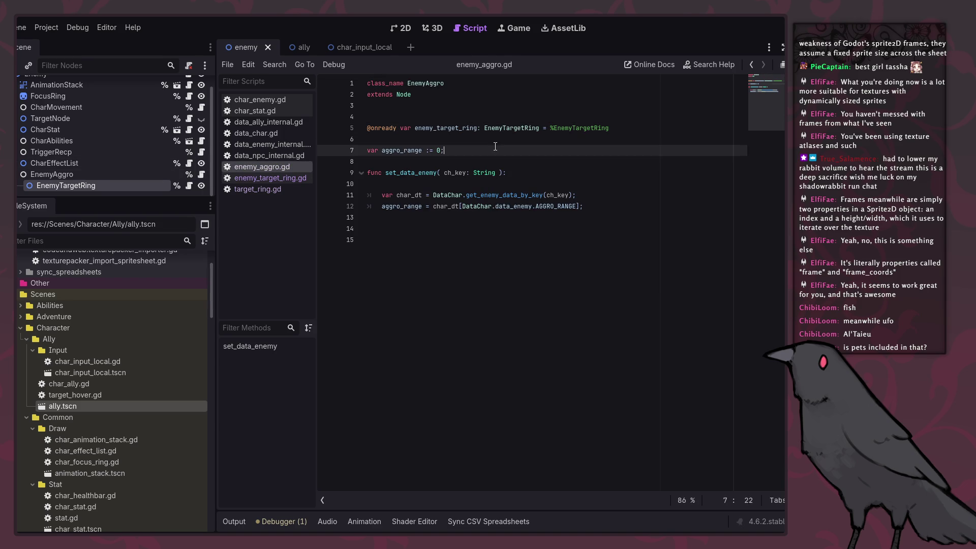
{"action": "left_click", "coordinate": [188, 188]}
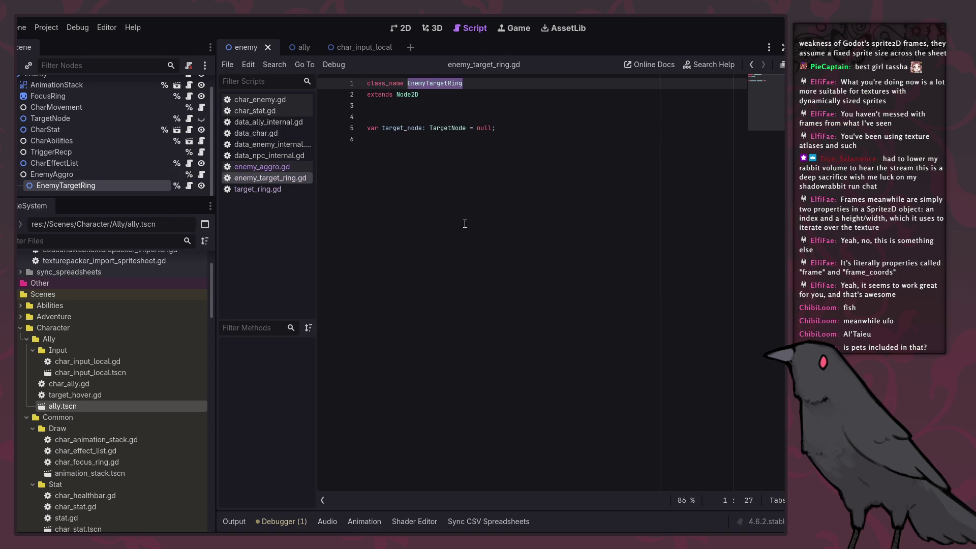
{"action": "left_click", "coordinate": [497, 171]}
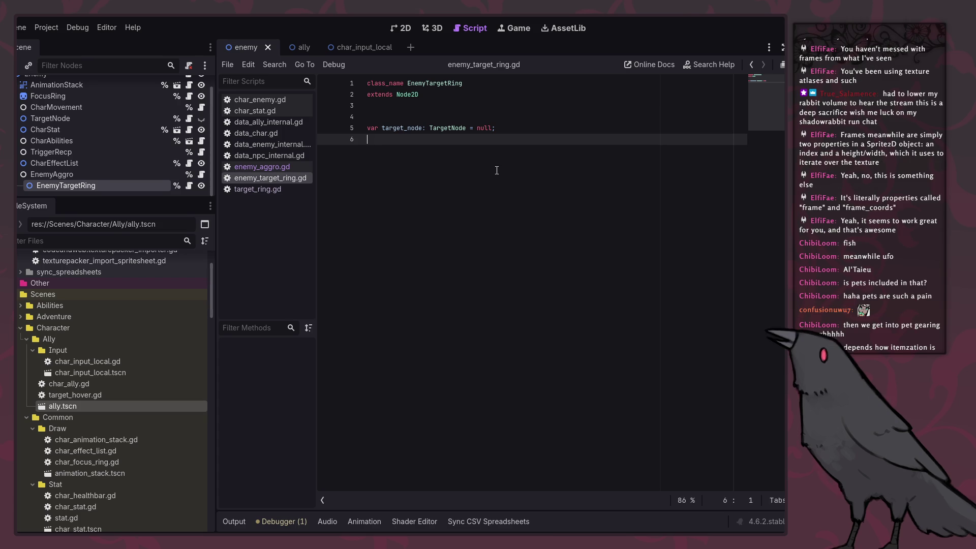
Move the target_node variable up a line in enemy_target_ring.gd and save.
{"action": "left_click", "coordinate": [414, 121]}
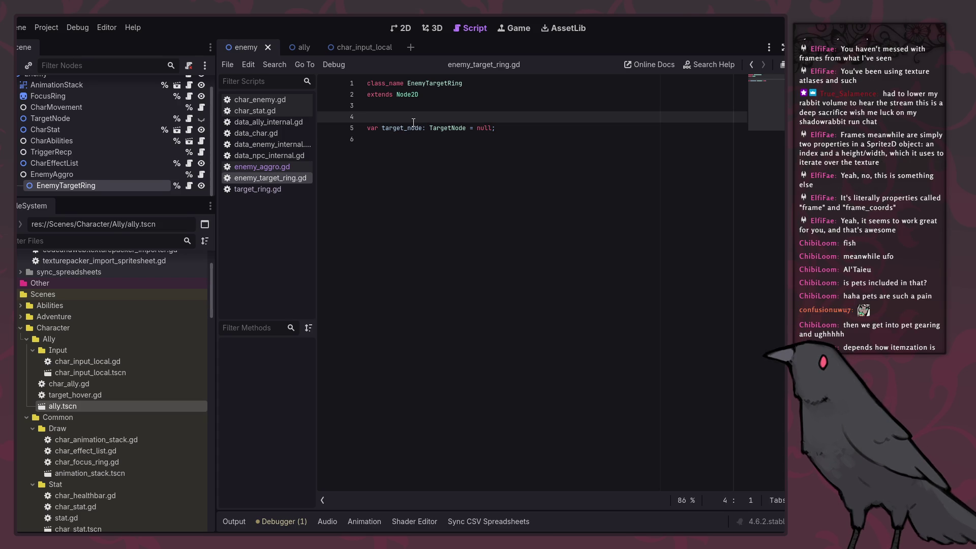
{"action": "key", "text": "alt+Down"}
{"action": "key", "text": "alt+Down"}
{"action": "key", "text": "ctrl+s"}
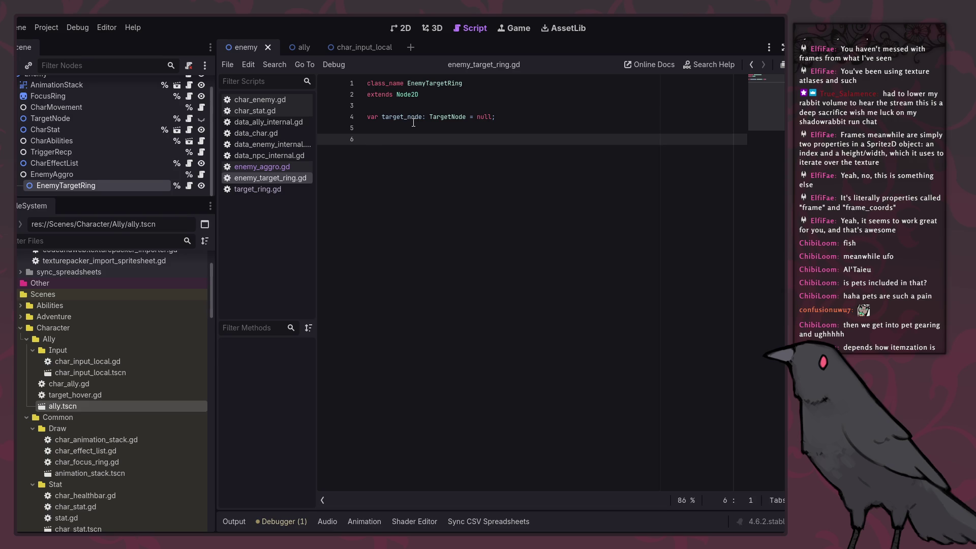
Add func _process(delta) that sets visible = false when target_node == null.
{"action": "type", "text": "_pro"}
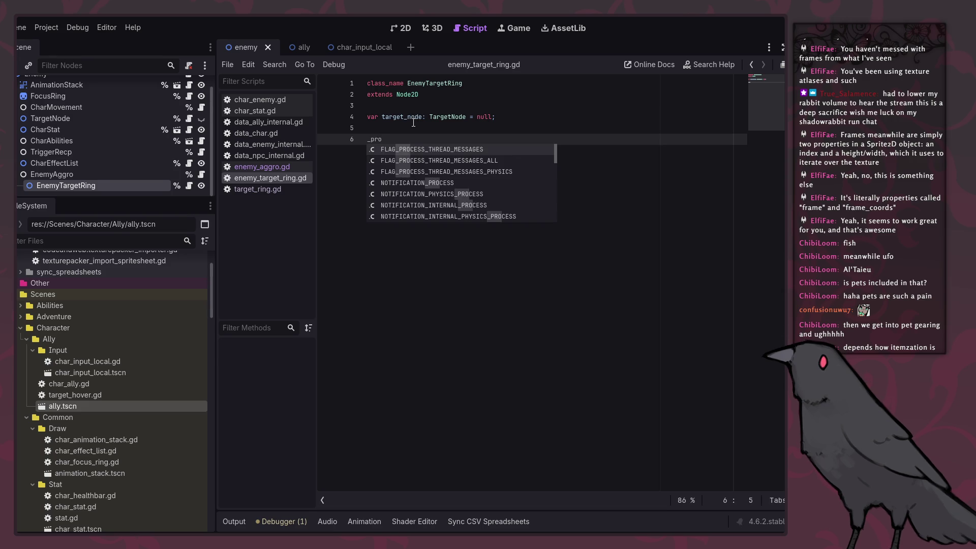
{"action": "key", "text": "BackSpace"}
{"action": "key", "text": "BackSpace"}
{"action": "key", "text": "BackSpace"}
{"action": "type", "text": "func"}
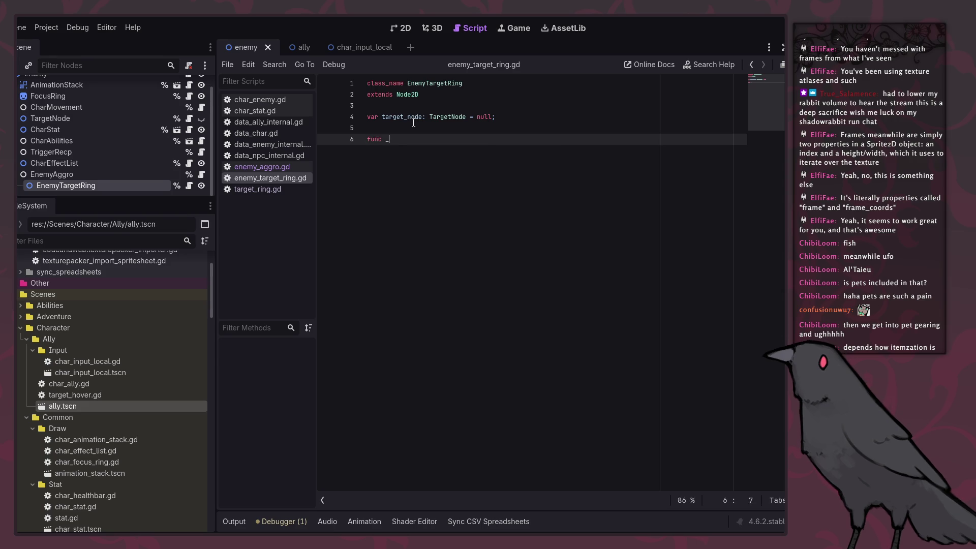
{"action": "key", "text": "Return"}
{"action": "key", "text": "Return"}
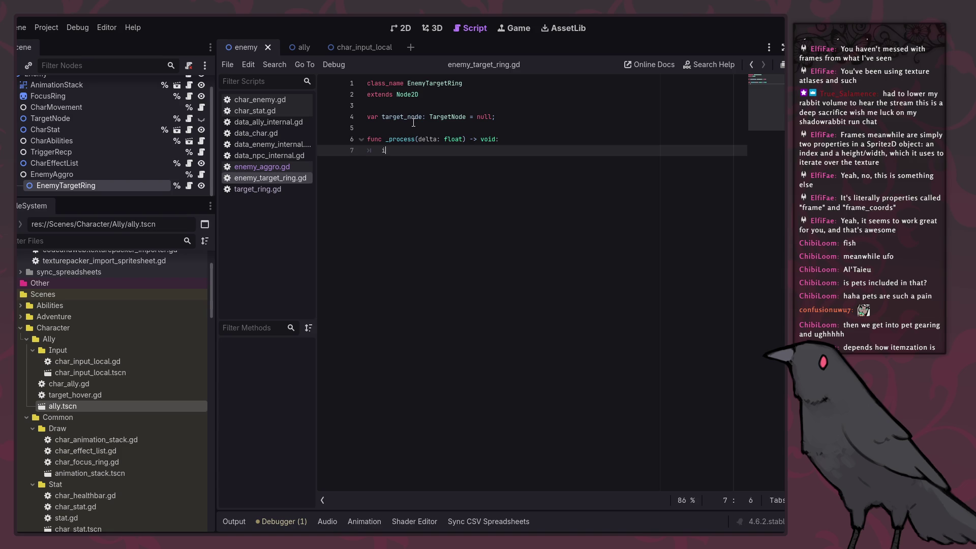
{"action": "type", "text": "if target_node == "}
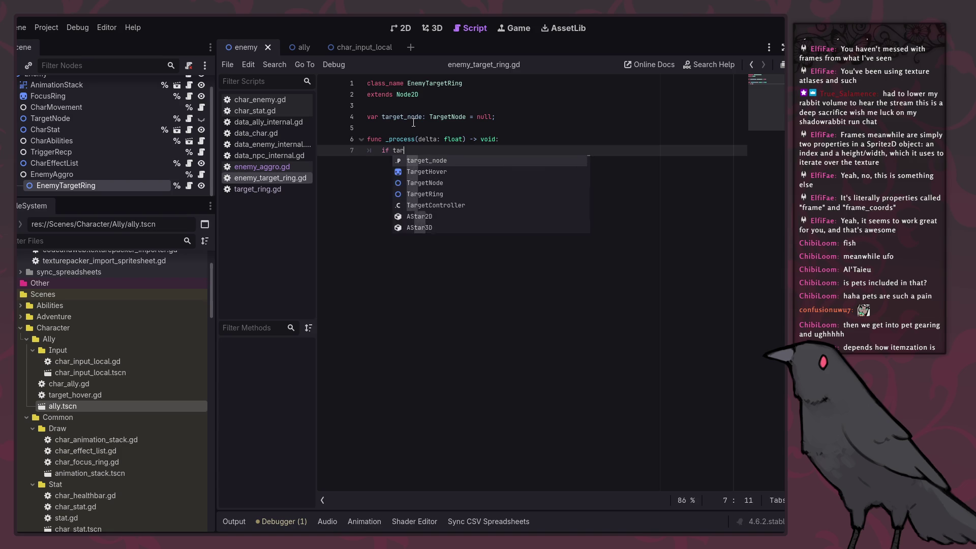
{"action": "type", "text": "null:"}
{"action": "key", "text": "Return"}
{"action": "type", "text": "visible"}
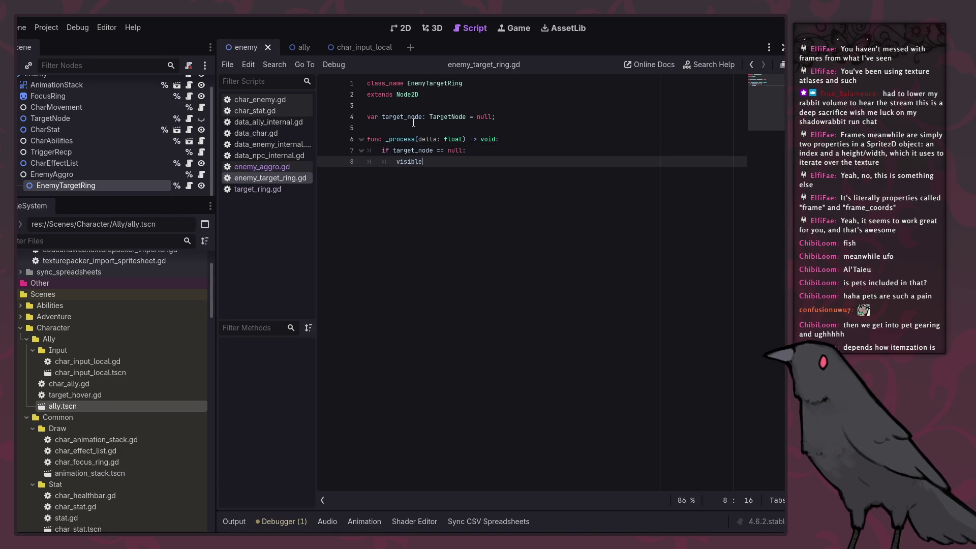
{"action": "type", "text": " = false;"}
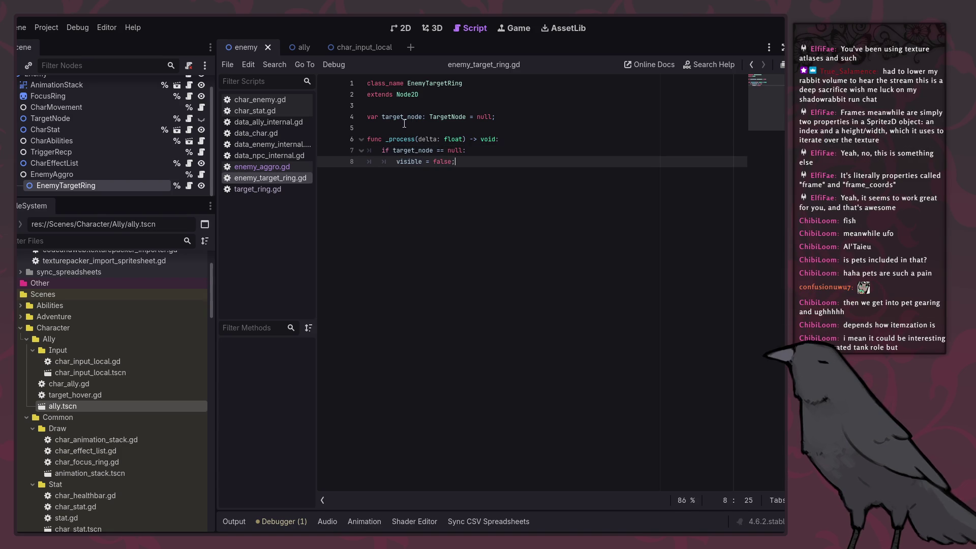
{"action": "right_click", "coordinate": [86, 185]}
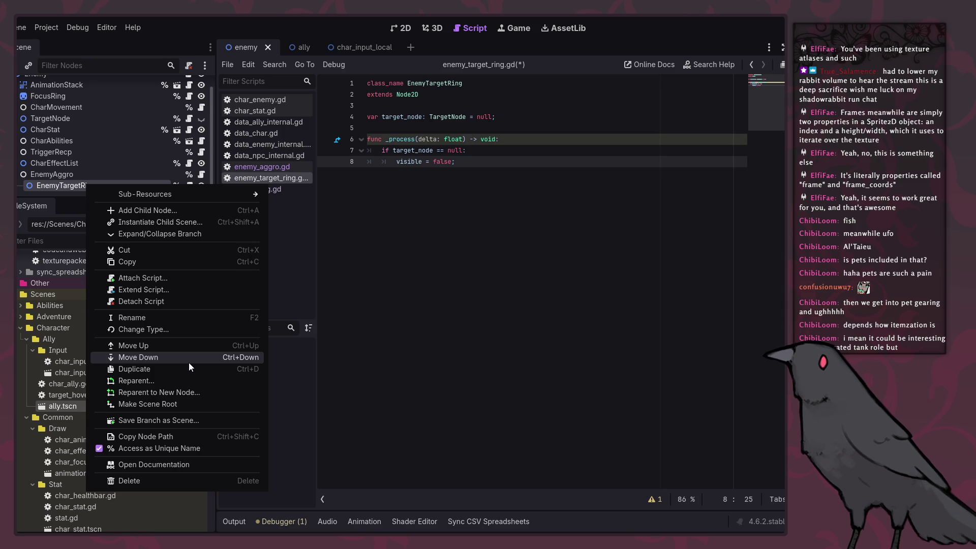
Create a Sprite2D child under EnemyTargetRing from the Node2D types in Create New Node.
{"action": "mouse_move", "coordinate": [195, 196]}
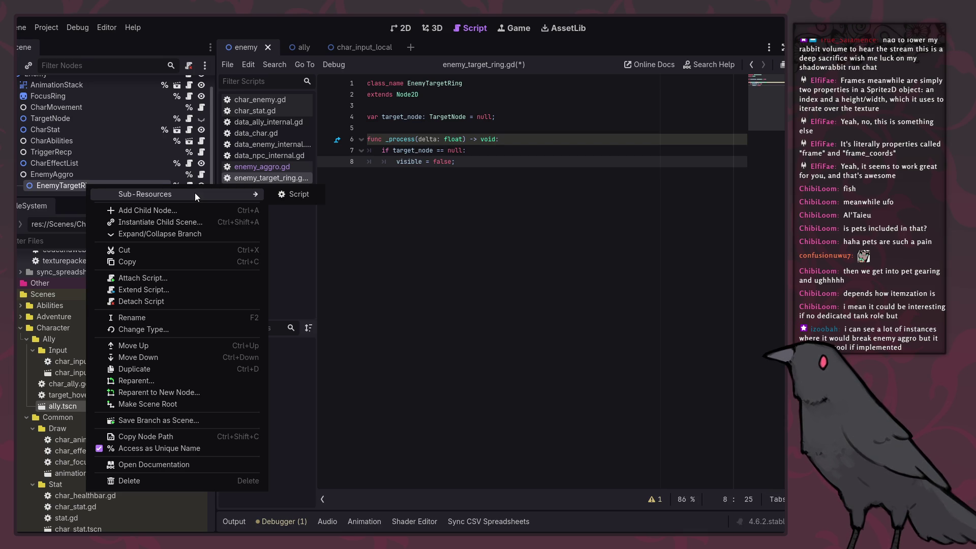
{"action": "left_click", "coordinate": [102, 173]}
{"action": "double_click", "coordinate": [101, 185]}
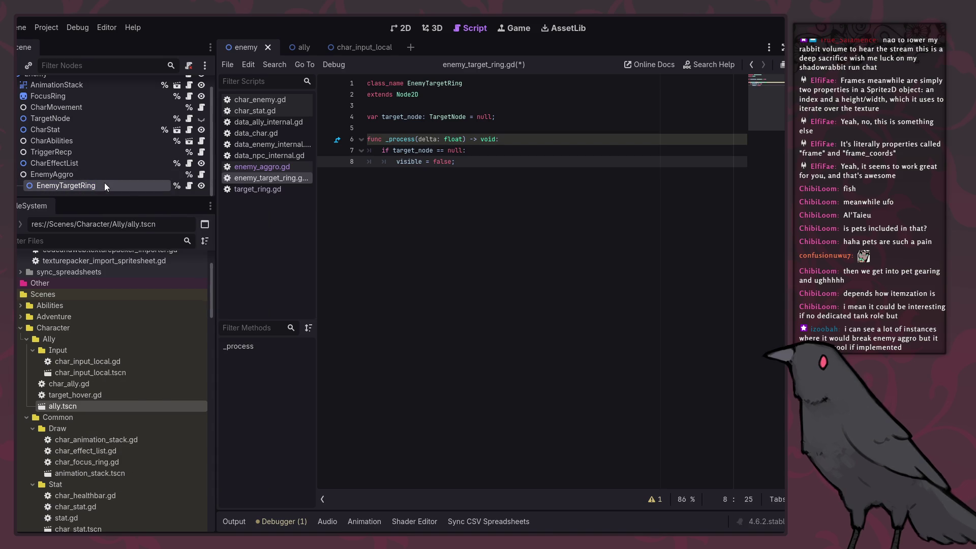
{"action": "right_click", "coordinate": [104, 182]}
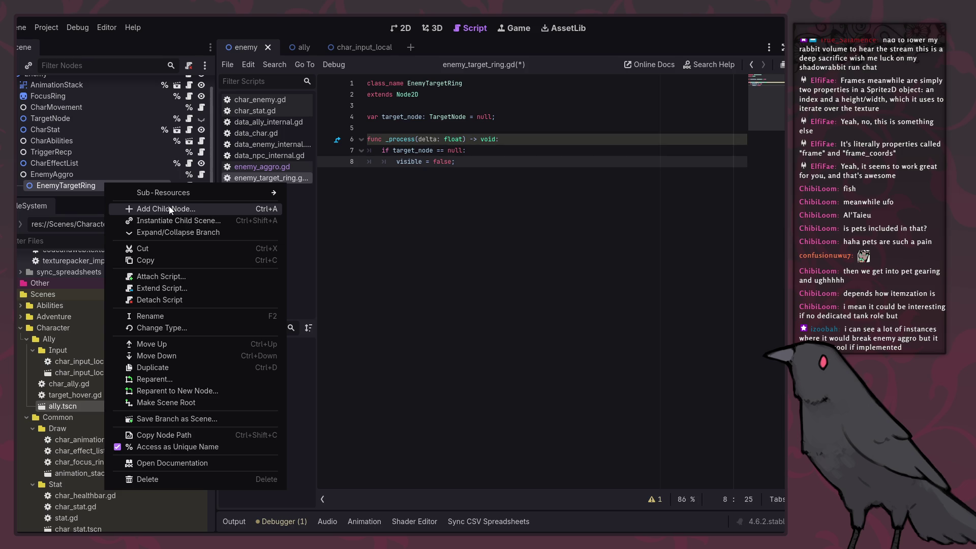
{"action": "left_click", "coordinate": [169, 209]}
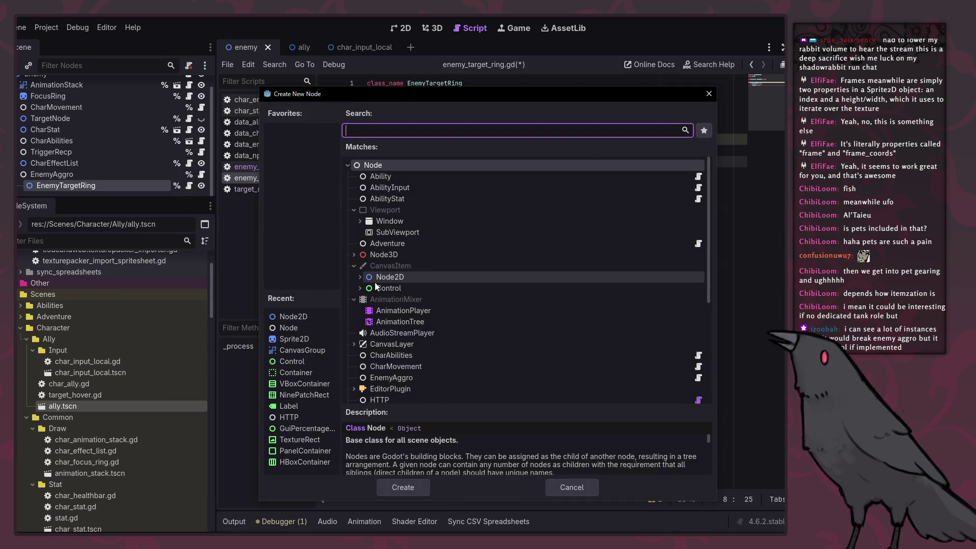
{"action": "left_click", "coordinate": [359, 277]}
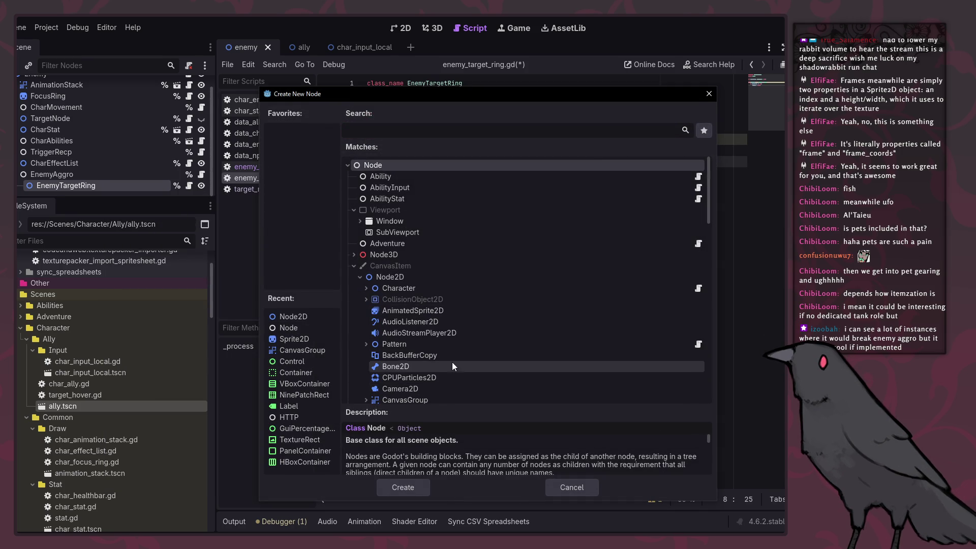
{"action": "scroll", "coordinate": [453, 364], "scroll_direction": "down", "scroll_amount": 4}
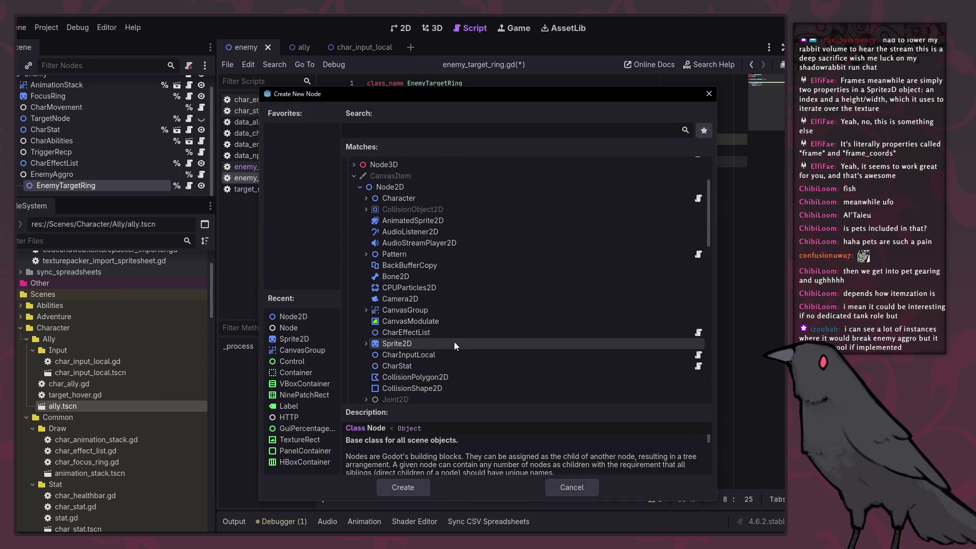
{"action": "left_click", "coordinate": [454, 343]}
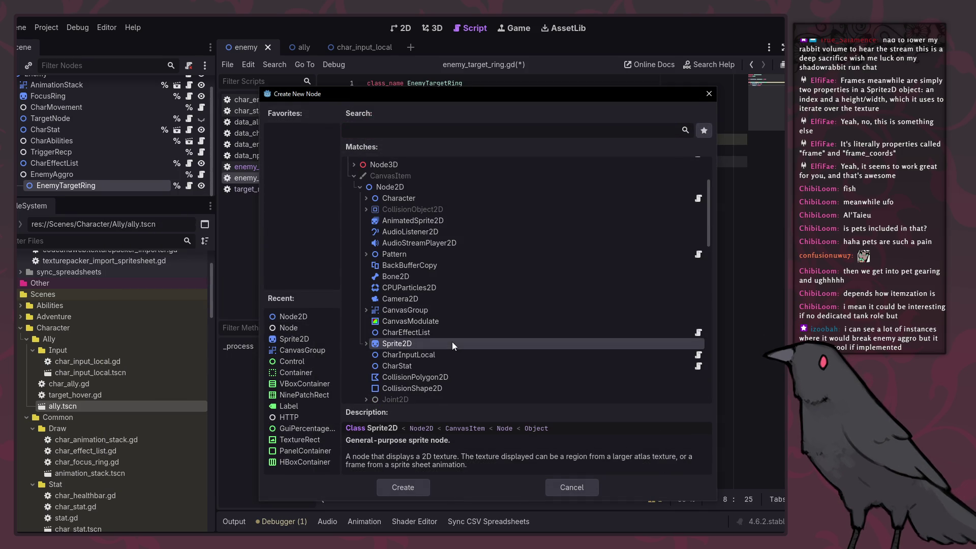
{"action": "double_click", "coordinate": [386, 342]}
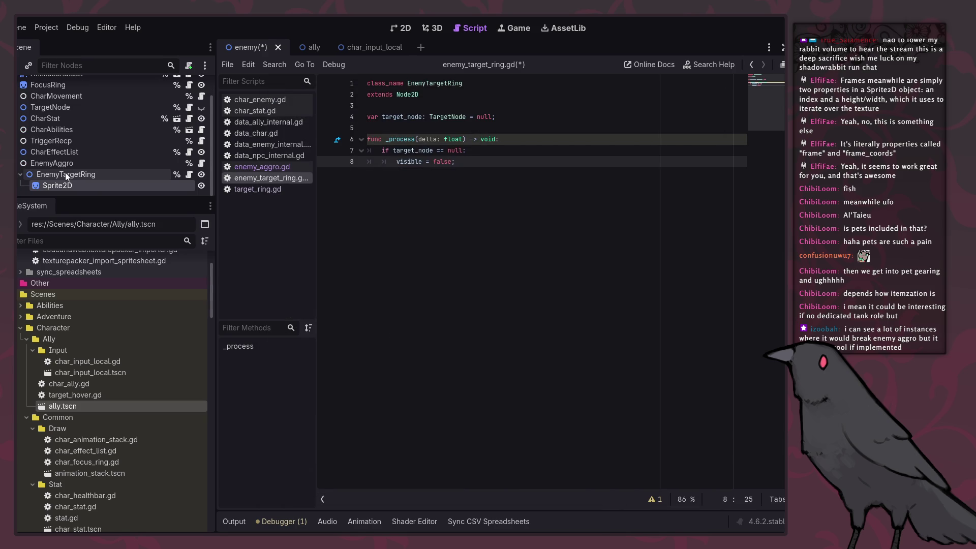
Give the Sprite2D the en_target_circle.png texture and rename it Ring.
{"action": "scroll", "coordinate": [148, 355], "scroll_direction": "down", "scroll_amount": 15}
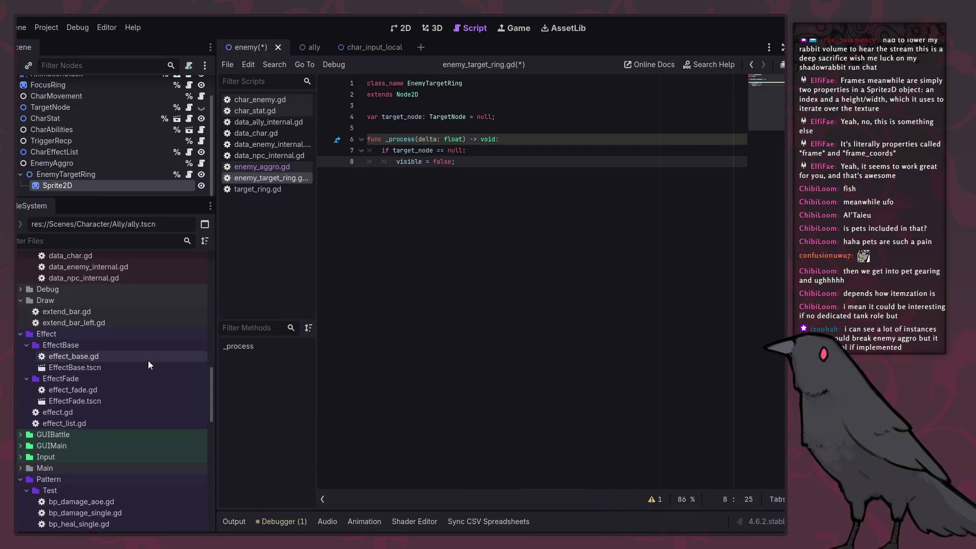
{"action": "scroll", "coordinate": [105, 452], "scroll_direction": "down", "scroll_amount": 3}
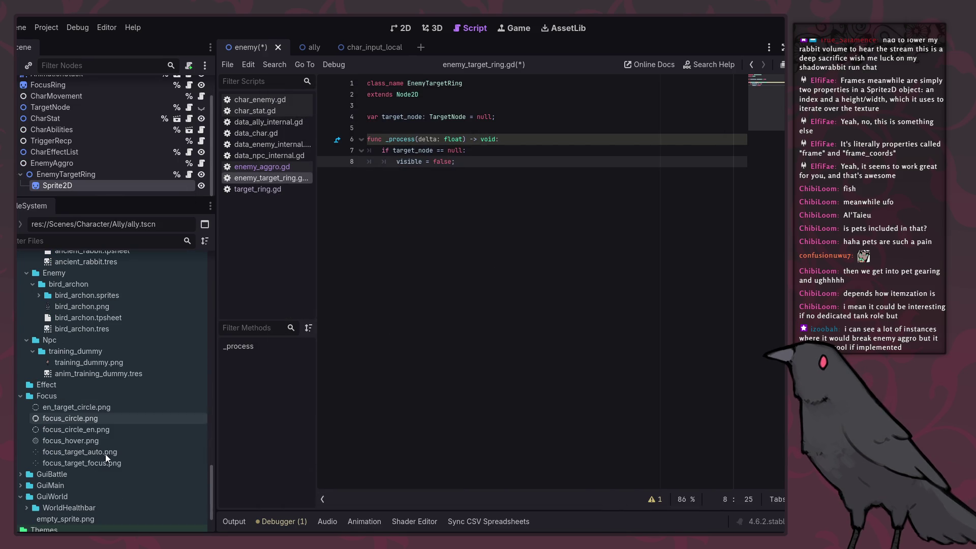
{"action": "mouse_move", "coordinate": [105, 431]}
{"action": "left_mouse_down"}
{"action": "mouse_move", "coordinate": [90, 429]}
{"action": "mouse_move", "coordinate": [702, 245]}
{"action": "left_mouse_up"}
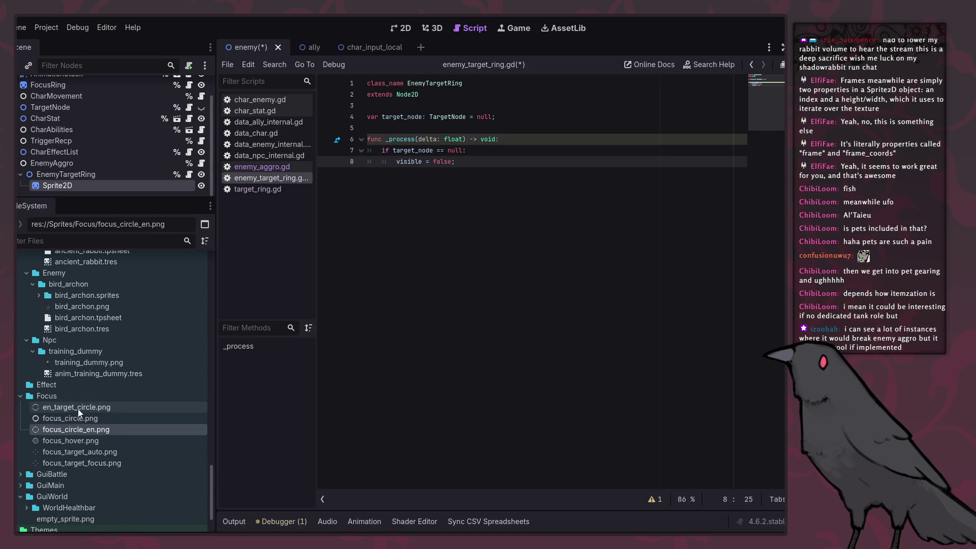
{"action": "left_click_drag", "start_coordinate": [76, 407], "coordinate": [755, 259]}
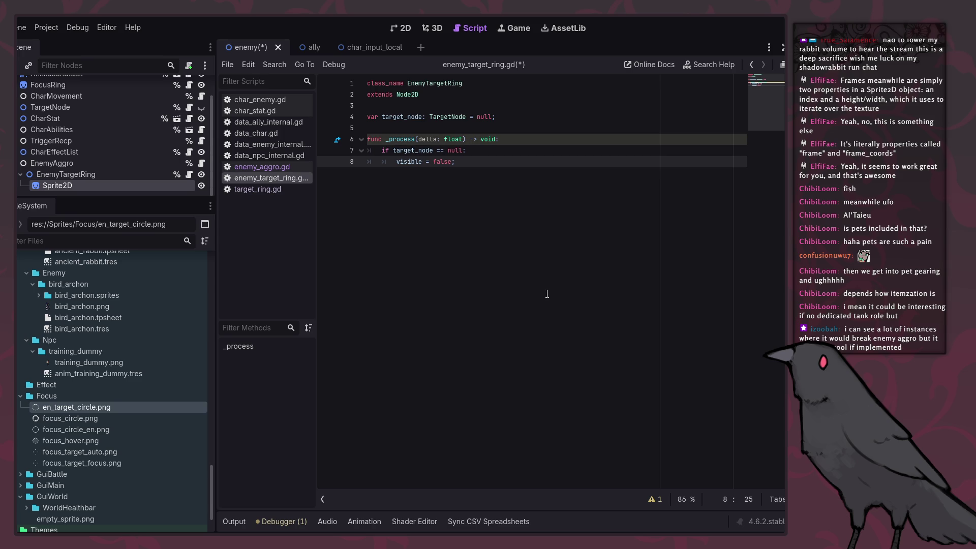
{"action": "double_click", "coordinate": [53, 185]}
{"action": "type", "text": "Ring"}
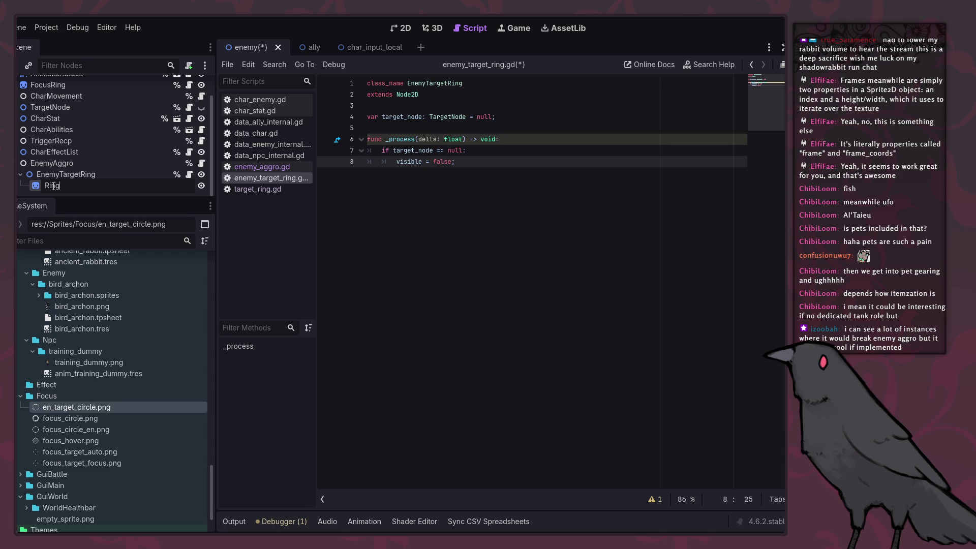
{"action": "key", "text": "Return"}
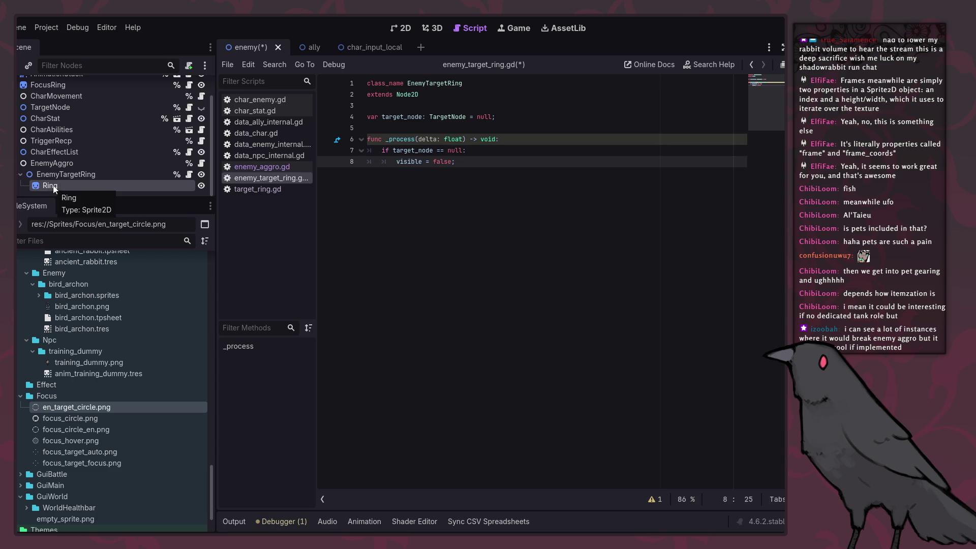
Add a second Sprite2D child under EnemyTargetRing, then save and run the game with F5.
{"action": "right_click", "coordinate": [68, 174]}
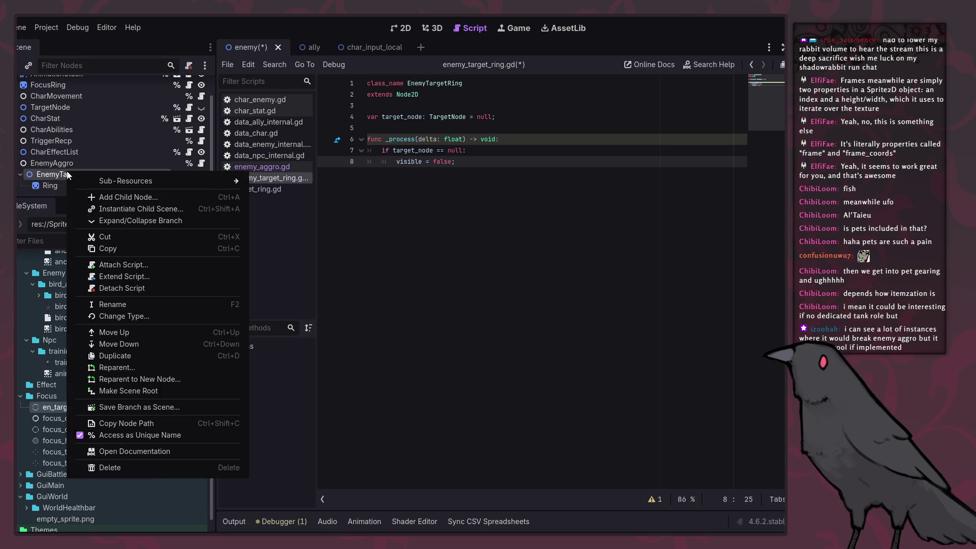
{"action": "left_click", "coordinate": [123, 197]}
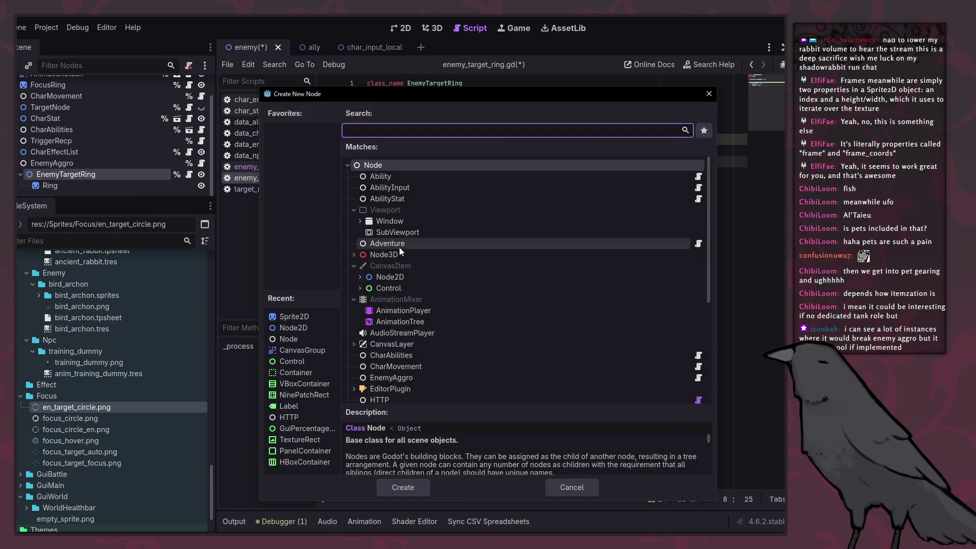
{"action": "scroll", "coordinate": [440, 348], "scroll_direction": "down", "scroll_amount": 5}
{"action": "scroll", "coordinate": [419, 343], "scroll_direction": "up", "scroll_amount": 5}
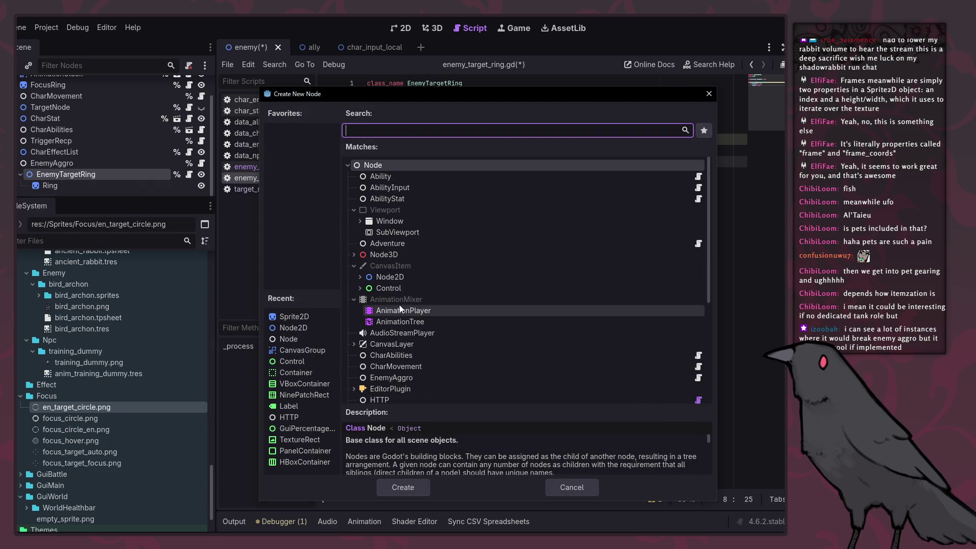
{"action": "left_click", "coordinate": [359, 277]}
{"action": "scroll", "coordinate": [410, 350], "scroll_direction": "down", "scroll_amount": 3}
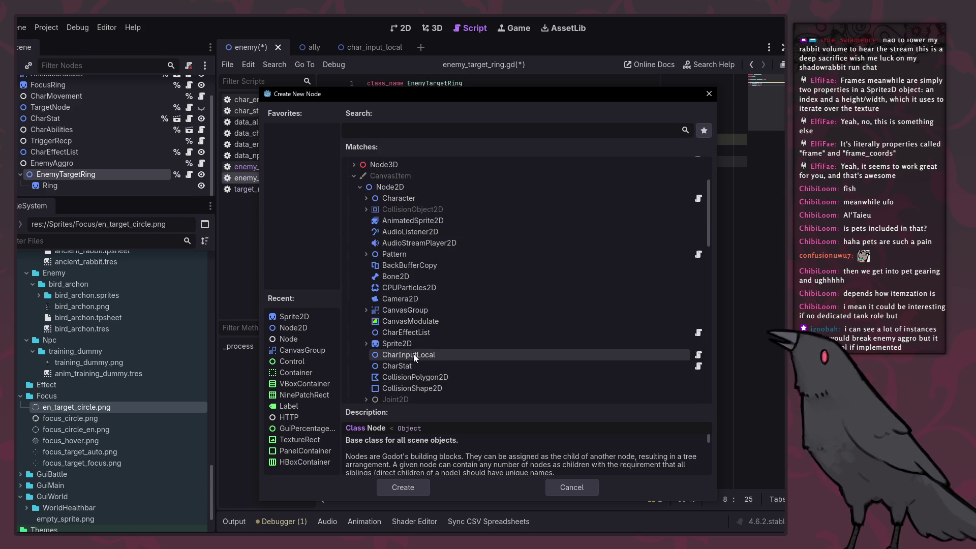
{"action": "double_click", "coordinate": [413, 343]}
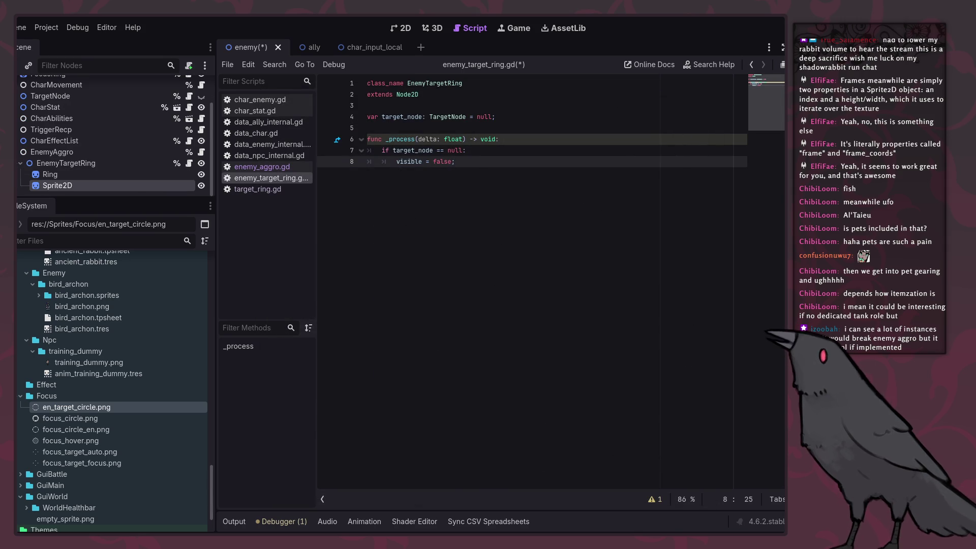
{"action": "key", "text": "F5"}
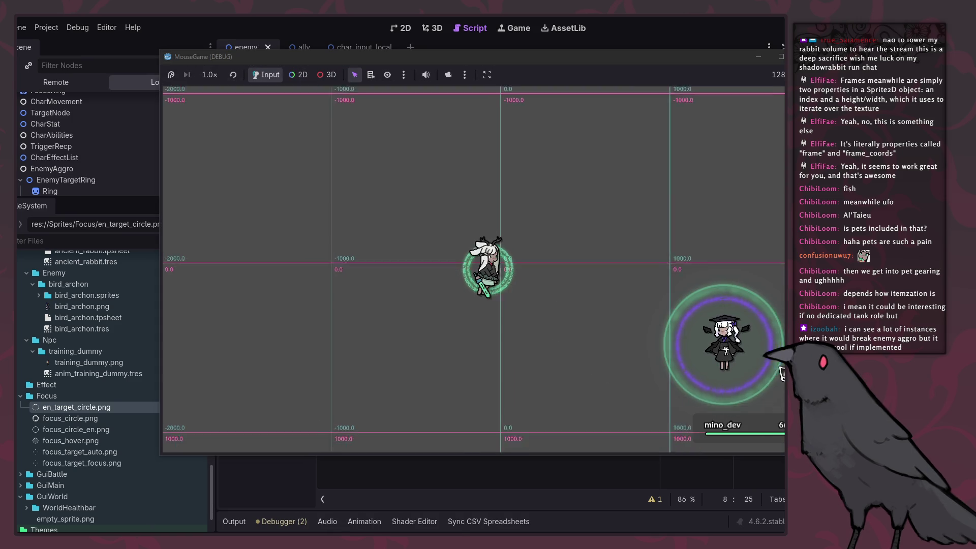
Target an enemy in the running game, move the player toward it, then stop with F8.
{"action": "left_click", "coordinate": [704, 355]}
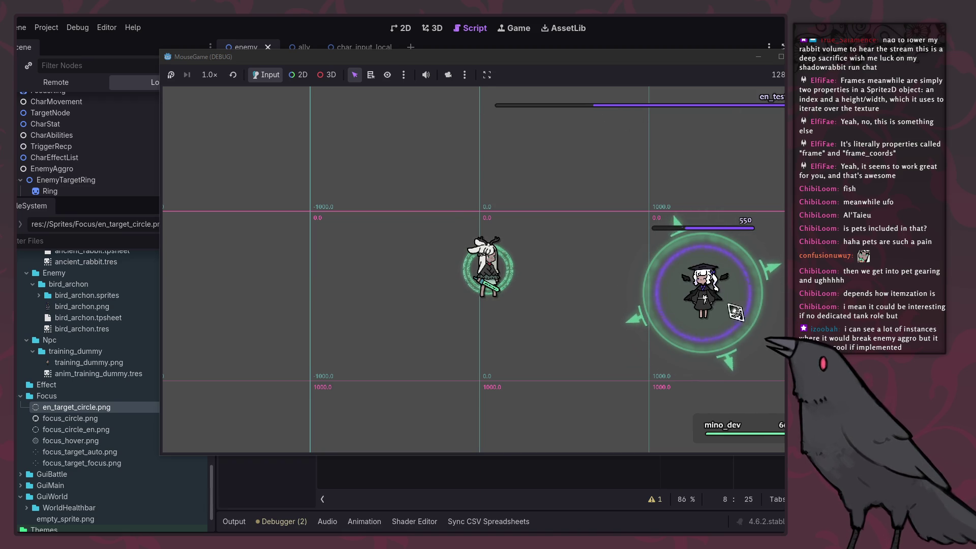
{"action": "left_click", "coordinate": [738, 313]}
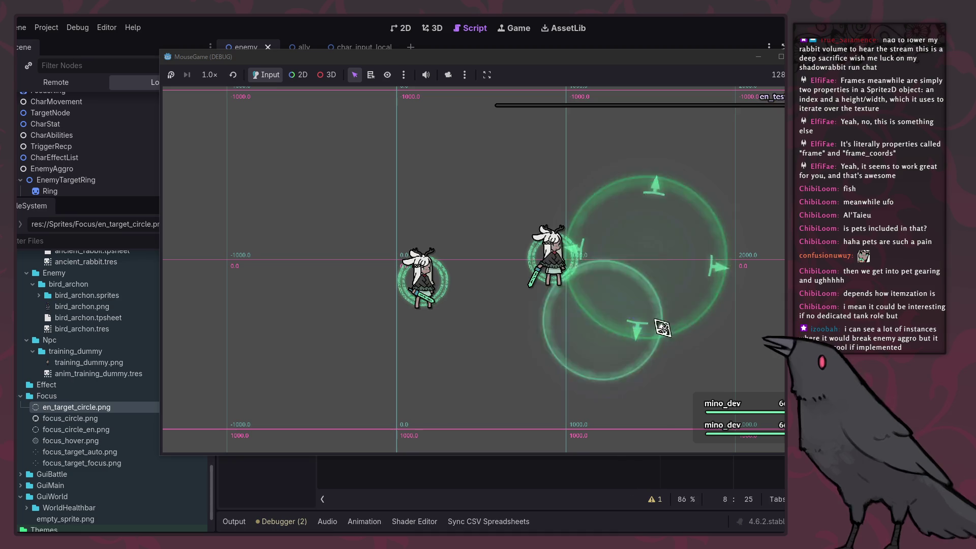
{"action": "key", "text": "F8"}
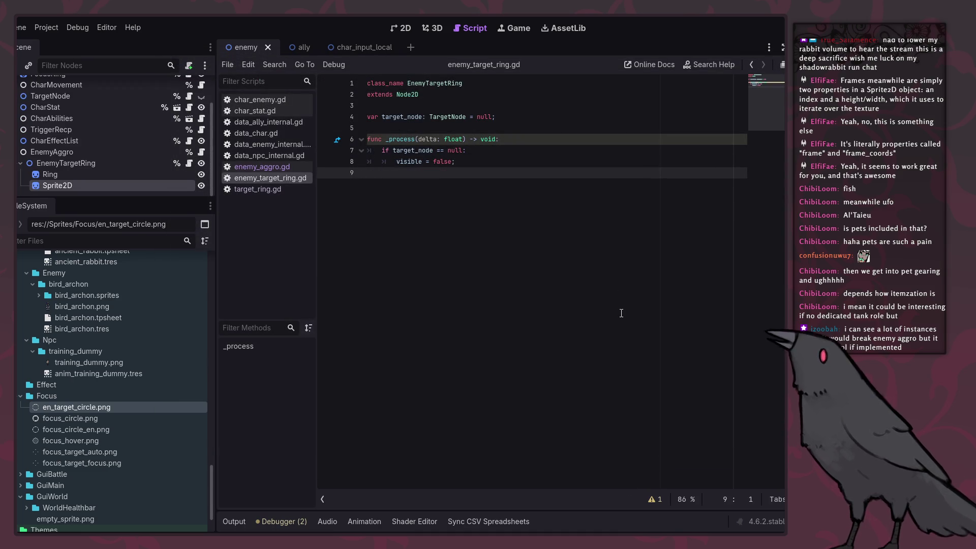
Indent line 9 and add a new indented line 10 in the script, leaving Sprite2D's name unchanged.
{"action": "key", "text": "Tab"}
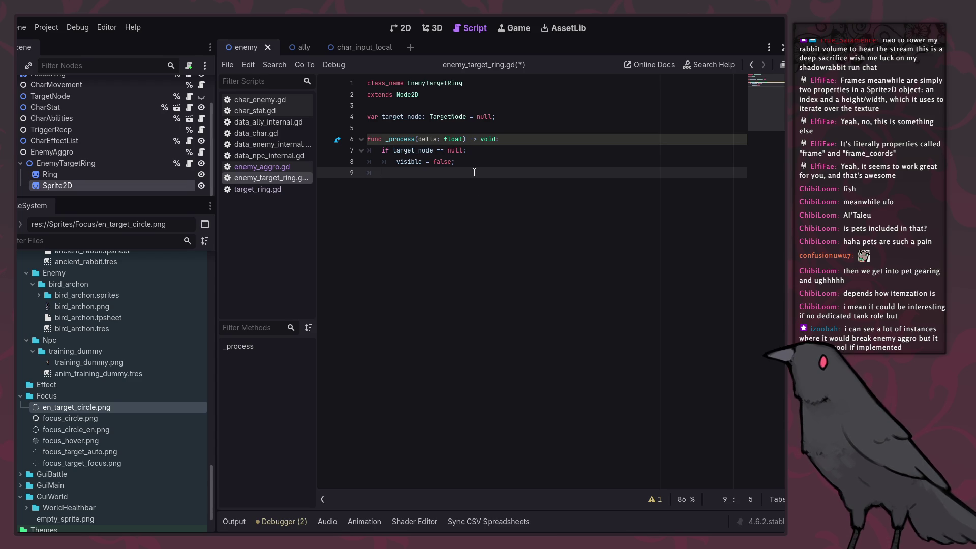
{"action": "key", "text": "Return"}
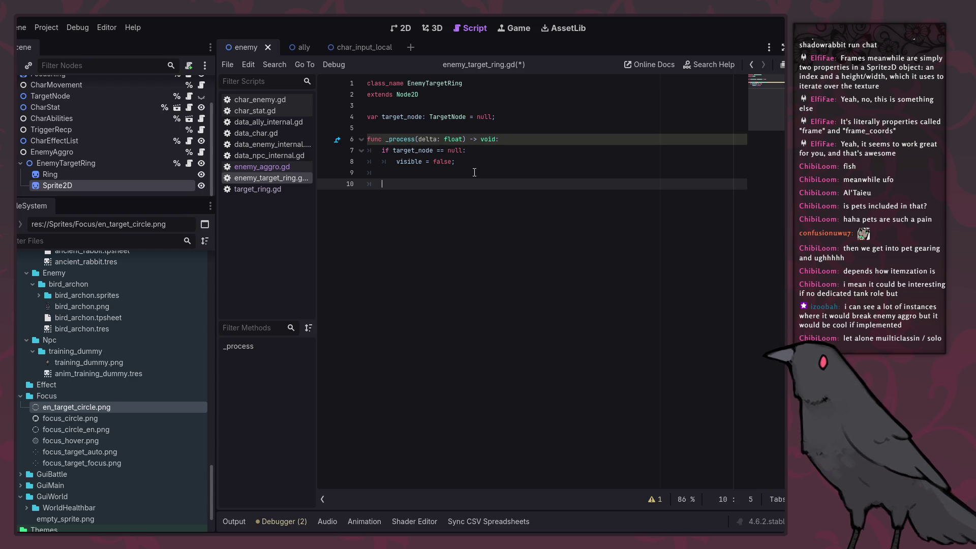
{"action": "right_click", "coordinate": [57, 187]}
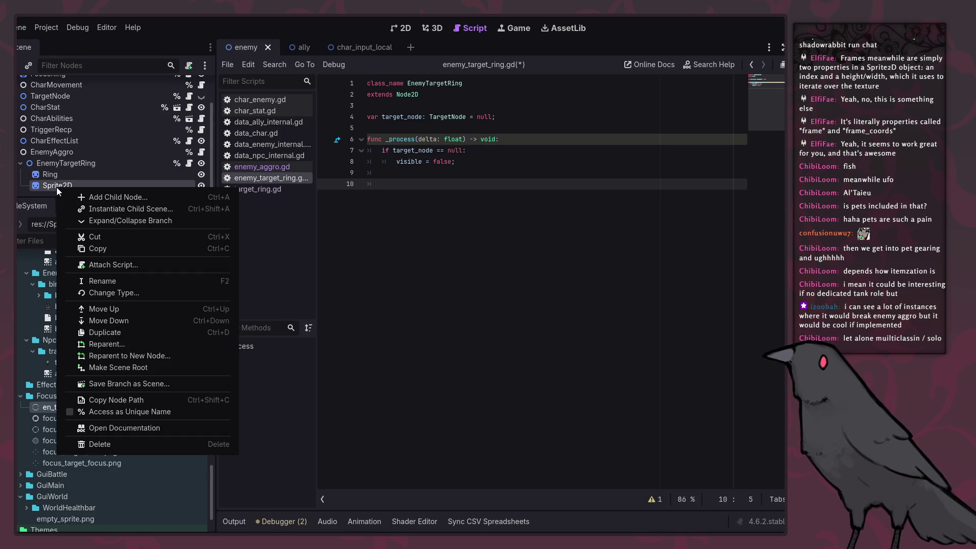
{"action": "left_click", "coordinate": [43, 184]}
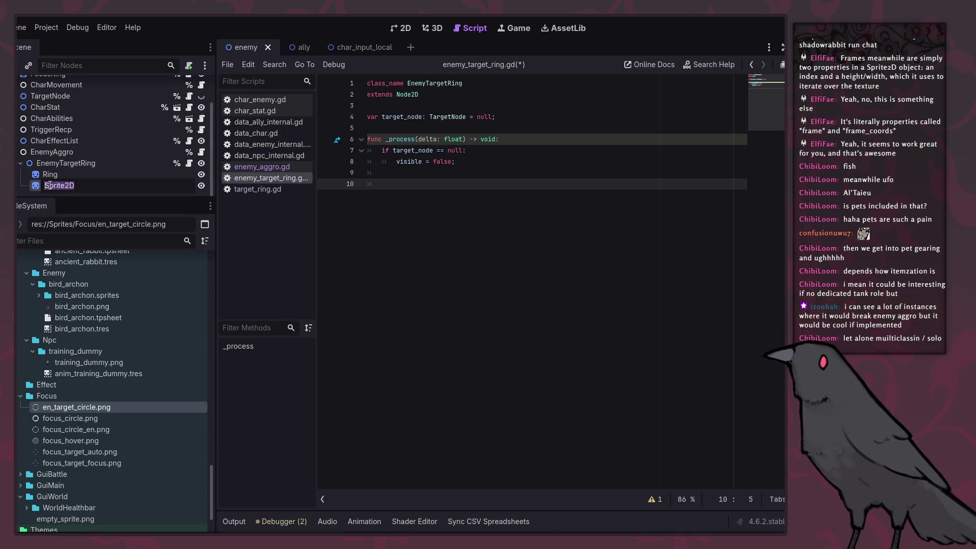
{"action": "key", "text": "Escape"}
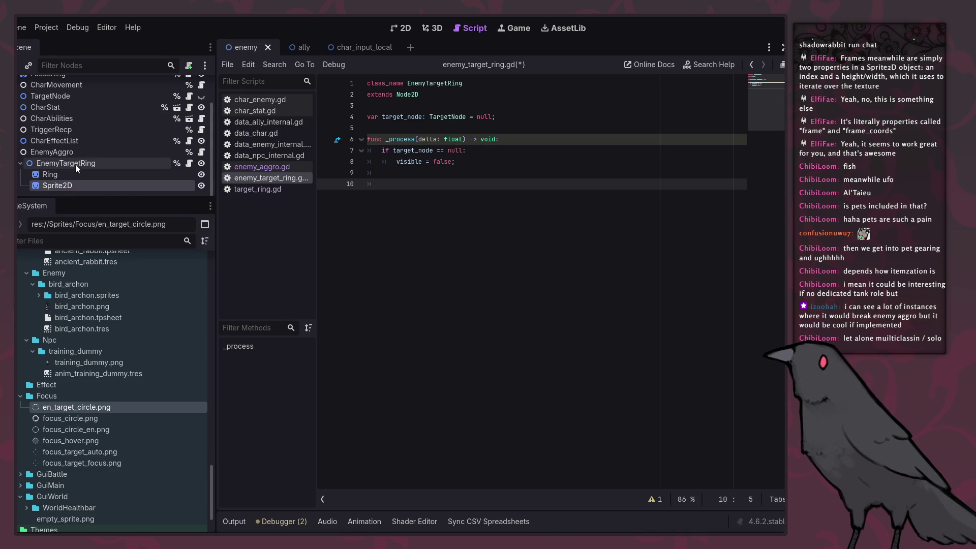
Rename the EnemyTargetRing node to EnemyTarget.
{"action": "left_click", "coordinate": [74, 163]}
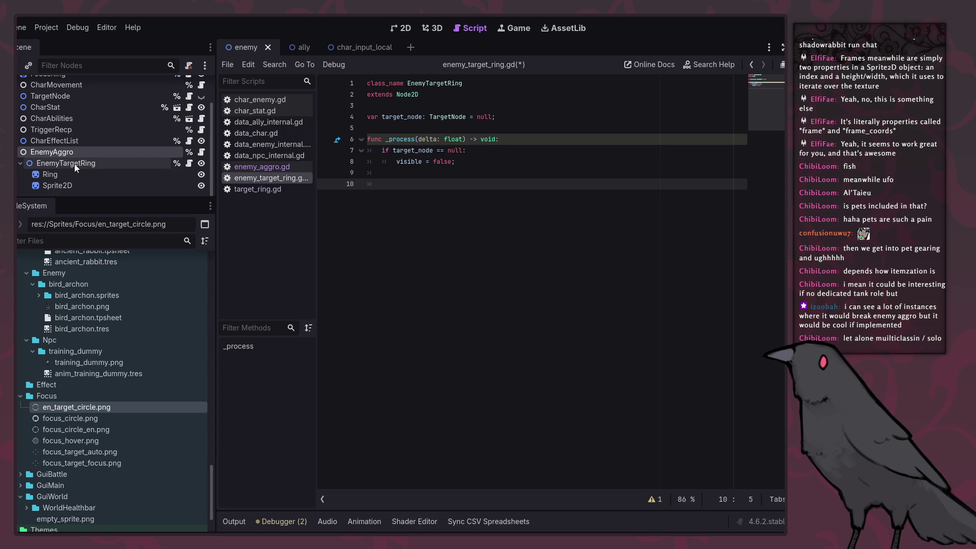
{"action": "left_click", "coordinate": [83, 164]}
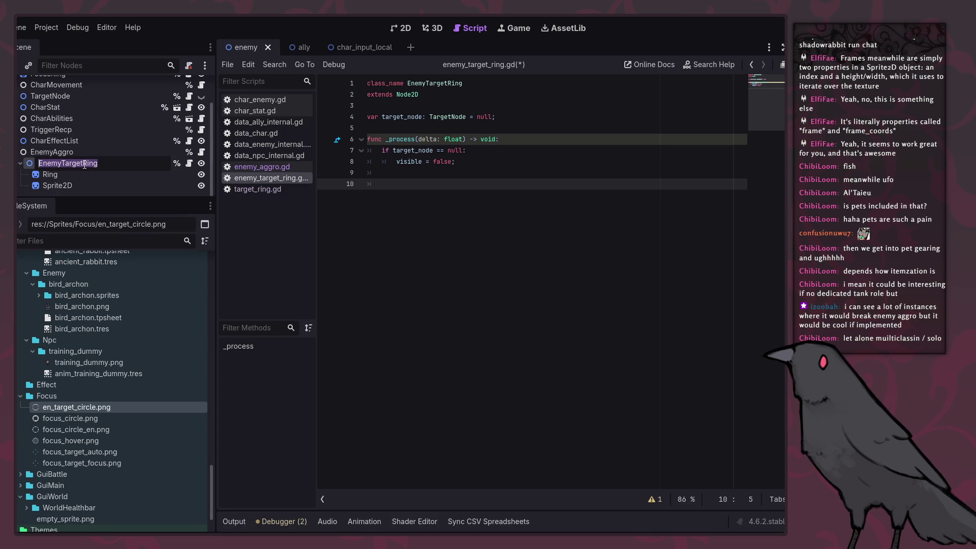
{"action": "key", "text": "Escape"}
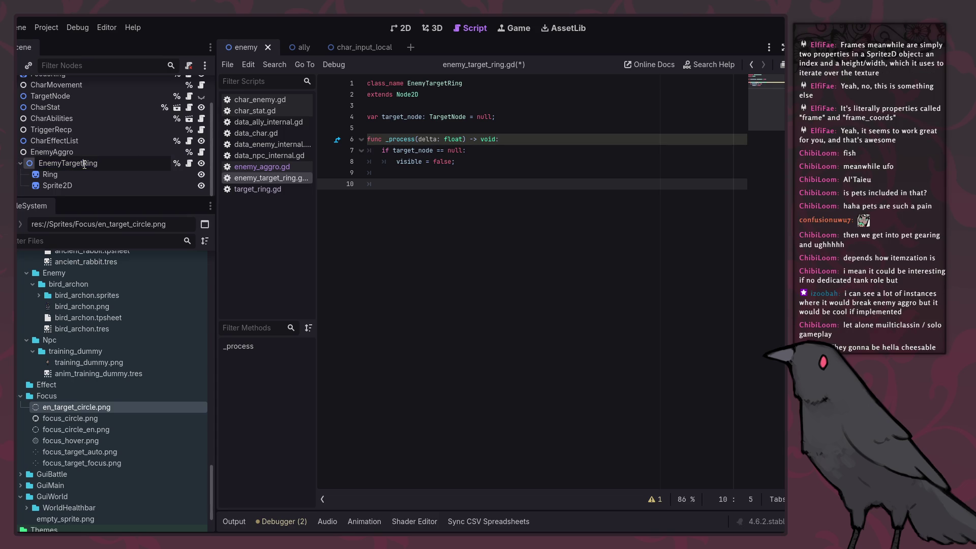
{"action": "key", "text": "BackSpace"}
{"action": "key", "text": "BackSpace"}
{"action": "key", "text": "BackSpace"}
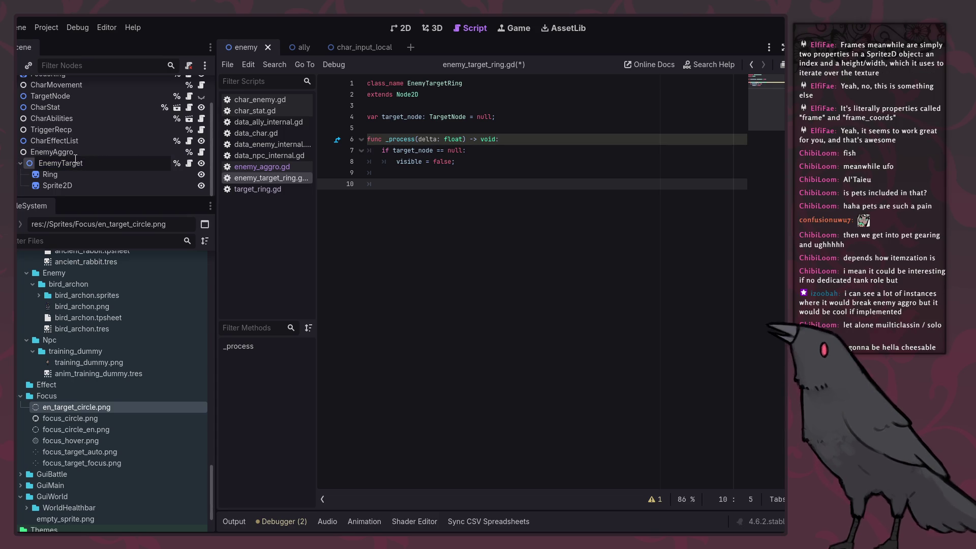
{"action": "key", "text": "Return"}
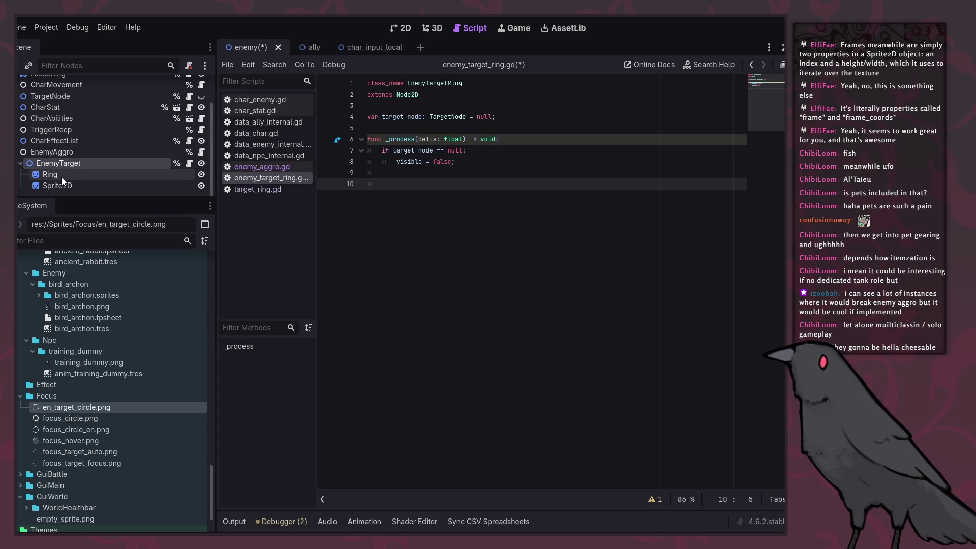
Rename the child Ring node to EnemyTargetRing and set it to Access as Unique Name.
{"action": "left_click", "coordinate": [63, 177]}
{"action": "left_click", "coordinate": [61, 177]}
{"action": "left_click", "coordinate": [47, 174]}
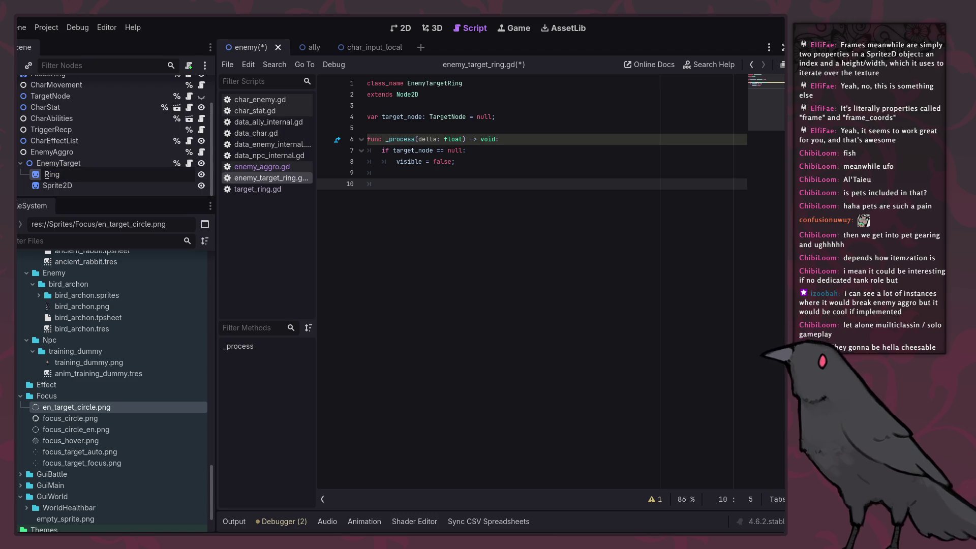
{"action": "type", "text": "EnemyTarget"}
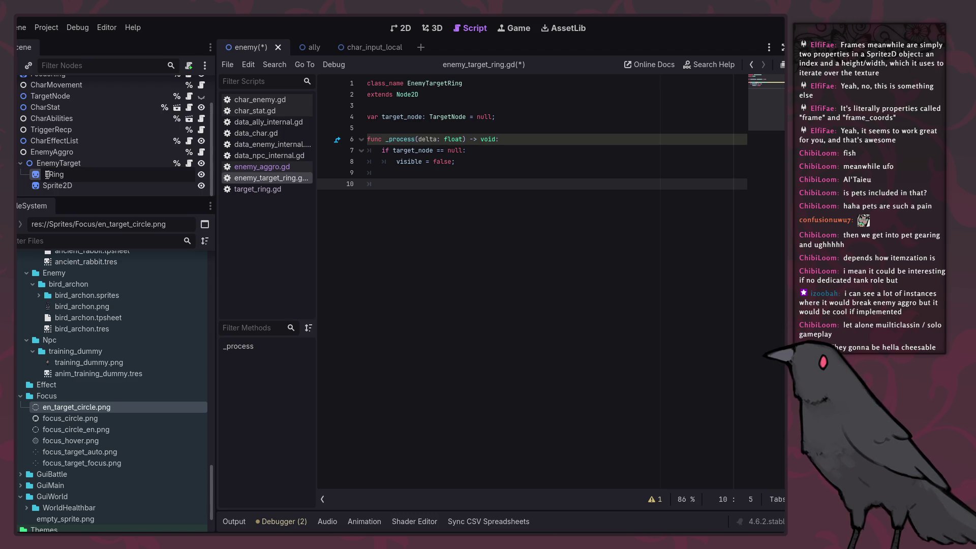
{"action": "key", "text": "Return"}
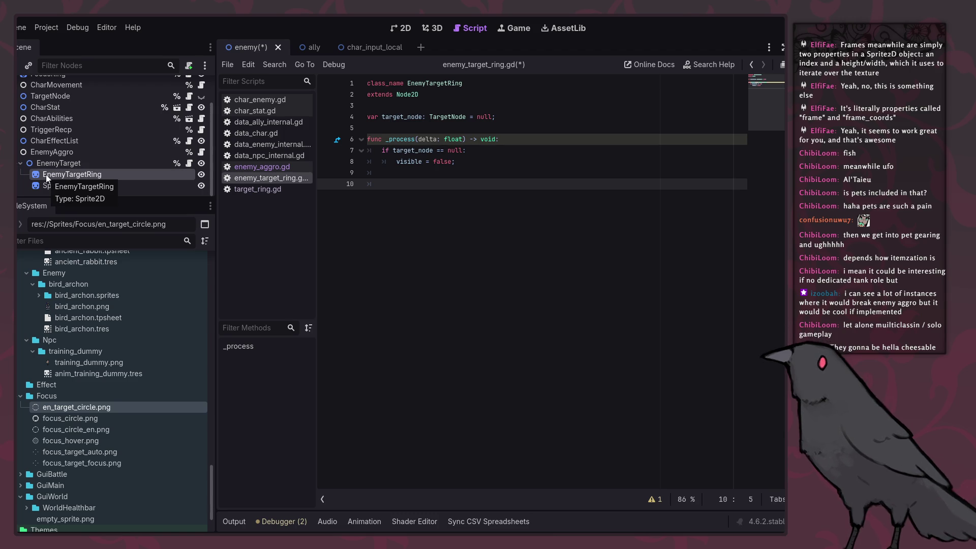
{"action": "right_click", "coordinate": [179, 175]}
{"action": "left_click", "coordinate": [209, 418]}
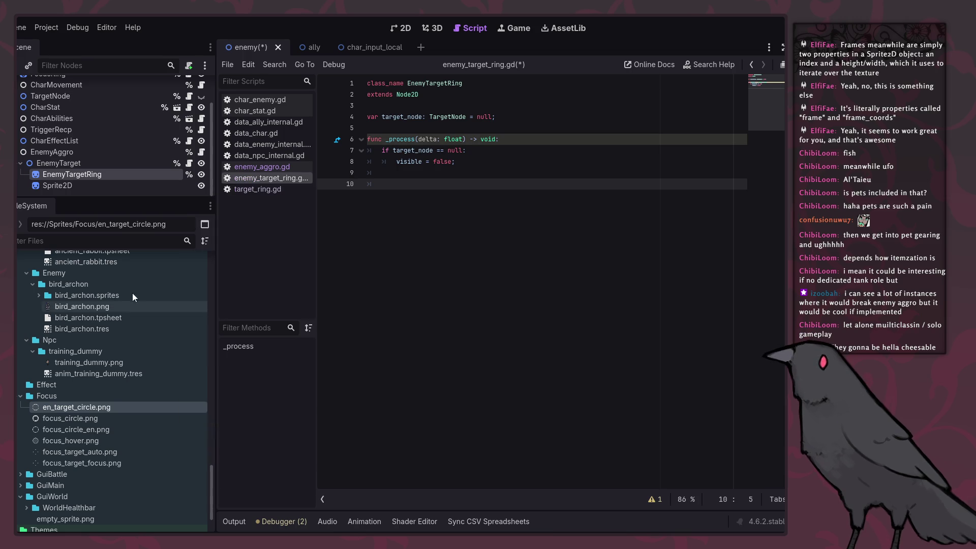
Rename the Sprite2D node to EnemyTargetLine.
{"action": "left_click", "coordinate": [58, 186]}
{"action": "left_click", "coordinate": [59, 186]}
{"action": "type", "text": "EnemyTarget"}
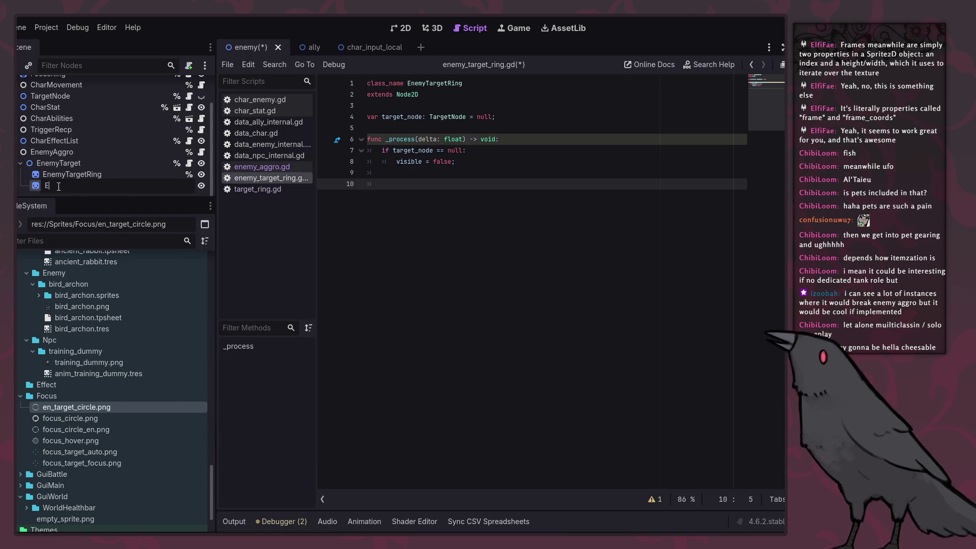
{"action": "type", "text": "Line"}
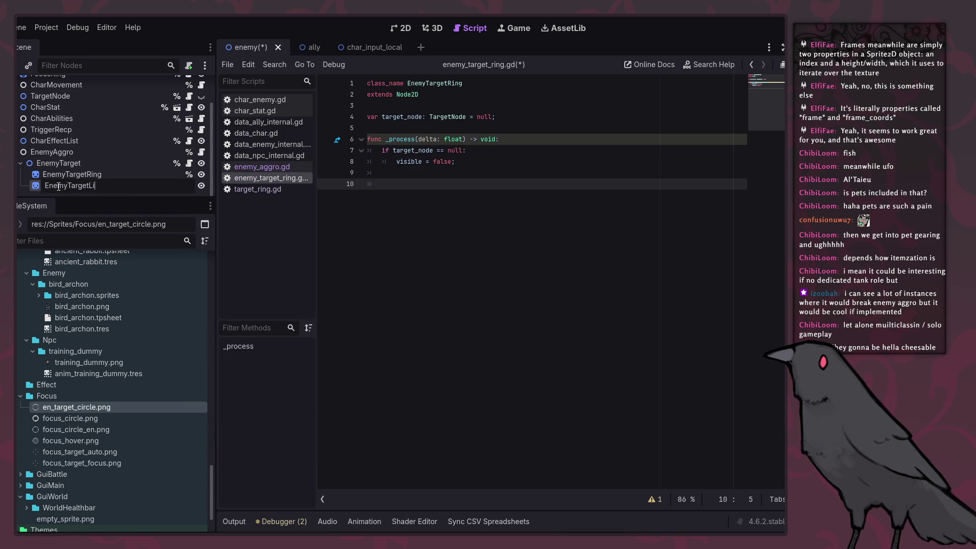
{"action": "key", "text": "Return"}
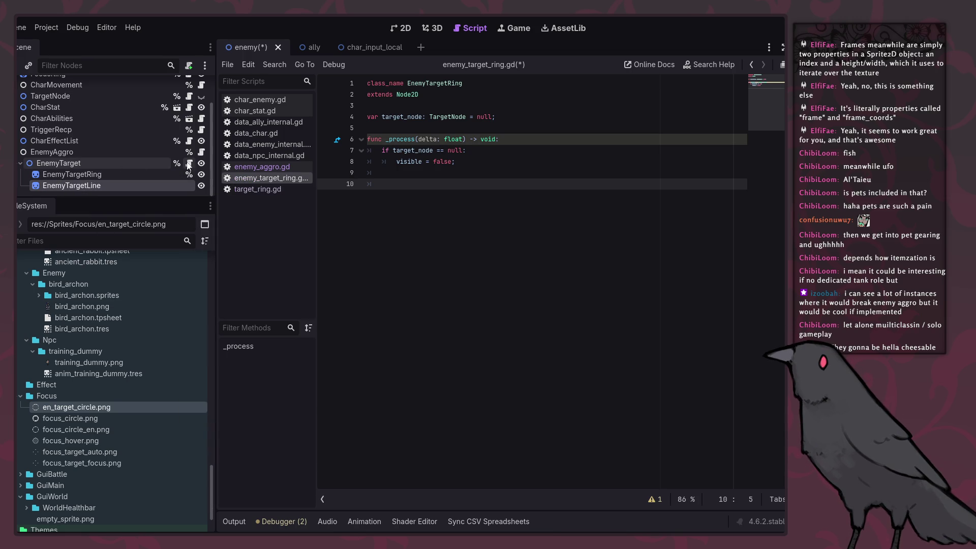
Change the script's class_name from EnemyTargetRing to EnemyTarget.
{"action": "left_click", "coordinate": [449, 83]}
{"action": "key", "text": "shift+End"}
{"action": "key", "text": "BackSpace"}
{"action": "left_click", "coordinate": [467, 150]}
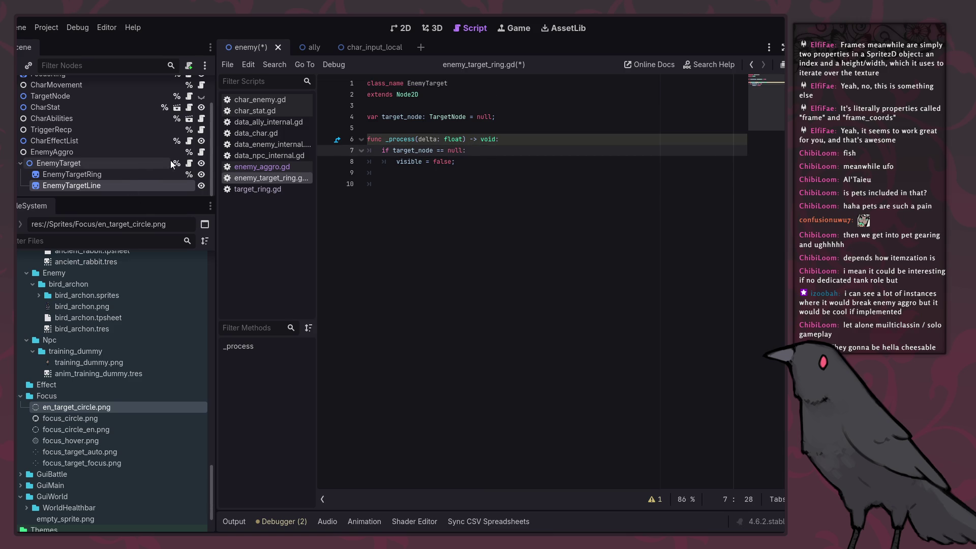
In enemy_aggro.gd, change the variable type and node path to EnemyTarget and save.
{"action": "left_click", "coordinate": [202, 152]}
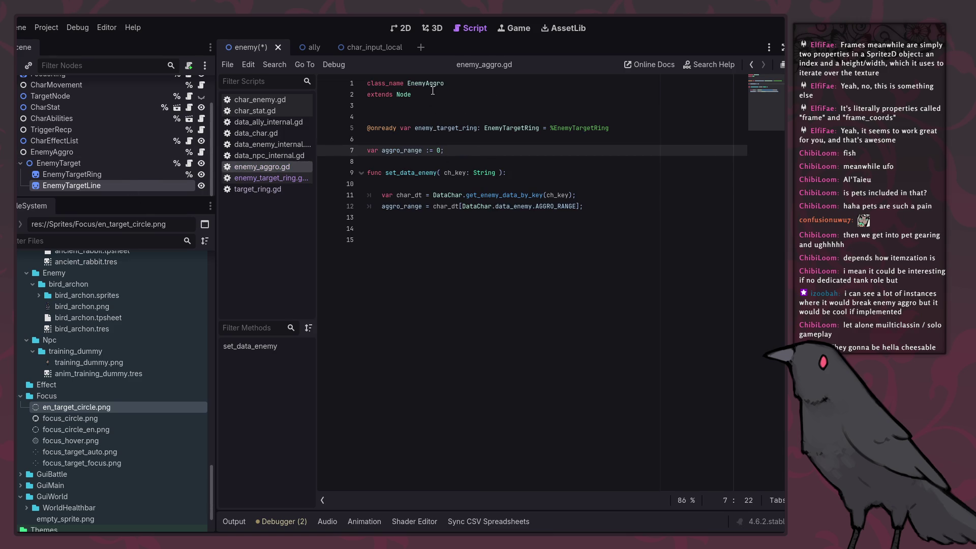
{"action": "left_click", "coordinate": [540, 128]}
{"action": "key", "text": "BackSpace"}
{"action": "key", "text": "BackSpace"}
{"action": "key", "text": "BackSpace"}
{"action": "key", "text": "ctrl+s"}
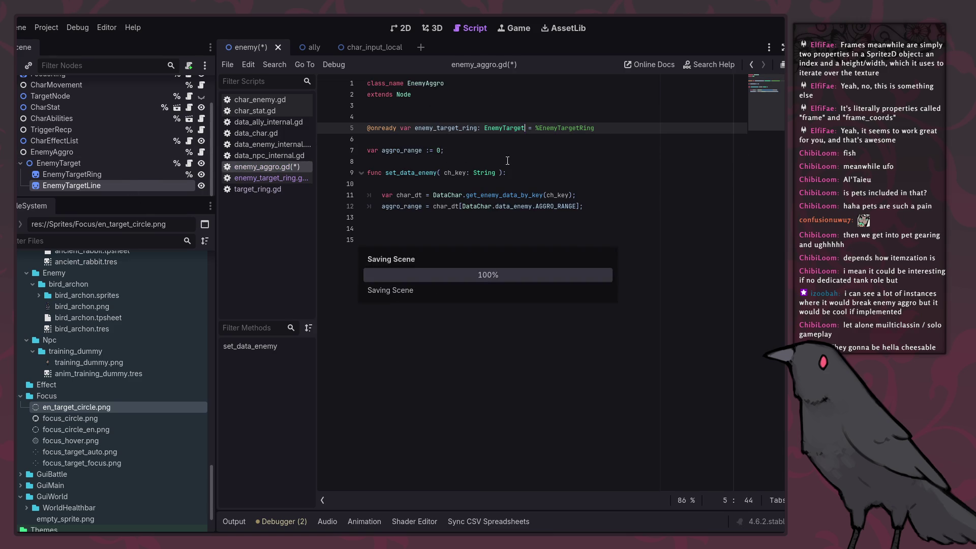
{"action": "double_click", "coordinate": [565, 127]}
{"action": "type", "text": "EnemyTarget"}
{"action": "left_click", "coordinate": [559, 173]}
{"action": "key", "text": "ctrl+s"}
{"action": "mouse_move", "coordinate": [58, 163]}
{"action": "left_mouse_down"}
{"action": "mouse_move", "coordinate": [386, 141]}
{"action": "mouse_move", "coordinate": [376, 138]}
{"action": "left_mouse_up"}
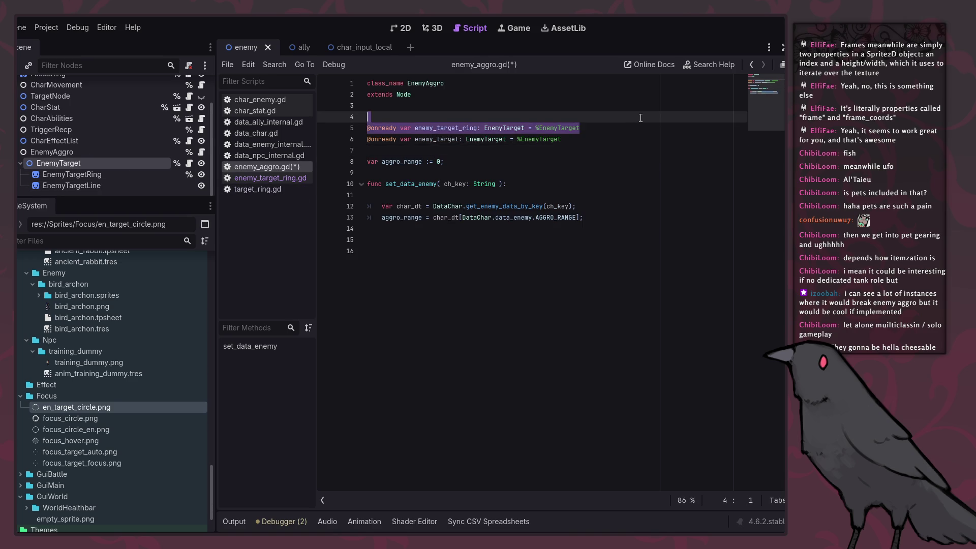
{"action": "key", "text": "Delete"}
{"action": "left_click", "coordinate": [621, 141]}
{"action": "key", "text": "ctrl+s"}
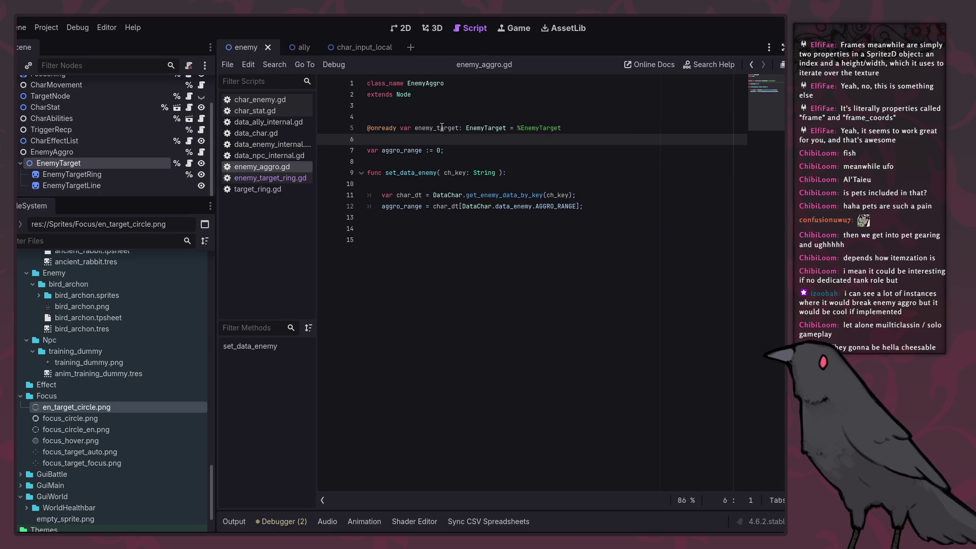
{"action": "left_click", "coordinate": [444, 117]}
{"action": "key", "text": "BackSpace"}
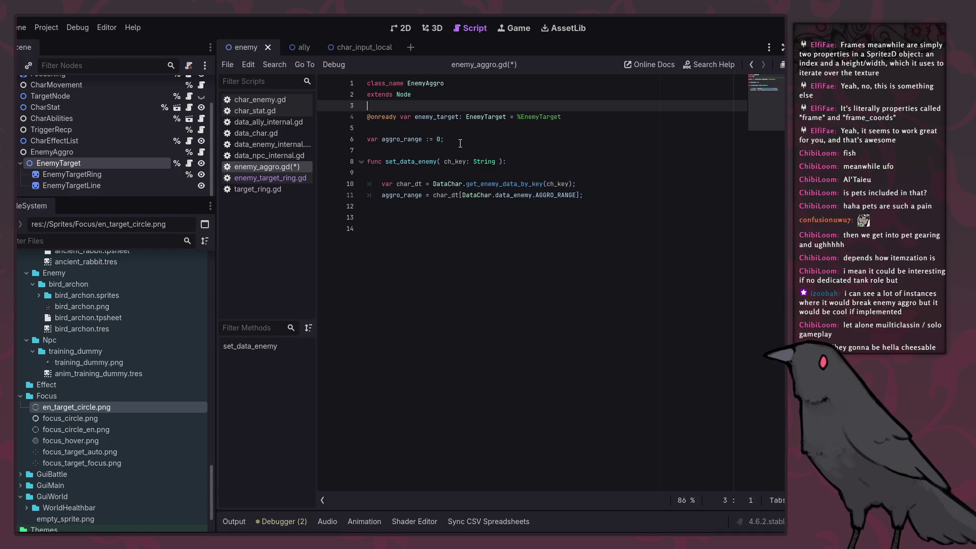
Set the EnemyTargetLine node to Access as Unique Name.
{"action": "right_click", "coordinate": [166, 185]}
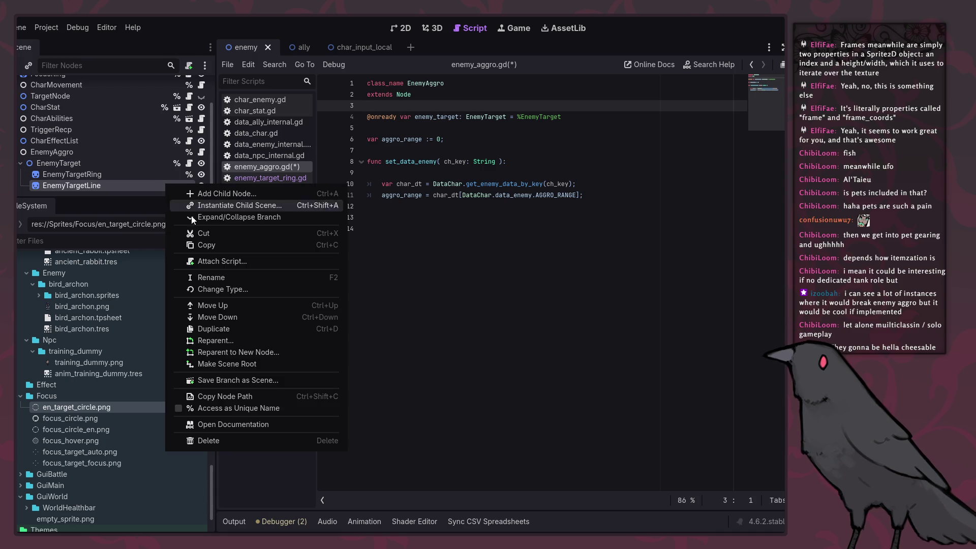
{"action": "left_click", "coordinate": [236, 410]}
{"action": "left_click", "coordinate": [372, 251]}
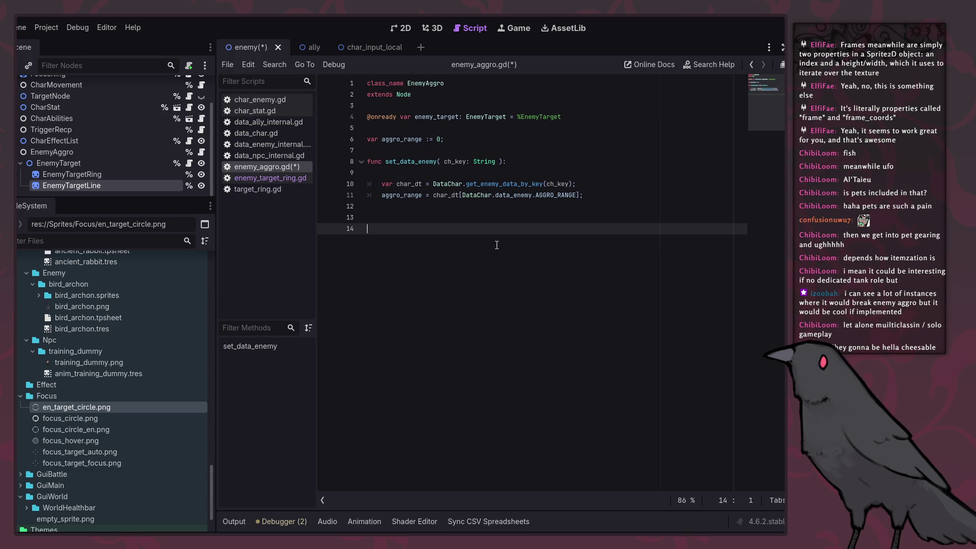
{"action": "left_click", "coordinate": [188, 163]}
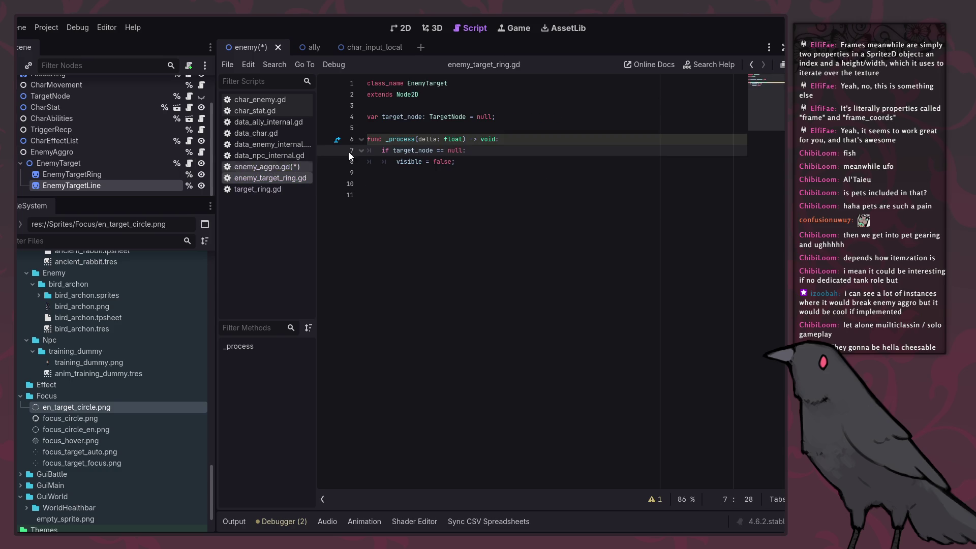
Save all, then rename enemy_target_ring.gd to enemy_target.gd in the FileSystem dock.
{"action": "key", "text": "ctrl+s"}
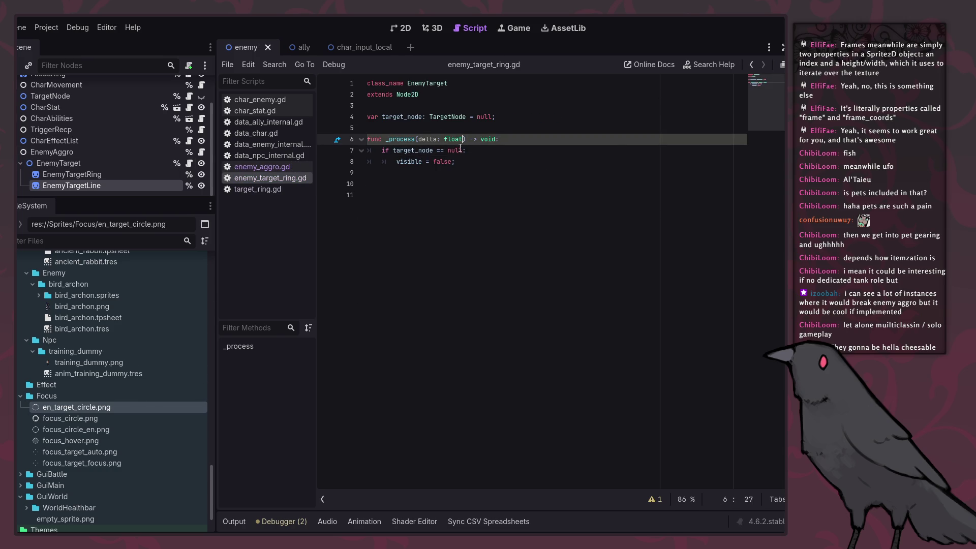
{"action": "right_click", "coordinate": [269, 176]}
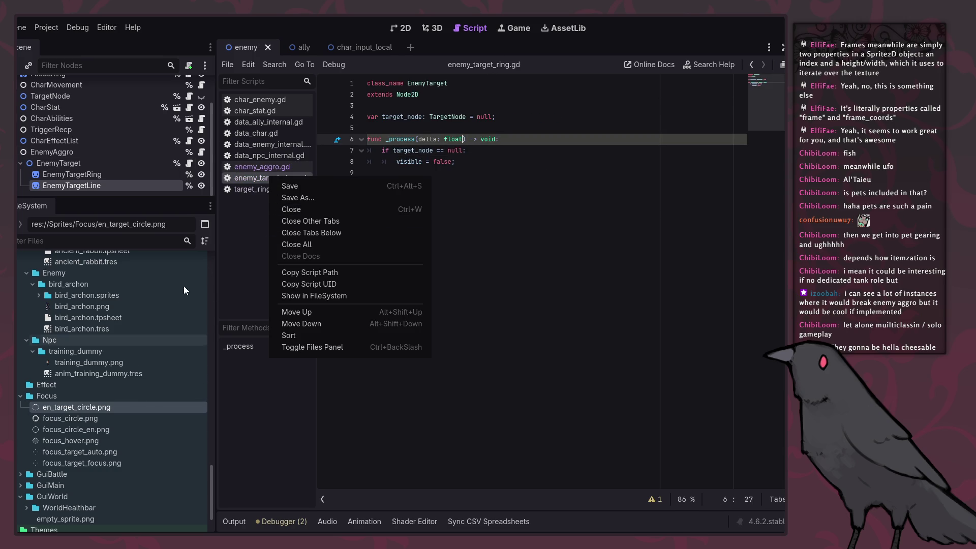
{"action": "left_click", "coordinate": [332, 296]}
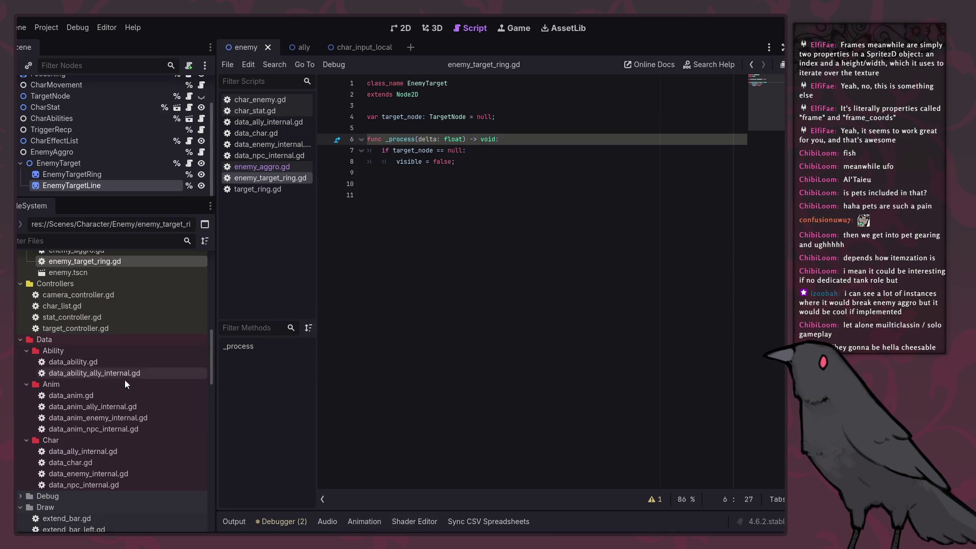
{"action": "right_click", "coordinate": [93, 261]}
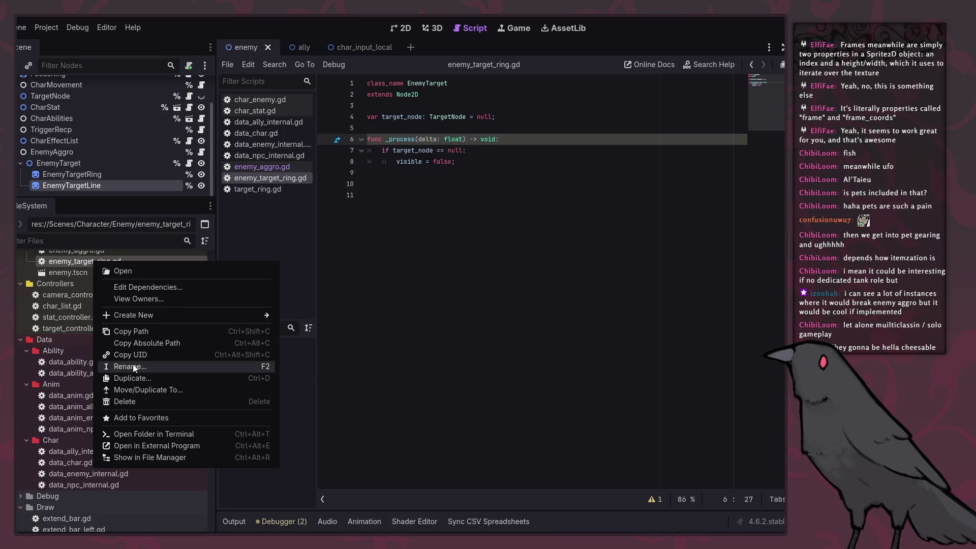
{"action": "left_click", "coordinate": [133, 365]}
{"action": "left_click", "coordinate": [109, 261]}
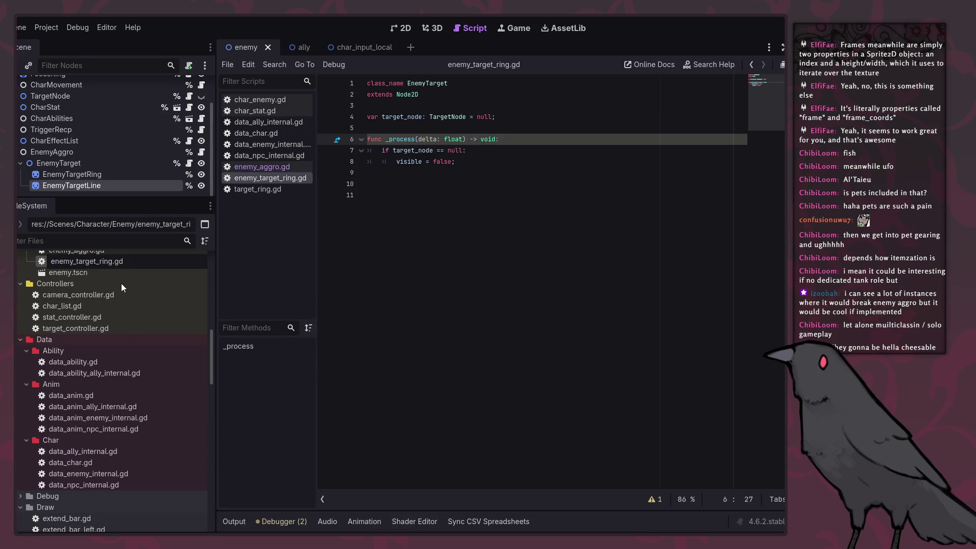
{"action": "key", "text": "BackSpace"}
{"action": "key", "text": "Return"}
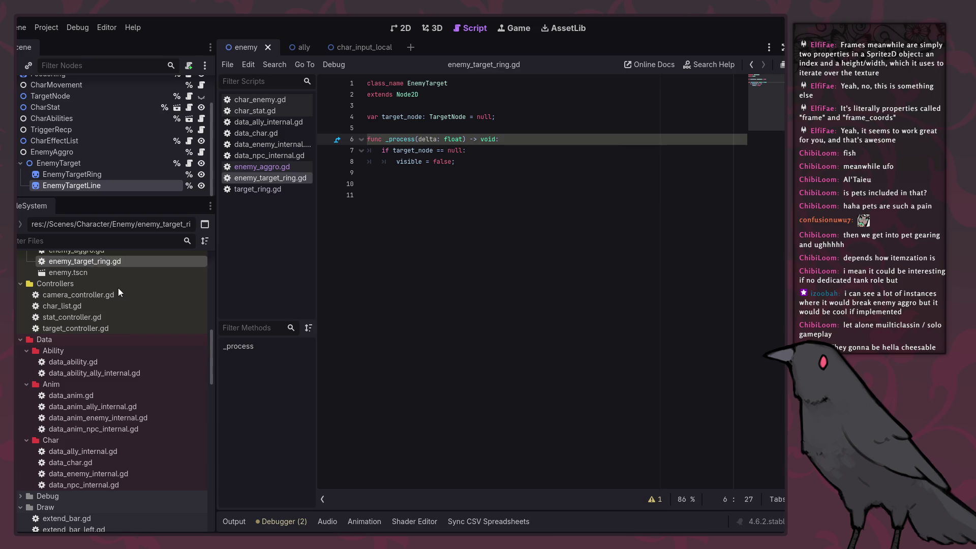
{"action": "left_click", "coordinate": [475, 266]}
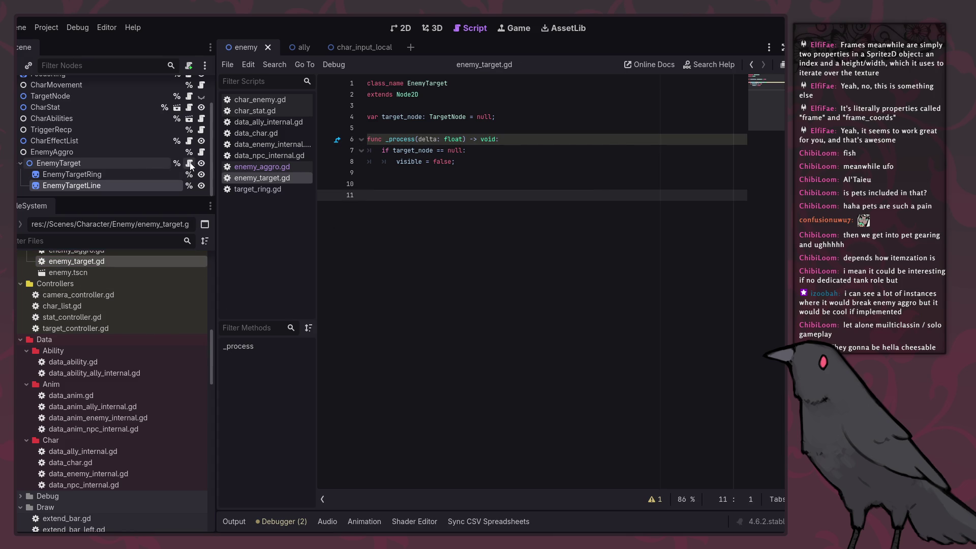
Select the EnemyTarget nodes and check where target_node is used in the script.
{"action": "left_click", "coordinate": [134, 163]}
{"action": "left_click", "coordinate": [155, 175]}
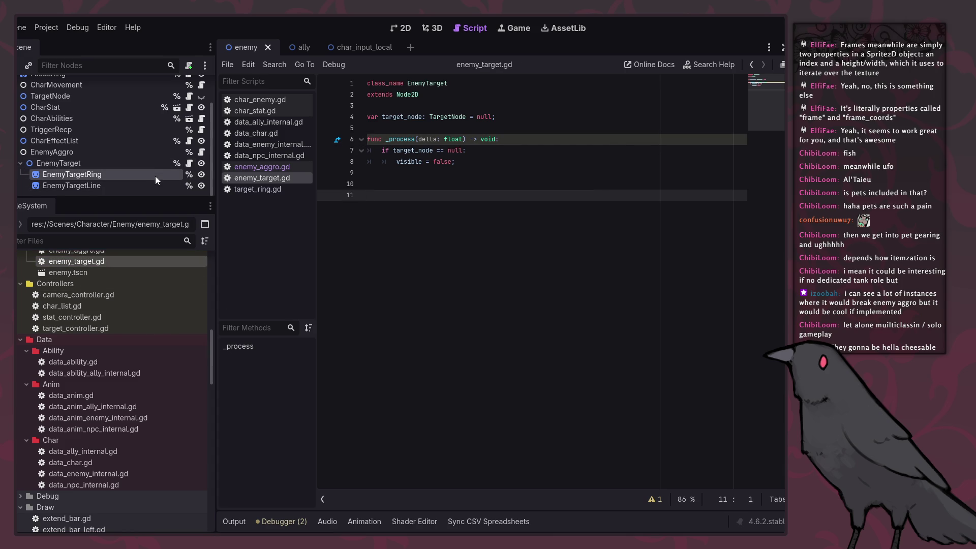
{"action": "left_click", "coordinate": [160, 163]}
{"action": "left_click", "coordinate": [481, 172]}
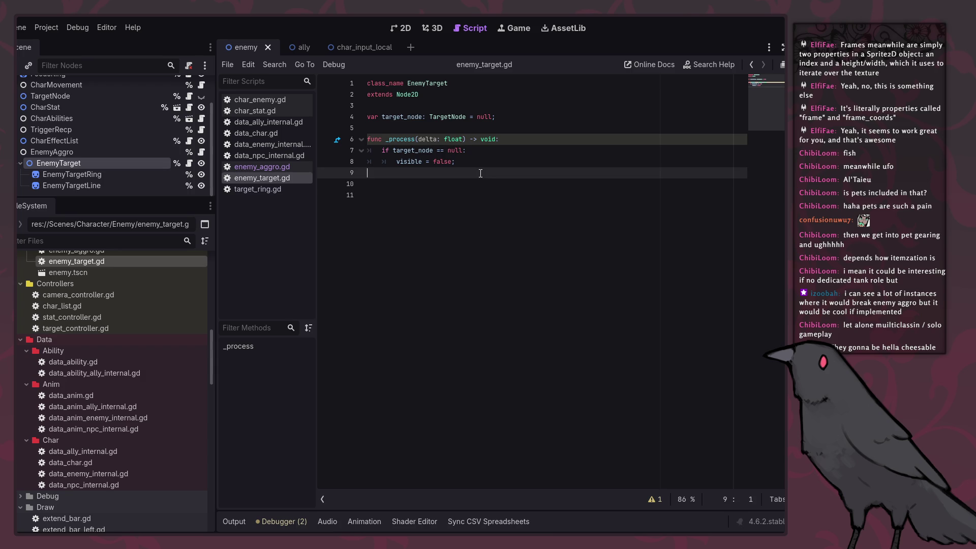
{"action": "left_click", "coordinate": [422, 150]}
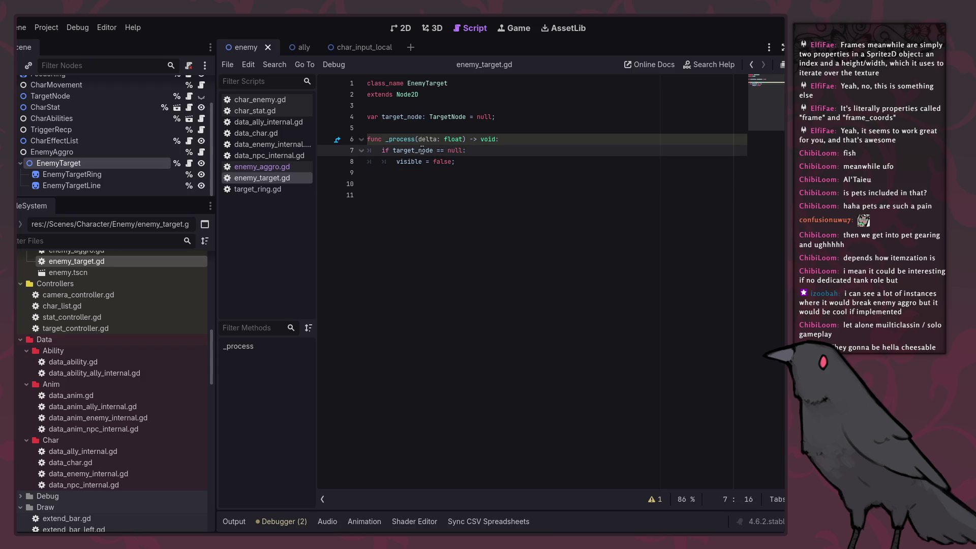
{"action": "double_click", "coordinate": [422, 150]}
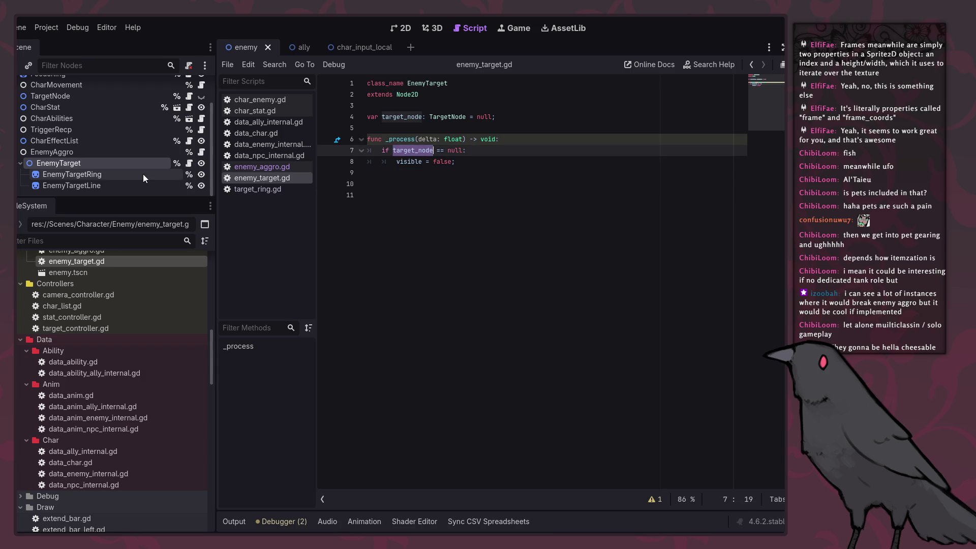
{"action": "key", "text": "ctrl+End"}
{"action": "left_click", "coordinate": [496, 177]}
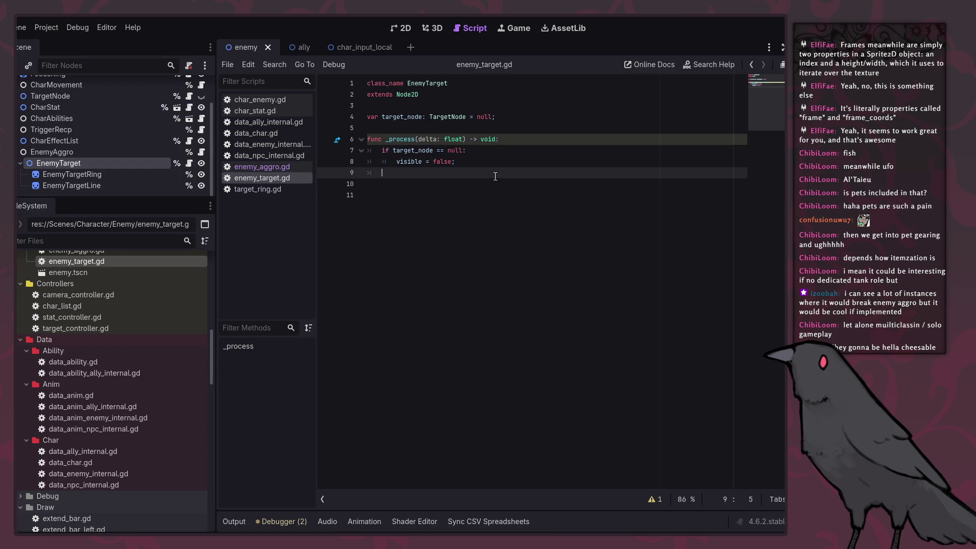
Add an else branch under the if block on line 9.
{"action": "type", "text": "else"}
{"action": "key", "text": "Return"}
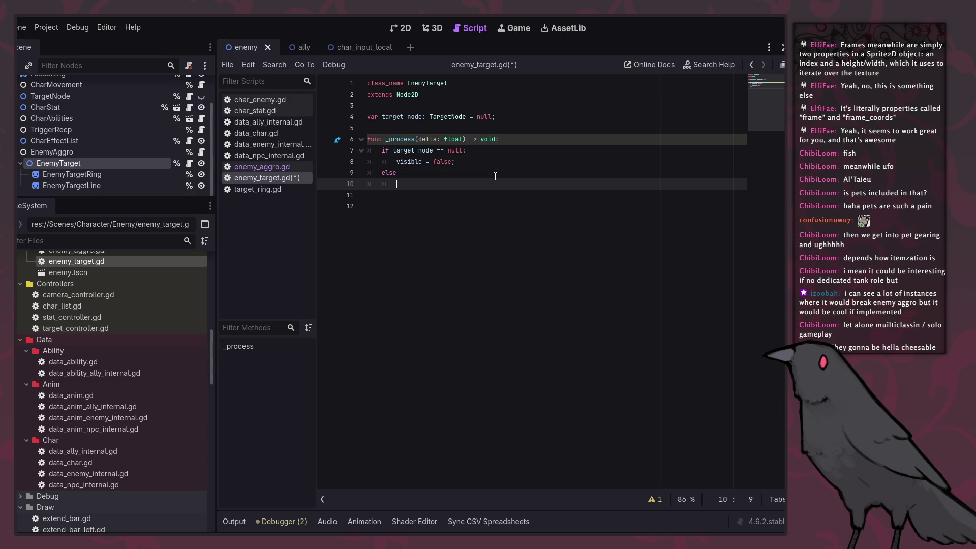
{"action": "type", "text": "enemy"}
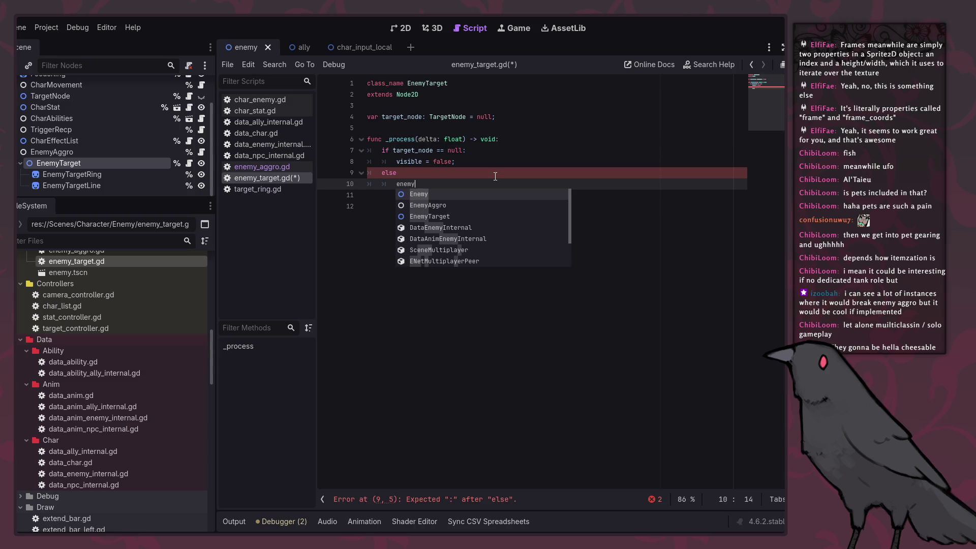
{"action": "key", "text": "BackSpace"}
{"action": "key", "text": "BackSpace"}
{"action": "key", "text": "BackSpace"}
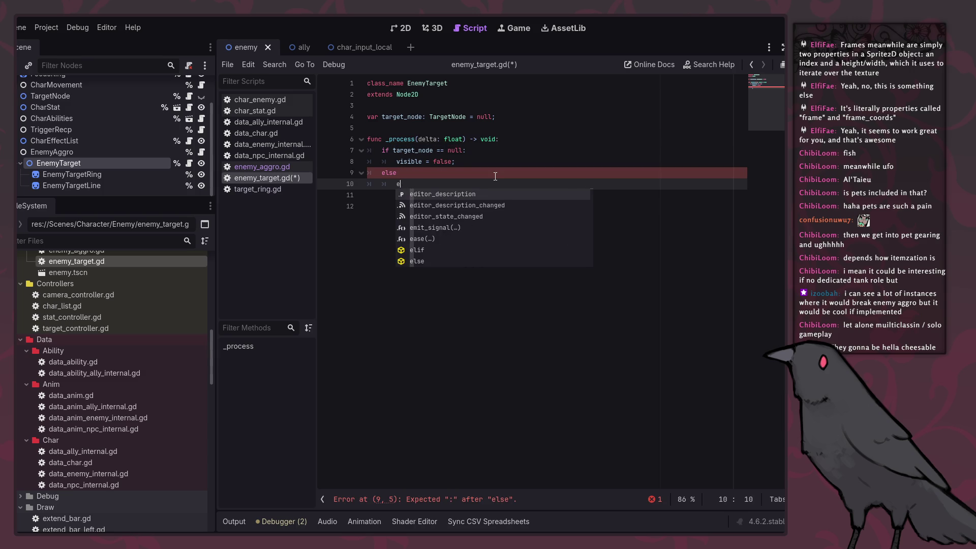
{"action": "key", "text": "BackSpace"}
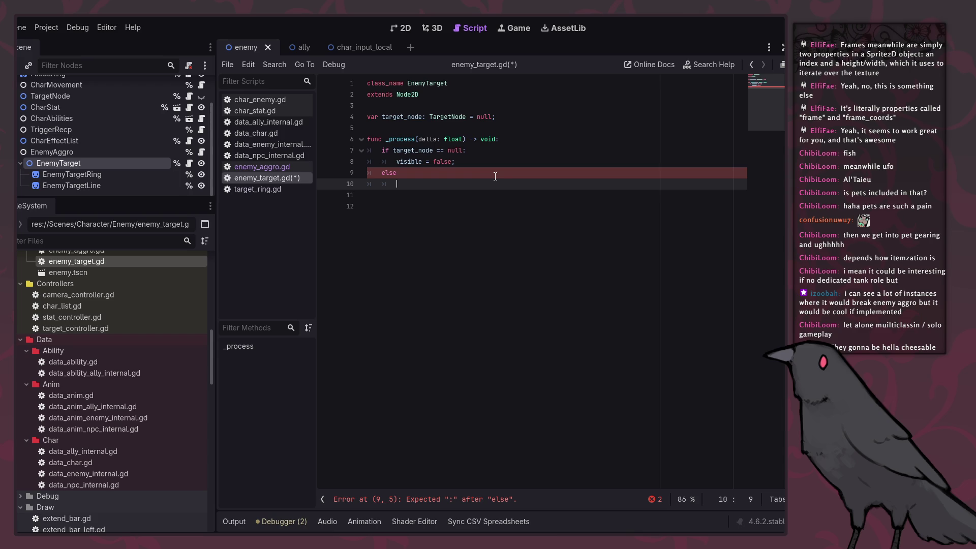
{"action": "left_click_drag", "start_coordinate": [74, 174], "coordinate": [397, 128]}
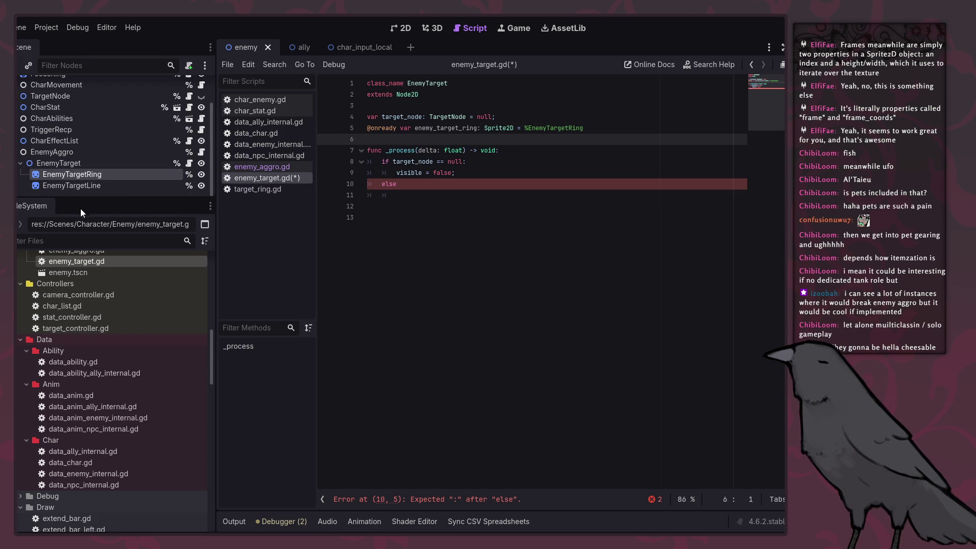
{"action": "mouse_move", "coordinate": [90, 189]}
{"action": "left_mouse_down"}
{"action": "mouse_move", "coordinate": [338, 137]}
{"action": "mouse_move", "coordinate": [409, 141]}
{"action": "left_mouse_up"}
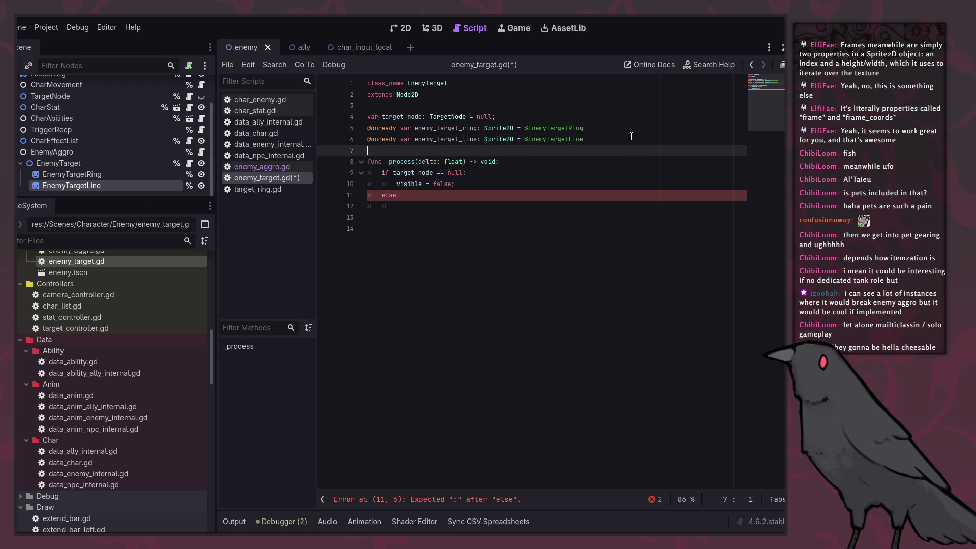
{"action": "left_click", "coordinate": [621, 118]}
{"action": "key", "text": "Return"}
{"action": "left_click", "coordinate": [610, 158]}
{"action": "key", "text": "ctrl+s"}
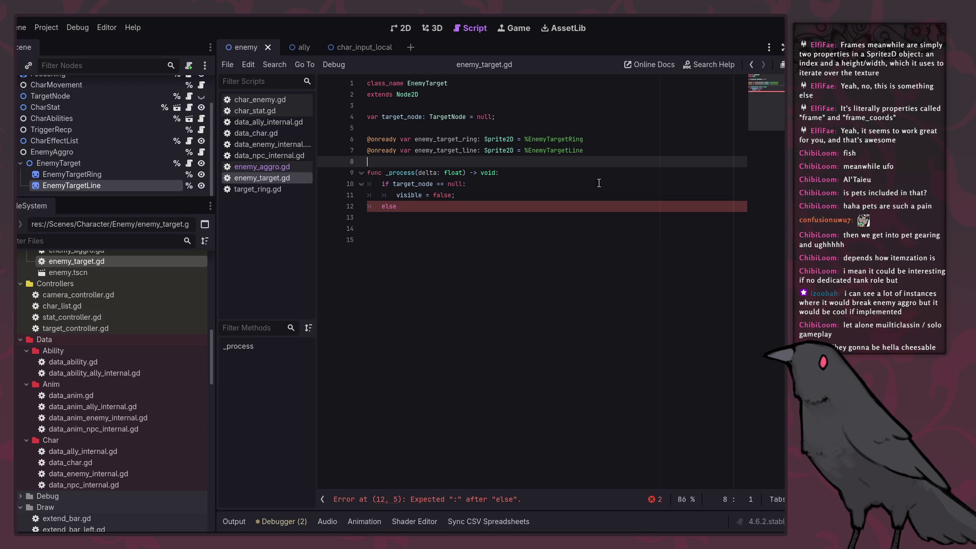
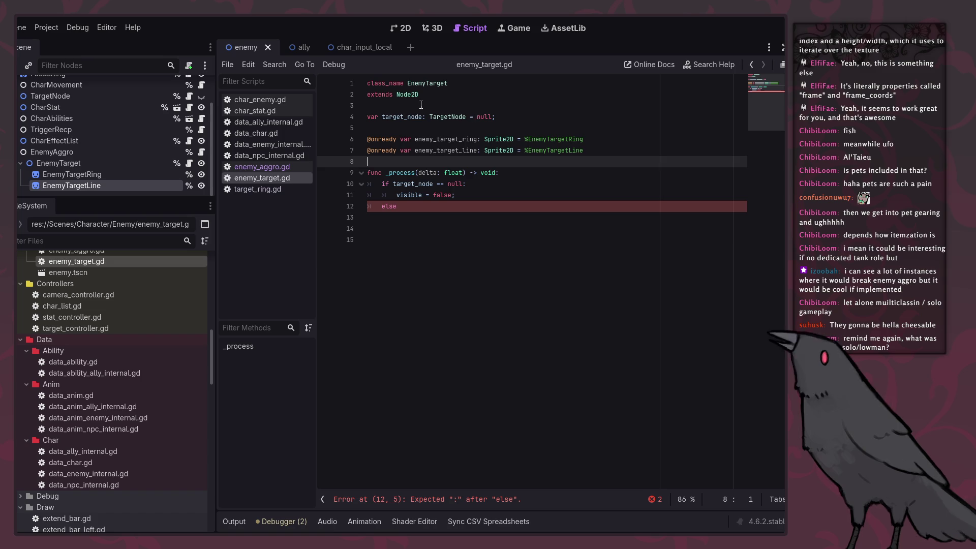
Start an indented line under else assigning to enemy_target_ring.global_position.
{"action": "left_click", "coordinate": [441, 111]}
{"action": "left_click", "coordinate": [459, 216]}
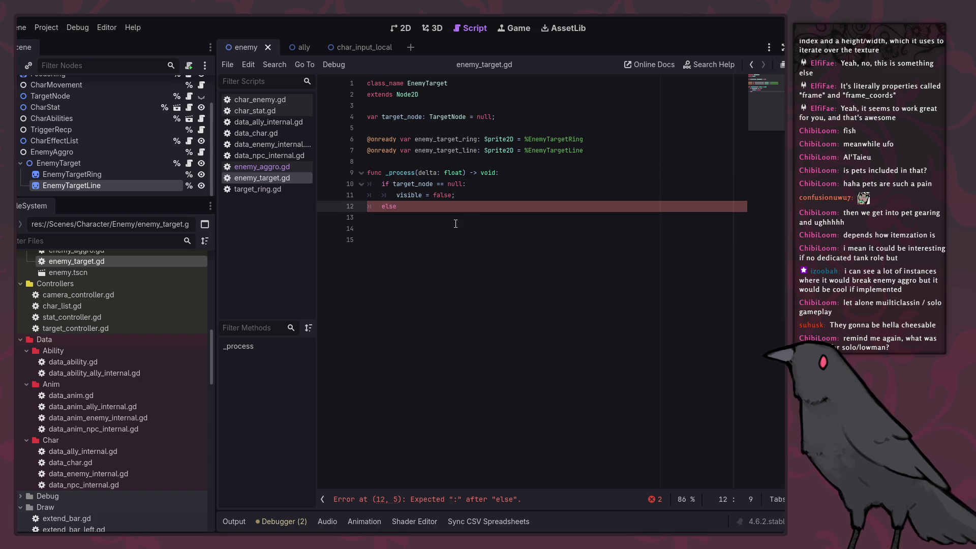
{"action": "key", "text": "Tab"}
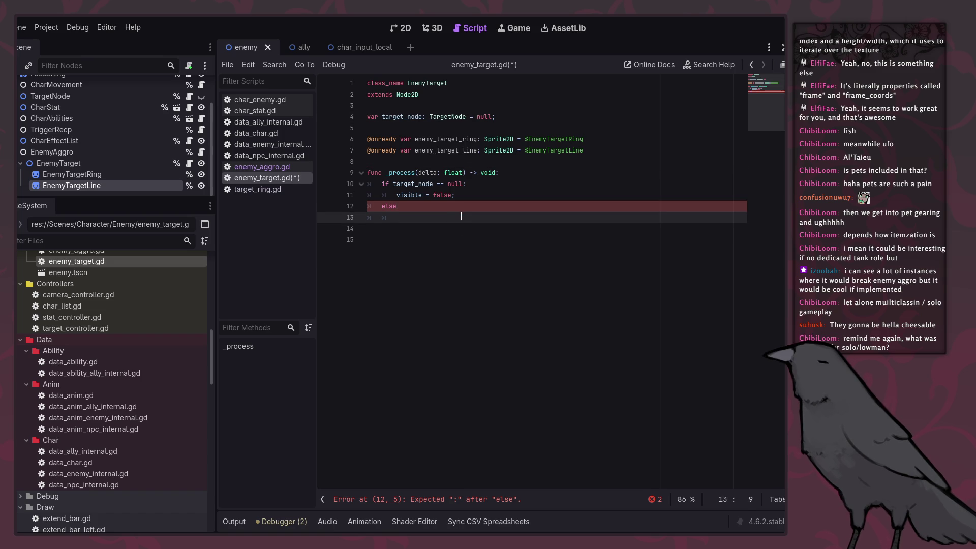
{"action": "type", "text": "enemy"}
{"action": "key", "text": "Return"}
{"action": "key", "text": "BackSpace"}
{"action": "key", "text": "BackSpace"}
{"action": "key", "text": "BackSpace"}
{"action": "type", "text": "ring"}
{"action": "type", "text": ".pos"}
{"action": "key", "text": "Return"}
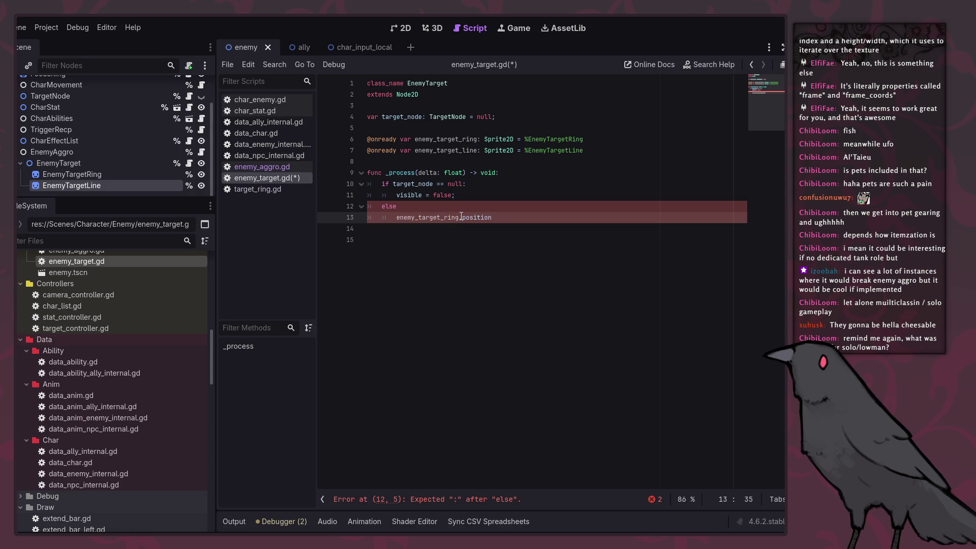
{"action": "type", "text": " ="}
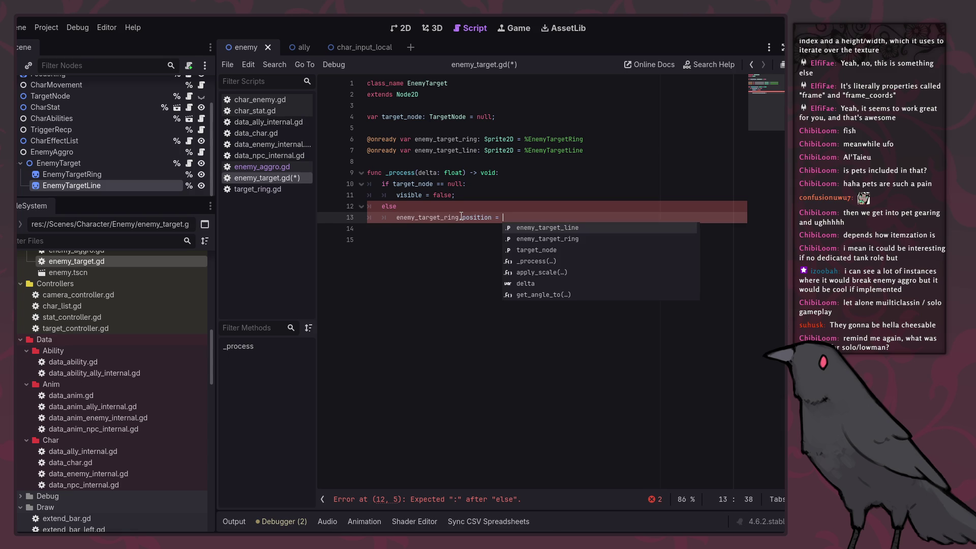
{"action": "key", "text": "BackSpace"}
{"action": "key", "text": "BackSpace"}
{"action": "key", "text": "BackSpace"}
{"action": "type", "text": "glob"}
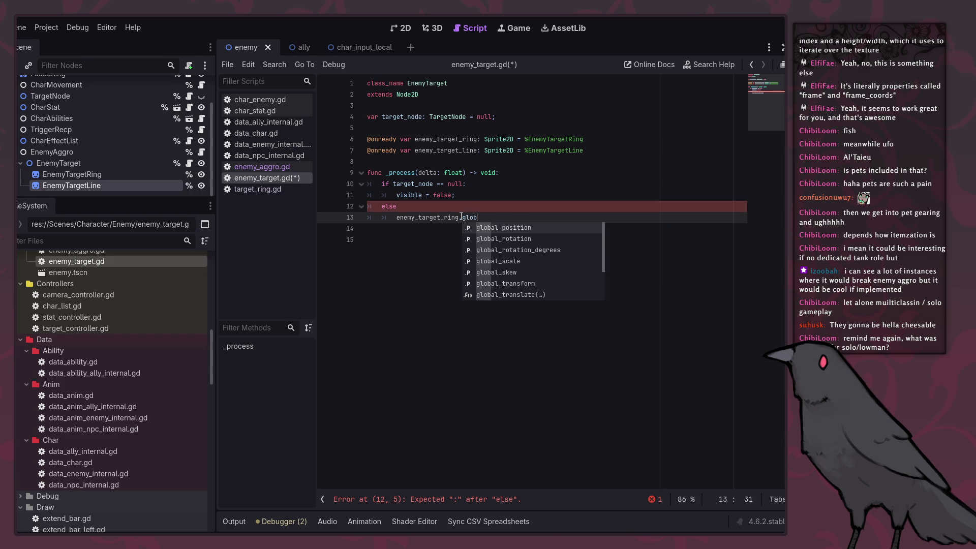
{"action": "key", "text": "Return"}
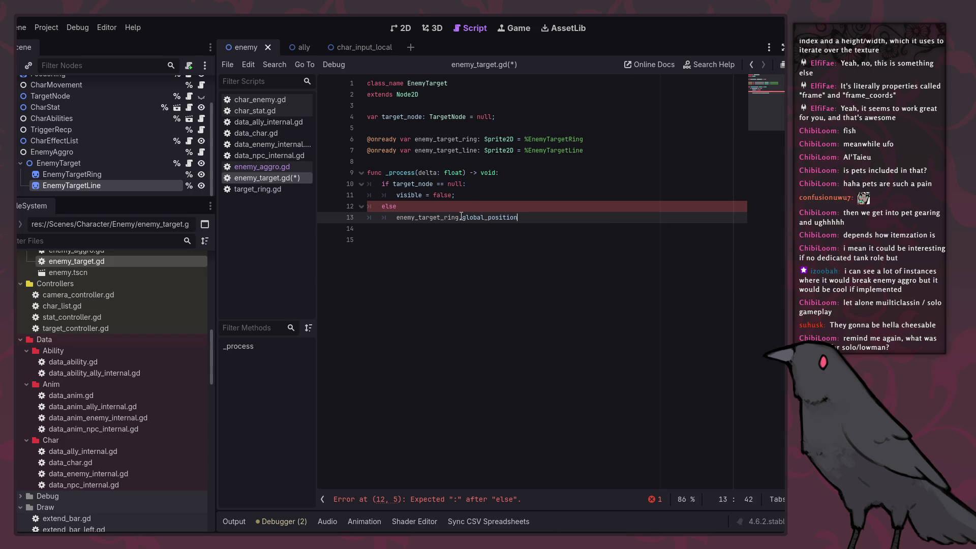
Set the ring's global_position equal to target_node.global_position; and save the script.
{"action": "type", "text": " ="}
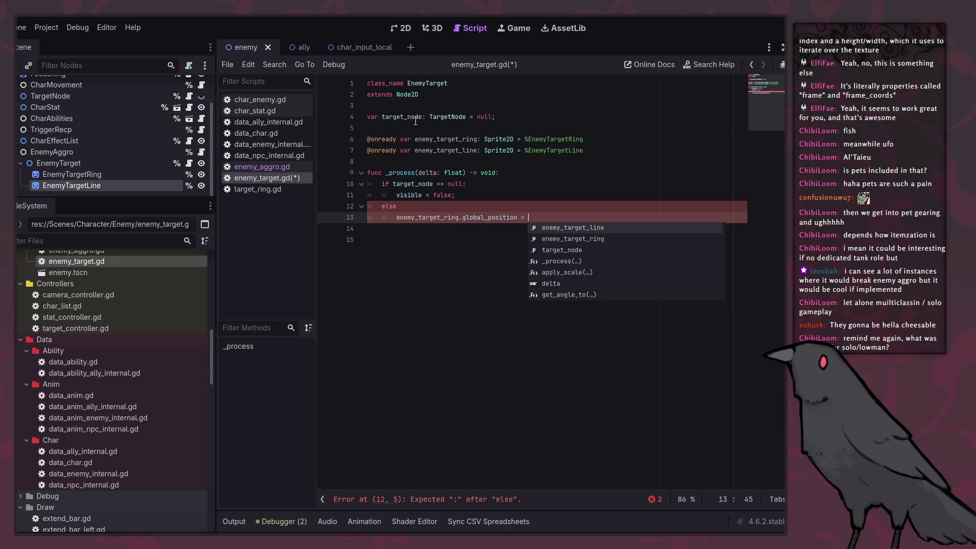
{"action": "left_click", "coordinate": [562, 249]}
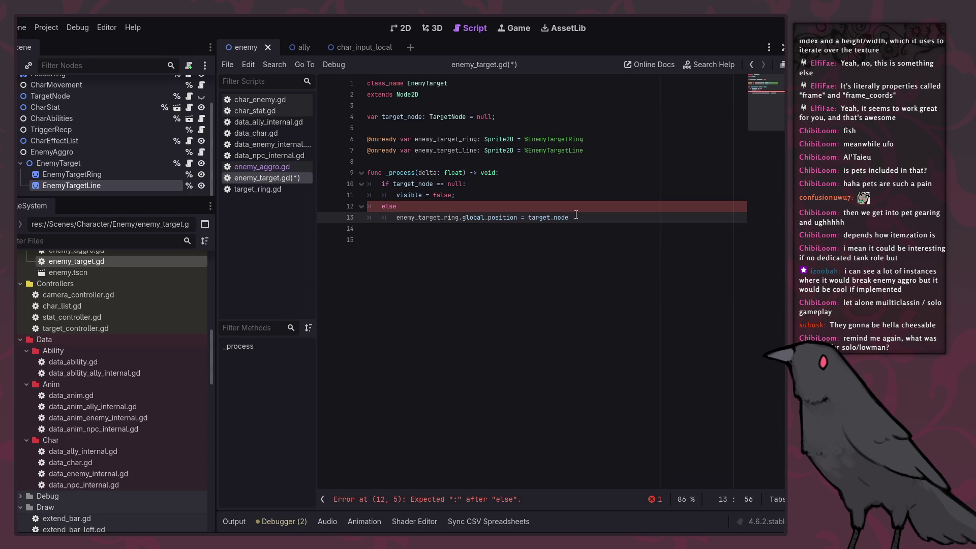
{"action": "type", "text": ".glo"}
{"action": "key", "text": "Return"}
{"action": "type", "text": ";"}
{"action": "key", "text": "ctrl+s"}
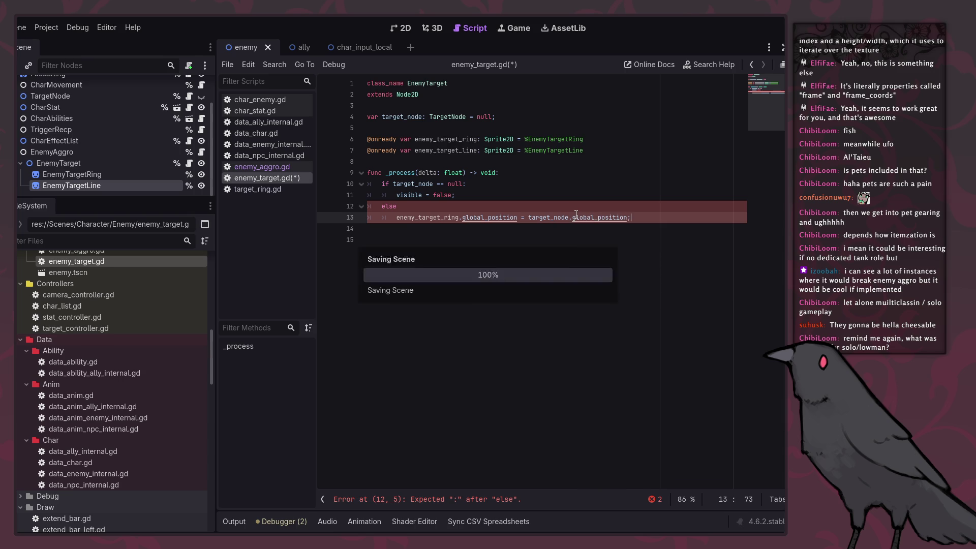
Add the missing ':' after else and save.
{"action": "left_click", "coordinate": [440, 209]}
{"action": "type", "text": ":"}
{"action": "key", "text": "ctrl+s"}
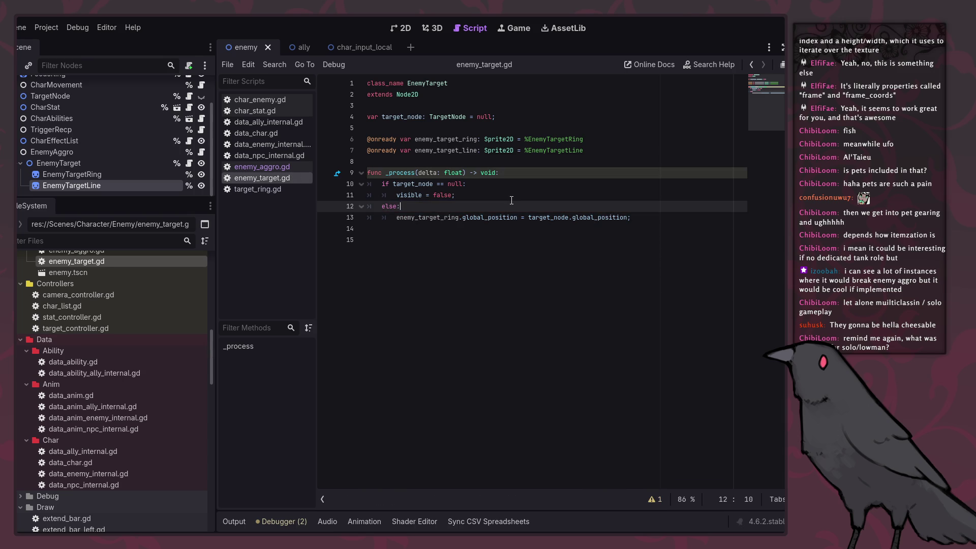
Paste 'visible = false' into the else branch and change it to 'visible = true'.
{"action": "double_click", "coordinate": [427, 217]}
{"action": "left_click", "coordinate": [457, 184]}
{"action": "left_click", "coordinate": [492, 217]}
{"action": "type", "text": "visible = false;"}
{"action": "double_click", "coordinate": [445, 218]}
{"action": "type", "text": "true"}
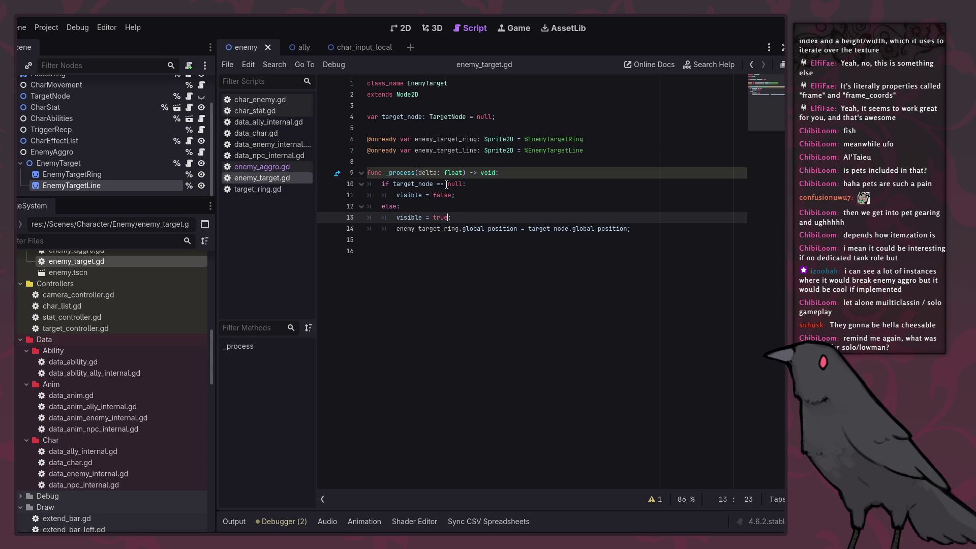
Start a new 'func' line below _process, then erase the unfinished keyword.
{"action": "left_click", "coordinate": [446, 184]}
{"action": "left_click", "coordinate": [470, 194]}
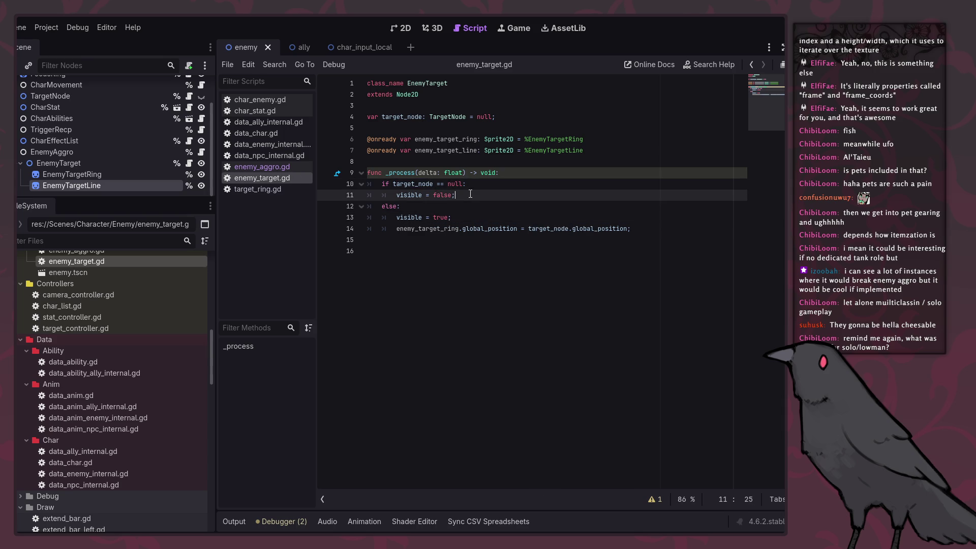
{"action": "left_click", "coordinate": [440, 277]}
{"action": "key", "text": "Return"}
{"action": "type", "text": "func"}
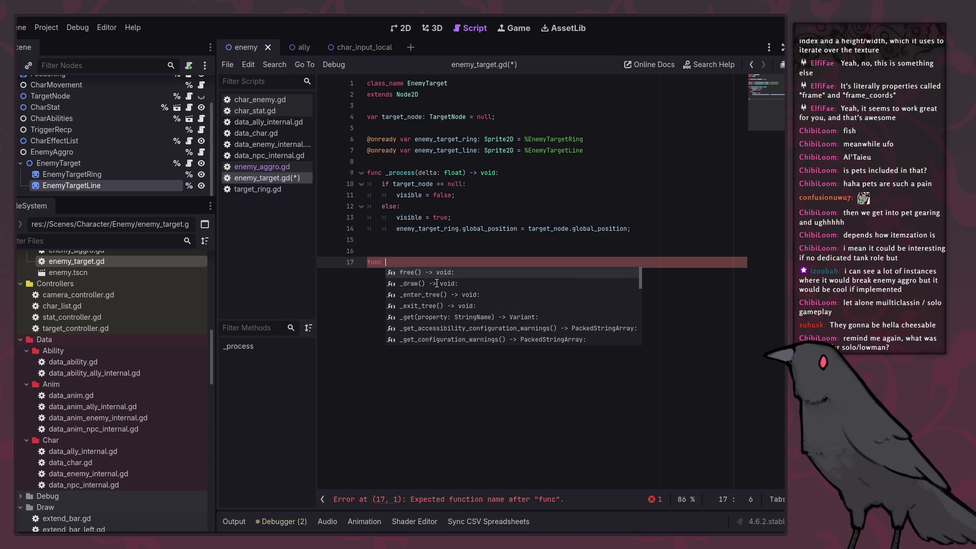
{"action": "key", "text": "BackSpace"}
{"action": "key", "text": "BackSpace"}
{"action": "key", "text": "BackSpace"}
{"action": "key", "text": "BackSpace"}
{"action": "key", "text": "Up"}
{"action": "key", "text": "Up"}
{"action": "key", "text": "Up"}
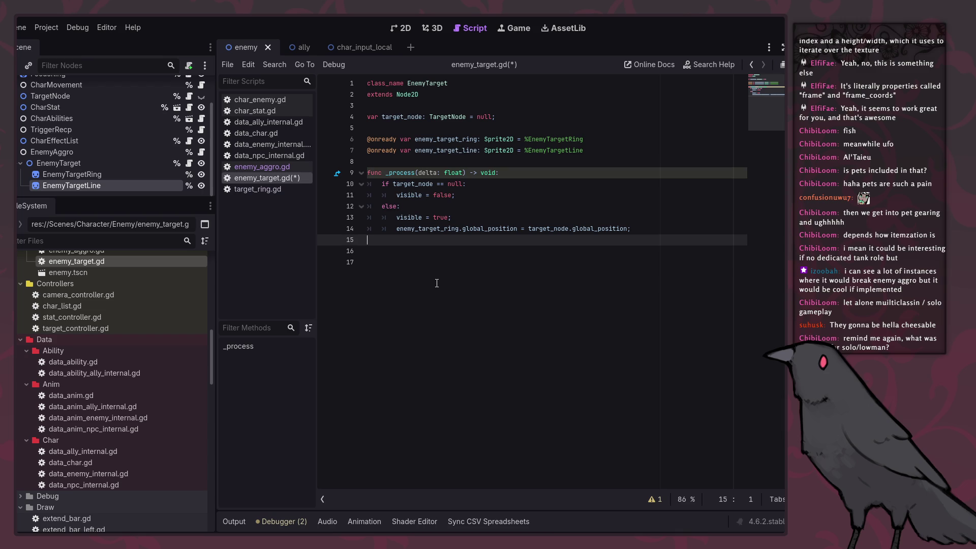
{"action": "key", "text": "Up"}
{"action": "key", "text": "Up"}
{"action": "key", "text": "Up"}
Add blank lines on line 8 just above func _process.
{"action": "key", "text": "Down"}
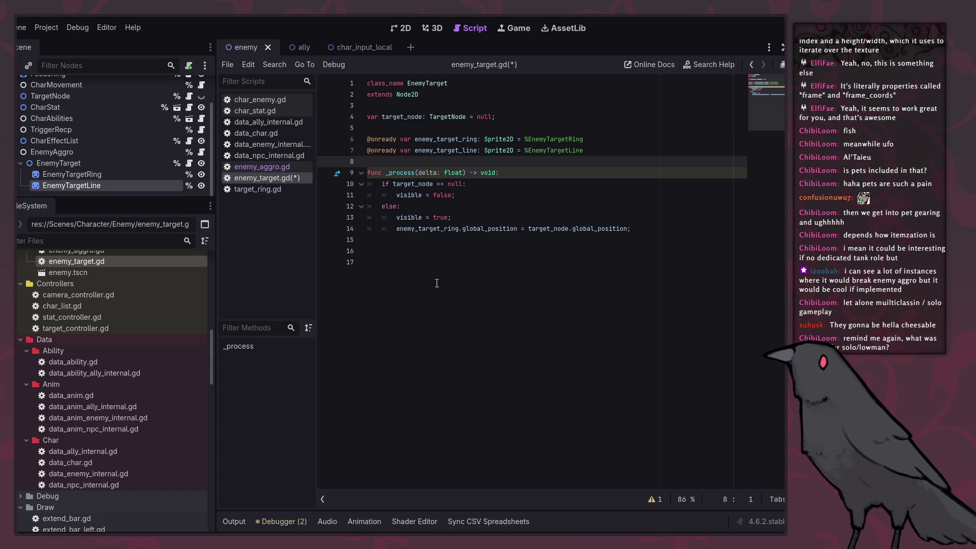
{"action": "key", "text": "Return"}
{"action": "key", "text": "Return"}
{"action": "key", "text": "Up"}
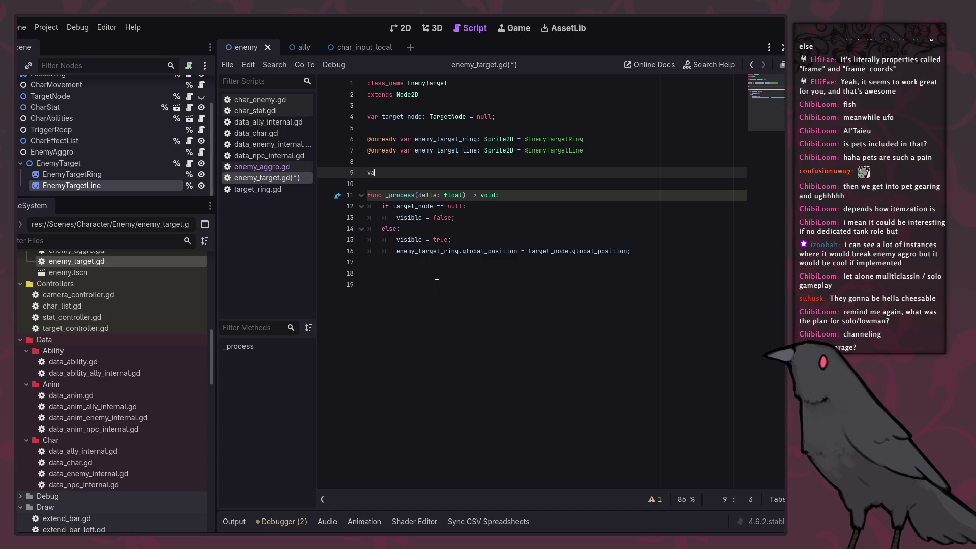
Clear the partial 'va' text, tidy the blank lines above _process and at file end, and save.
{"action": "key", "text": "ctrl+space"}
{"action": "key", "text": "Escape"}
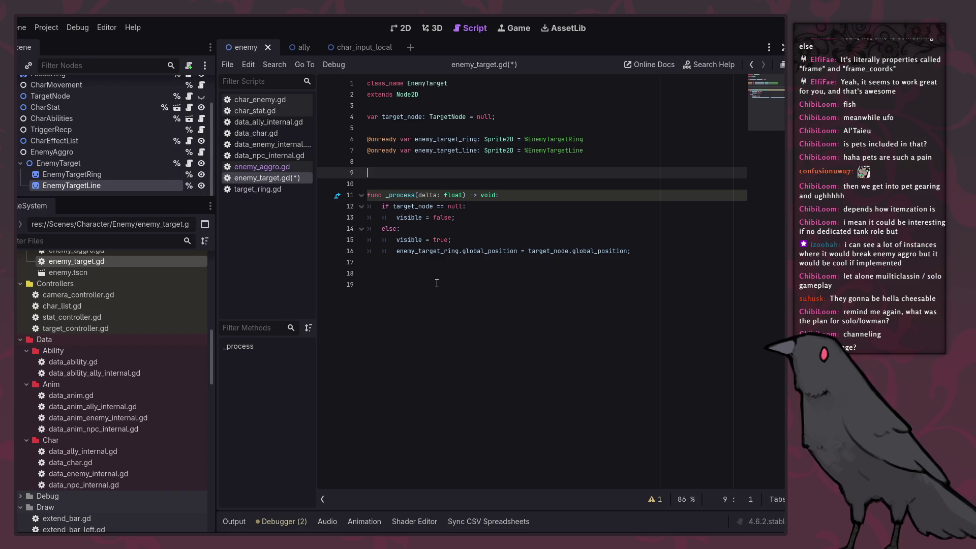
{"action": "key", "text": "BackSpace"}
{"action": "key", "text": "BackSpace"}
{"action": "key", "text": "Return"}
{"action": "key", "text": "ctrl+s"}
{"action": "key", "text": "Down"}
{"action": "key", "text": "Down"}
{"action": "key", "text": "Down"}
{"action": "key", "text": "Down"}
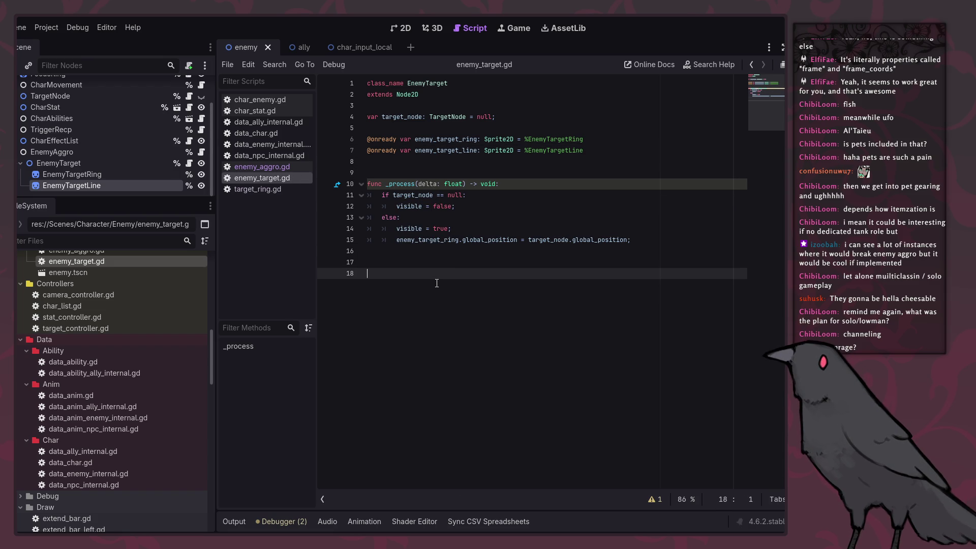
{"action": "key", "text": "BackSpace"}
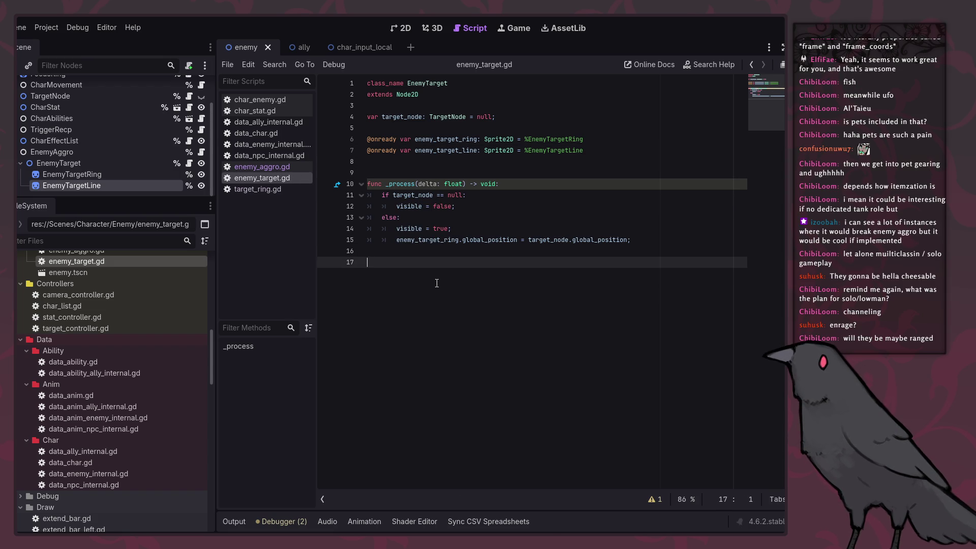
Add 'func update_idle():' with 'visible = false' as its body.
{"action": "type", "text": "func update_idle"}
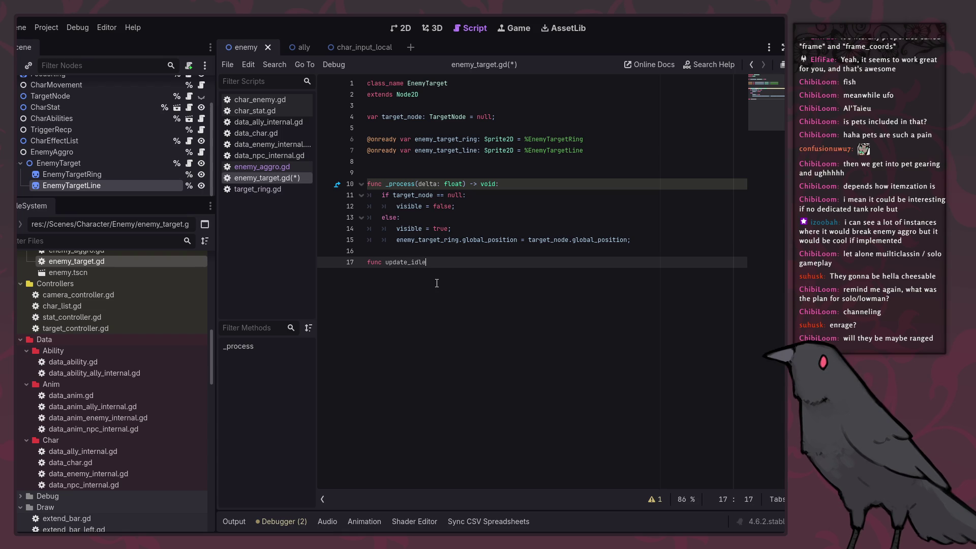
{"action": "type", "text": "():"}
{"action": "key", "text": "Return"}
{"action": "left_click", "coordinate": [480, 209]}
{"action": "key", "text": "ctrl+c"}
{"action": "left_click", "coordinate": [459, 270]}
{"action": "key", "text": "ctrl+v"}
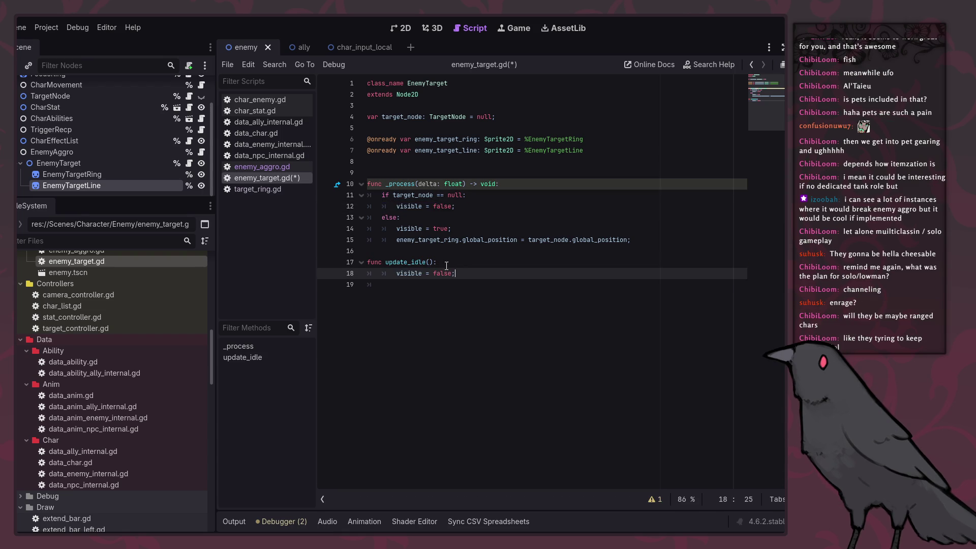
Duplicate update_idle below and rename the copy to update_aggroed.
{"action": "left_click", "coordinate": [476, 325]}
{"action": "key", "text": "BackSpace"}
{"action": "key", "text": "Return"}
{"action": "key", "text": "Return"}
{"action": "key", "text": "ctrl+v"}
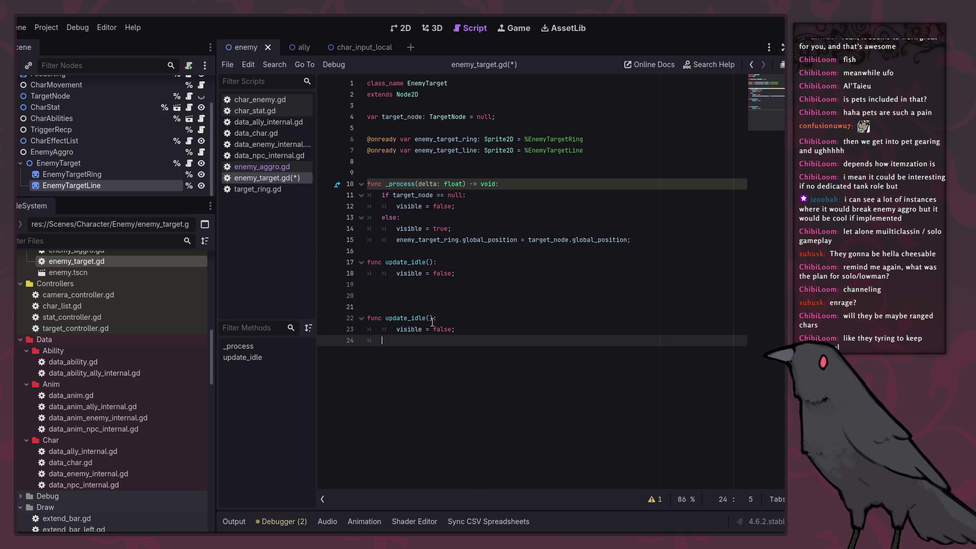
{"action": "double_click", "coordinate": [414, 319]}
{"action": "type", "text": "agg"}
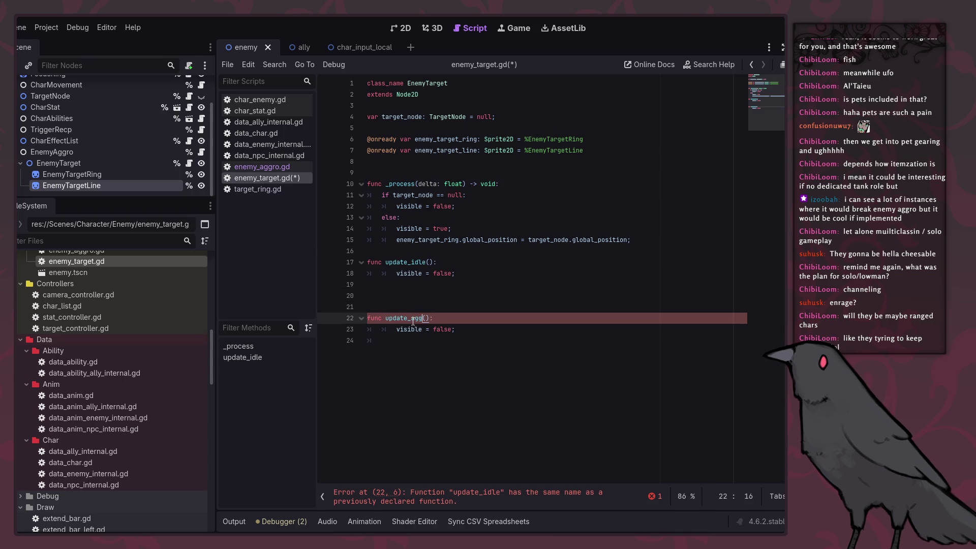
{"action": "type", "text": "roed"}
{"action": "left_click", "coordinate": [508, 331]}
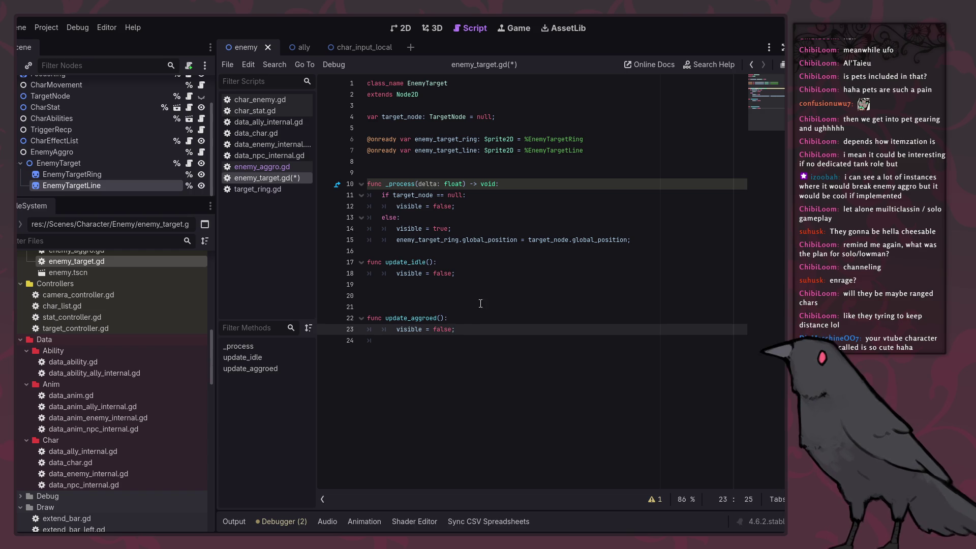
Replace 'visible = false' in the if branch with an 'update_idle();' call.
{"action": "left_click", "coordinate": [481, 339]}
{"action": "left_click", "coordinate": [480, 307]}
{"action": "key", "text": "BackSpace"}
{"action": "key", "text": "BackSpace"}
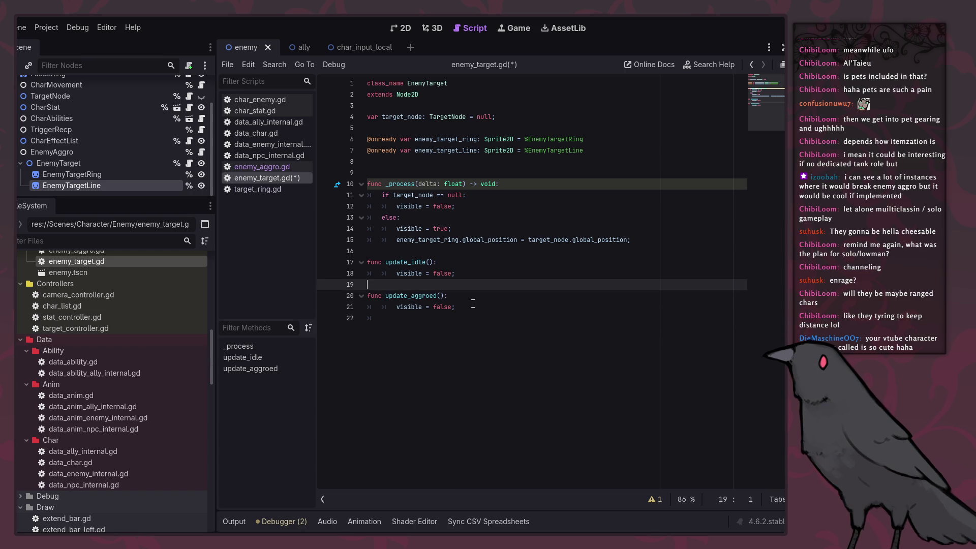
{"action": "left_click", "coordinate": [480, 261]}
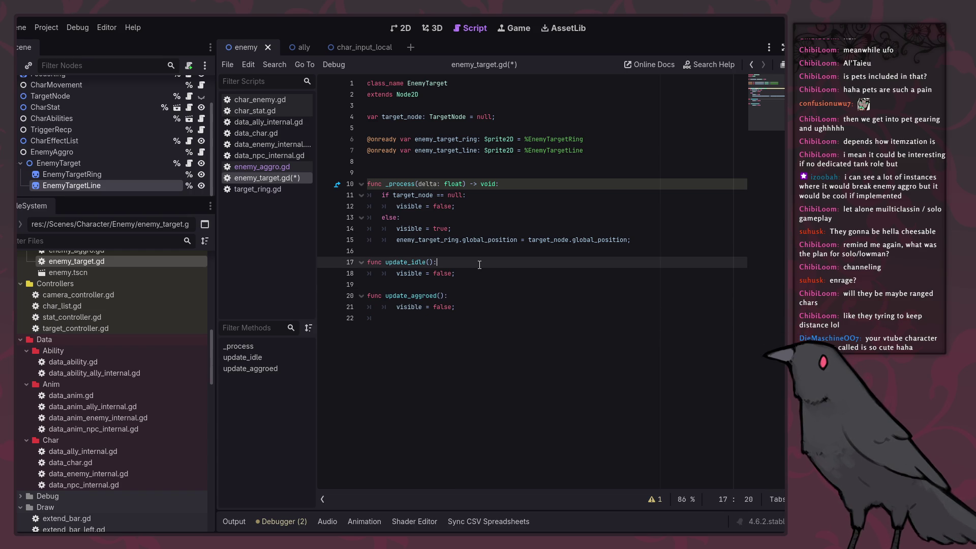
{"action": "left_click", "coordinate": [489, 206]}
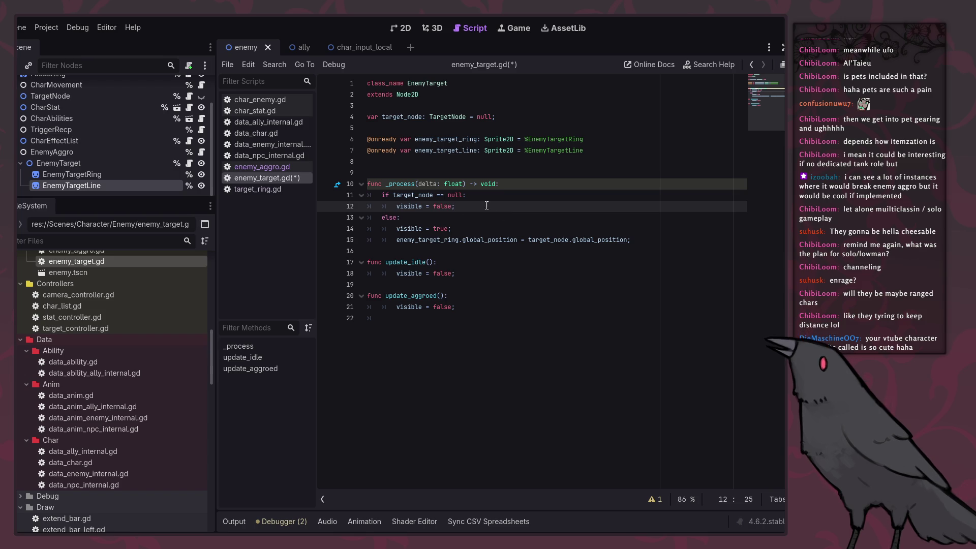
{"action": "left_click_drag", "start_coordinate": [385, 262], "coordinate": [430, 262]}
{"action": "left_click_drag", "start_coordinate": [452, 206], "coordinate": [397, 207]}
{"action": "key", "text": "ctrl+v"}
{"action": "type", "text": ");"}
Add an 'update_aggroed();' call on a new line under else:.
{"action": "left_click", "coordinate": [442, 262]}
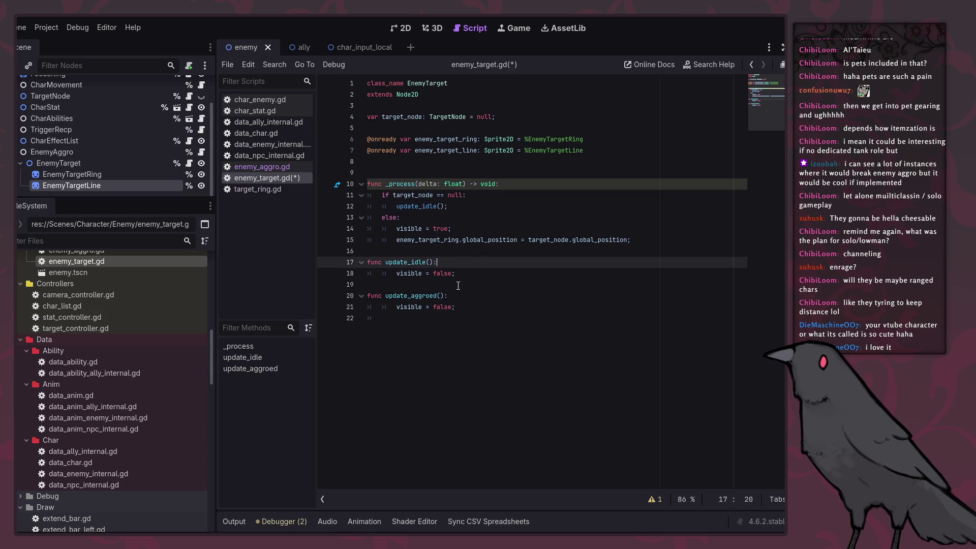
{"action": "left_click_drag", "start_coordinate": [450, 296], "coordinate": [385, 296]}
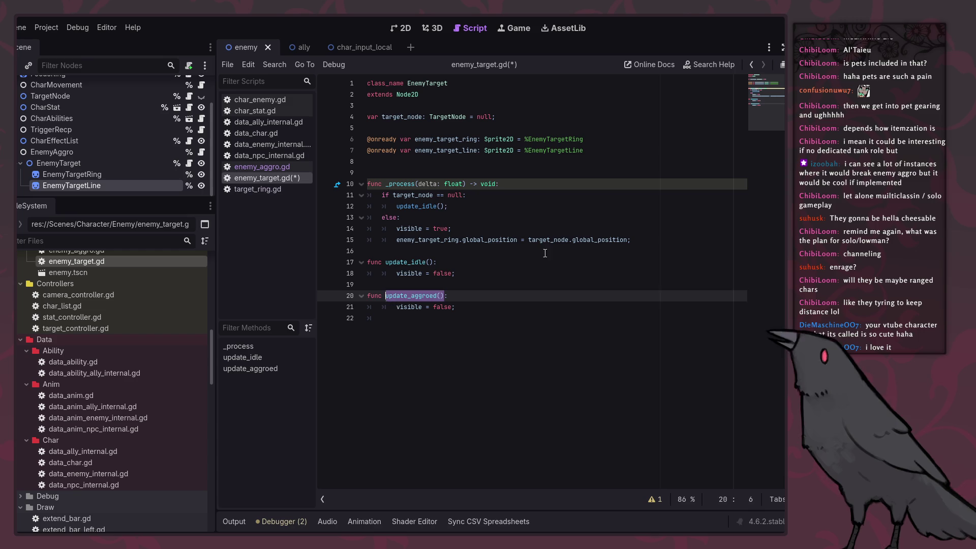
{"action": "left_click", "coordinate": [627, 240]}
{"action": "left_click", "coordinate": [601, 221]}
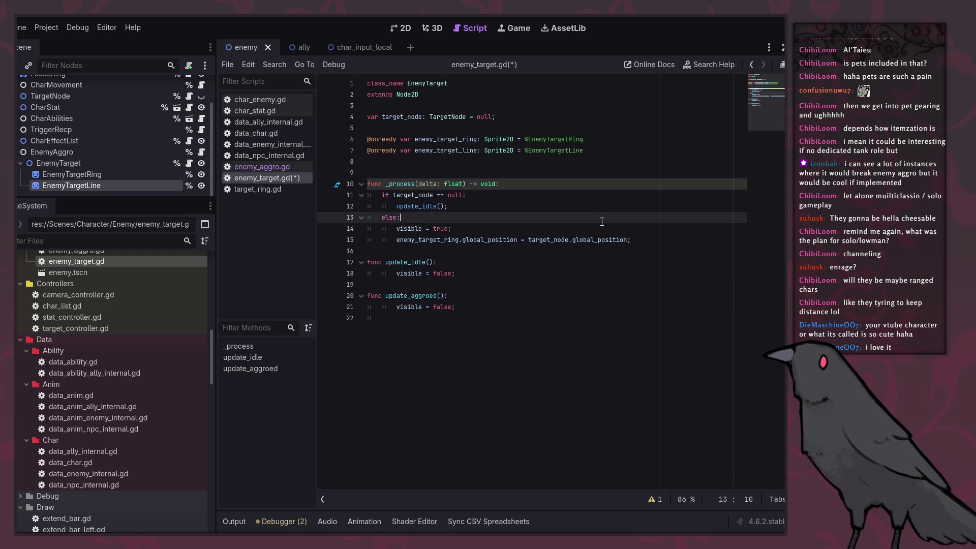
{"action": "key", "text": "Return"}
{"action": "key", "text": "ctrl+v"}
{"action": "type", "text": ";"}
Move the visibility and ring-position lines into update_aggroed, fix indentation, save, and use _delta.
{"action": "left_click_drag", "start_coordinate": [630, 252], "coordinate": [393, 241]}
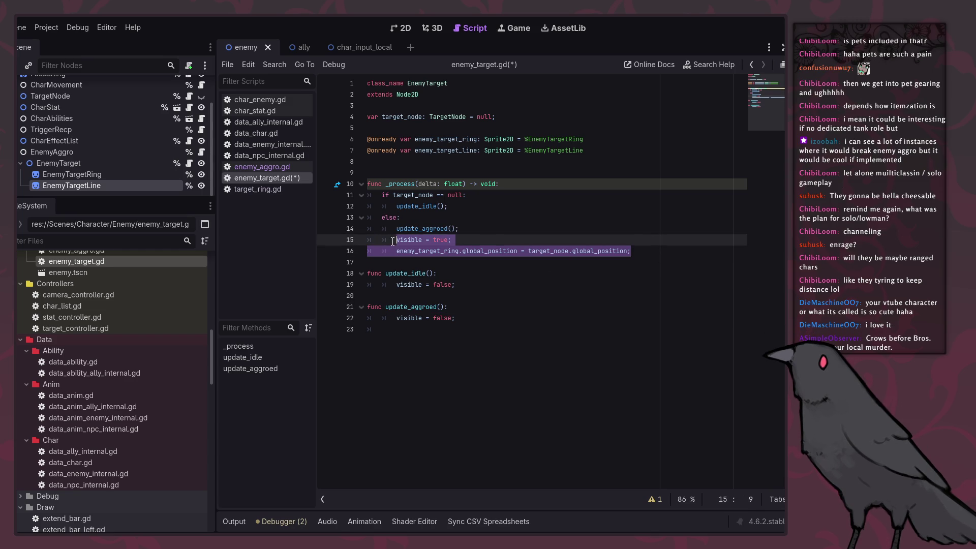
{"action": "key", "text": "ctrl+x"}
{"action": "left_click_drag", "start_coordinate": [457, 307], "coordinate": [470, 300]}
{"action": "key", "text": "Left"}
{"action": "key", "text": "Right"}
{"action": "key", "text": "Right"}
{"action": "key", "text": "Right"}
{"action": "key", "text": "Return"}
{"action": "key", "text": "Down"}
{"action": "key", "text": "Delete"}
{"action": "key", "text": "ctrl+s"}
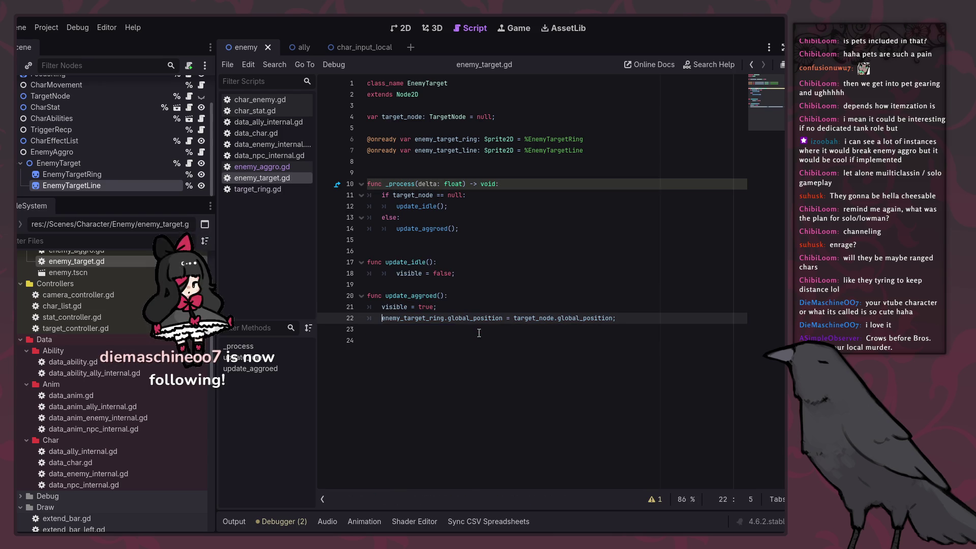
{"action": "left_click", "coordinate": [420, 184]}
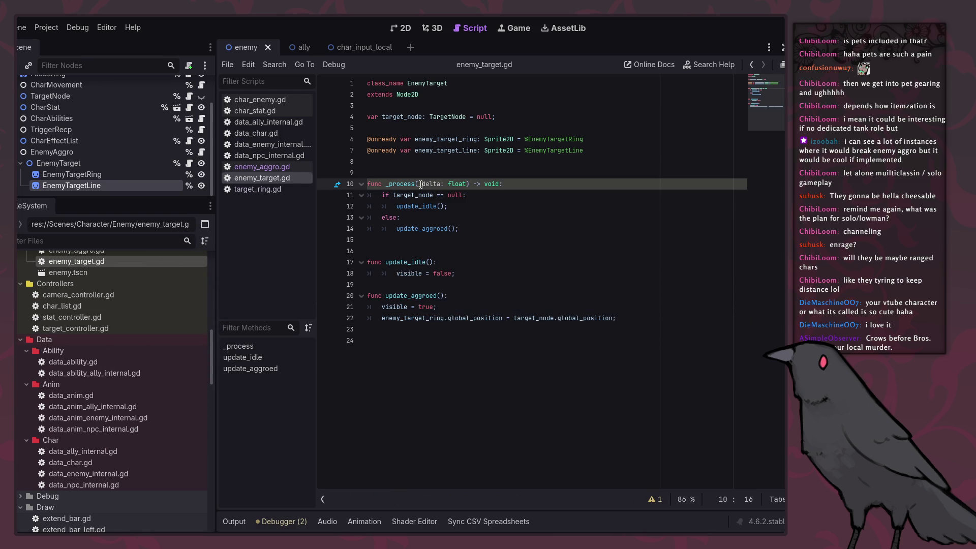
{"action": "double_click", "coordinate": [421, 184]}
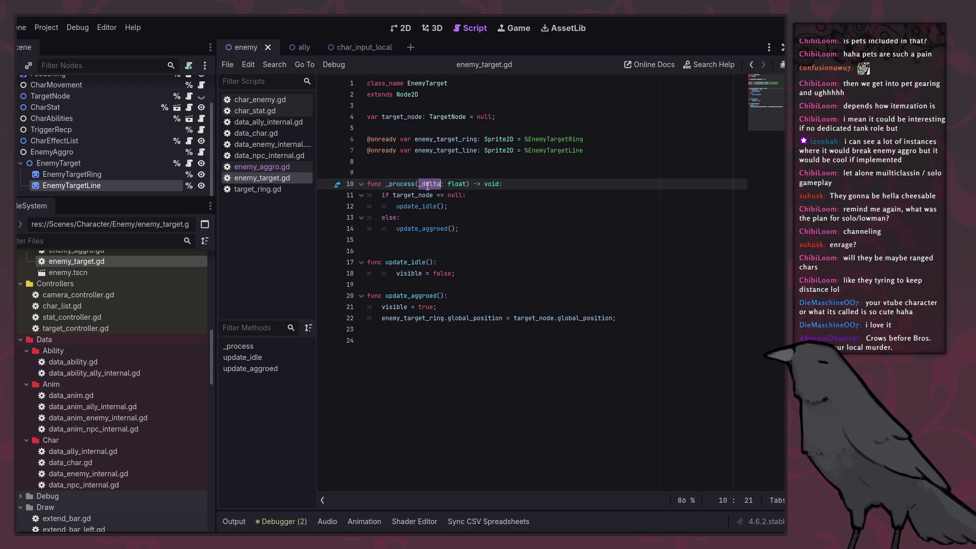
Review the _process signature and _delta parameter, undoing and redoing an edit.
{"action": "left_click_drag", "start_coordinate": [383, 183], "coordinate": [480, 183]}
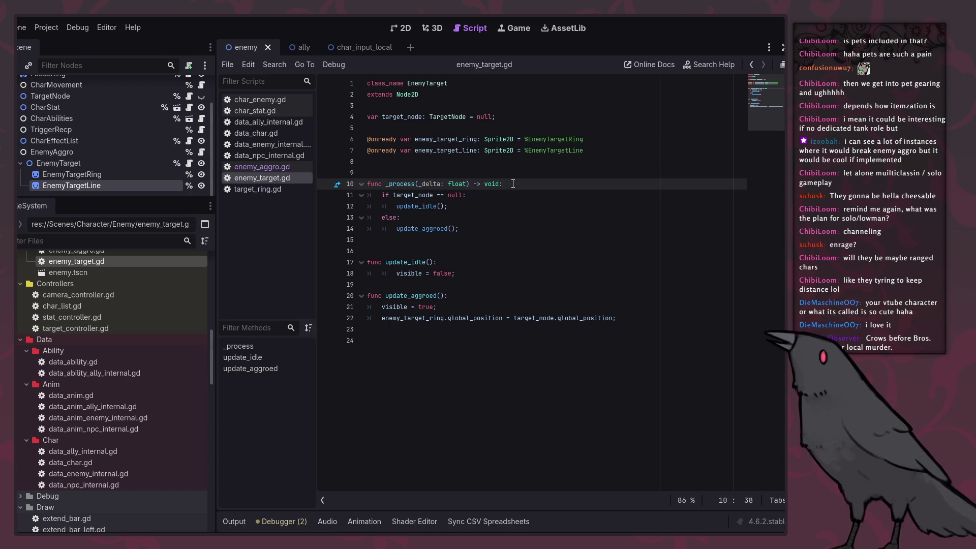
{"action": "triple_click", "coordinate": [481, 183]}
{"action": "key", "text": "ctrl+z"}
{"action": "key", "text": "ctrl+shift+z"}
{"action": "key", "text": "ctrl+z"}
{"action": "left_click_drag", "start_coordinate": [563, 184], "coordinate": [374, 187]}
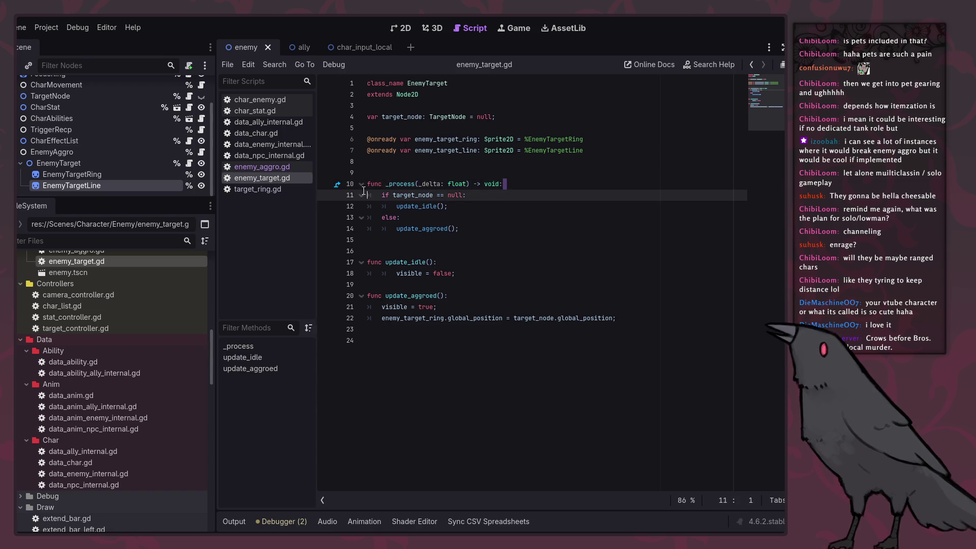
{"action": "left_click", "coordinate": [603, 223]}
{"action": "double_click", "coordinate": [427, 186]}
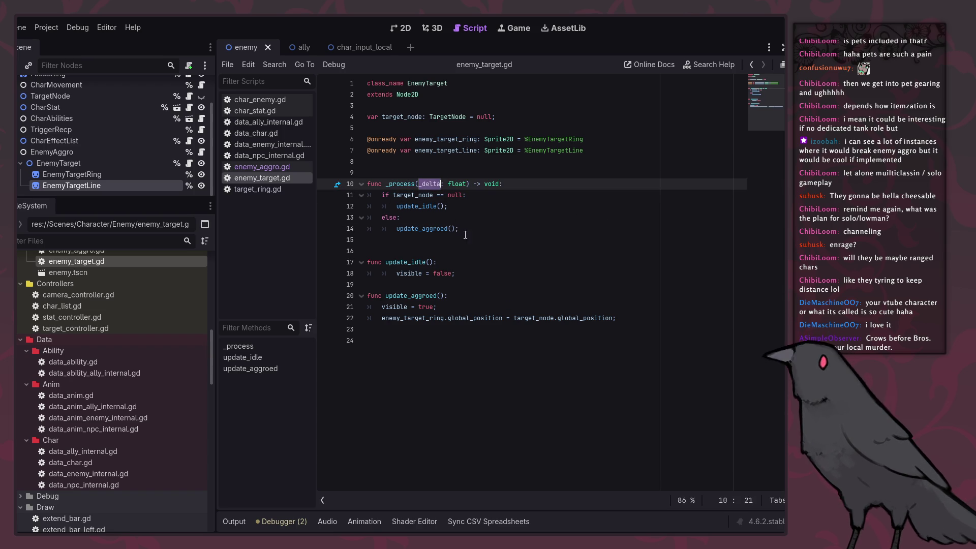
{"action": "left_click", "coordinate": [428, 176]}
{"action": "double_click", "coordinate": [428, 184]}
{"action": "left_click", "coordinate": [458, 243]}
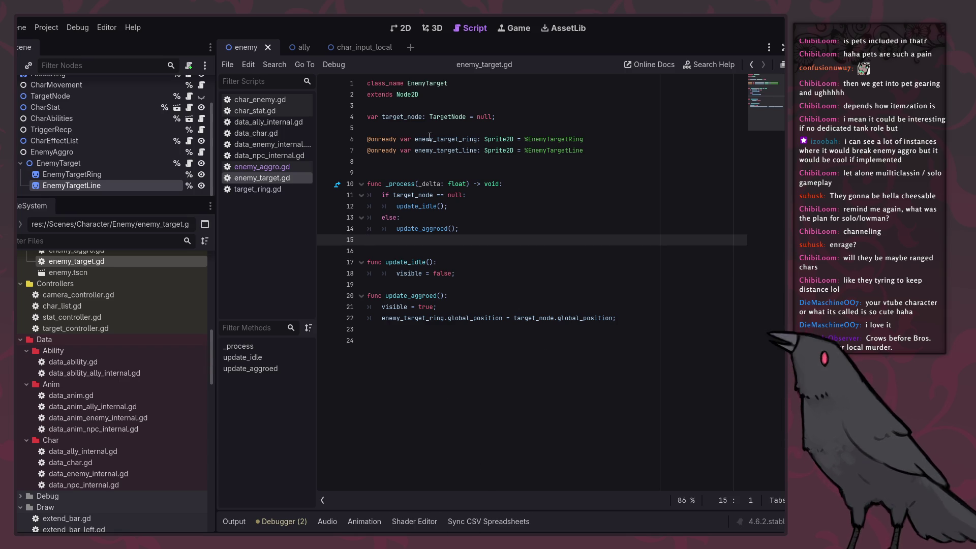
{"action": "left_click", "coordinate": [461, 246]}
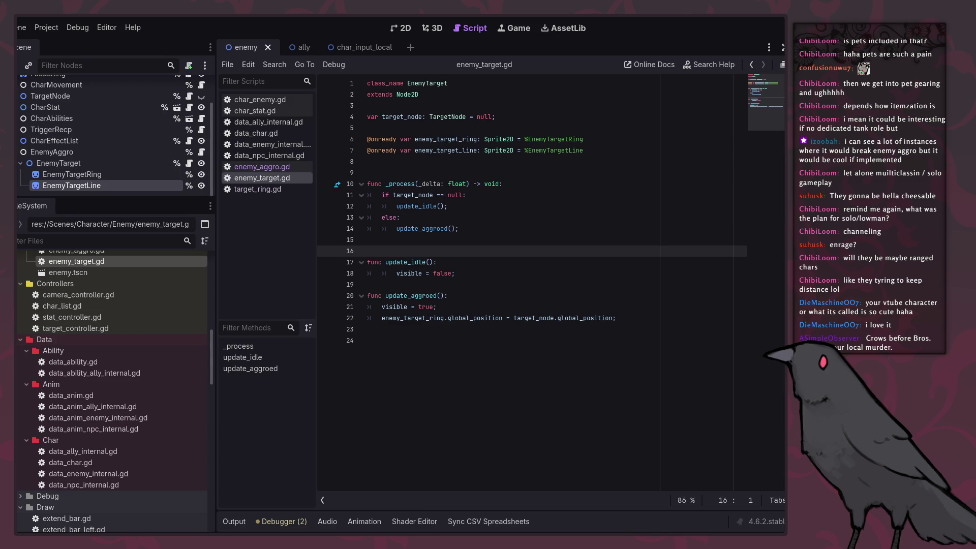
Open effect_fade.gd and examine the fade_in_and_out line and its lifetime argument.
{"action": "scroll", "coordinate": [92, 391], "scroll_direction": "up", "scroll_amount": 5}
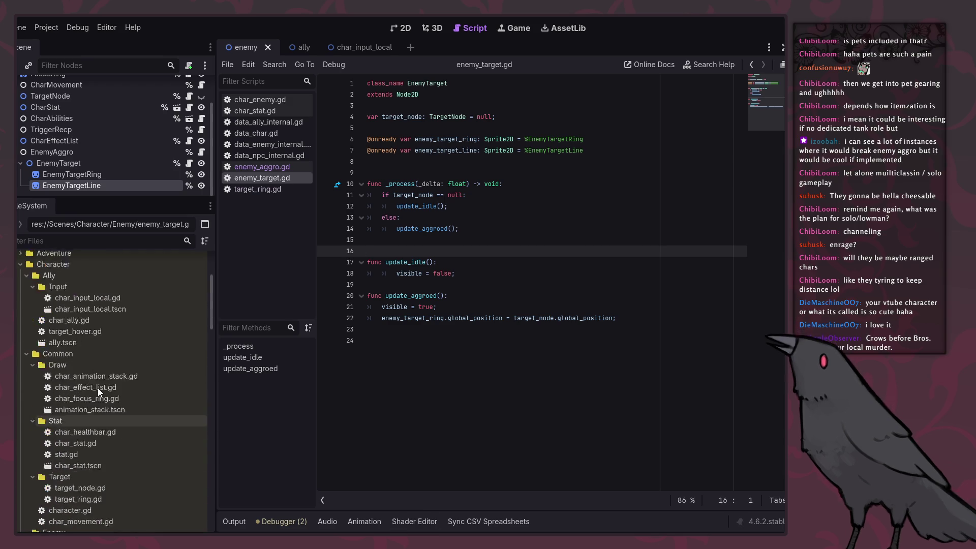
{"action": "scroll", "coordinate": [112, 401], "scroll_direction": "down", "scroll_amount": 5}
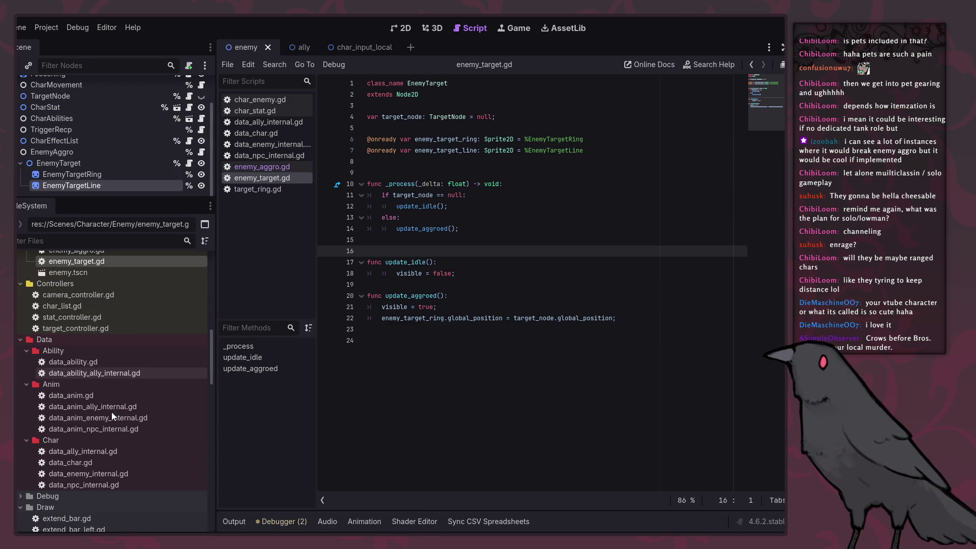
{"action": "scroll", "coordinate": [111, 406], "scroll_direction": "down", "scroll_amount": 5}
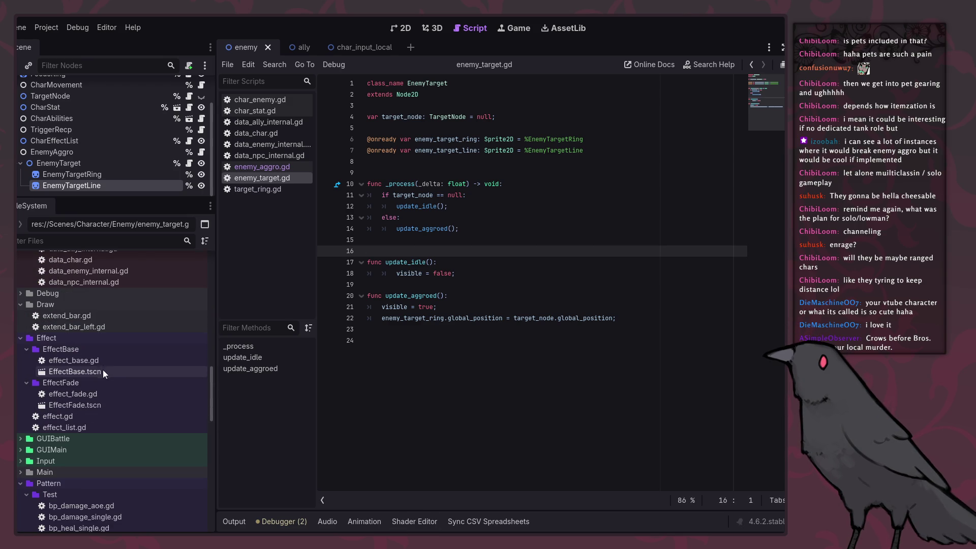
{"action": "double_click", "coordinate": [102, 395]}
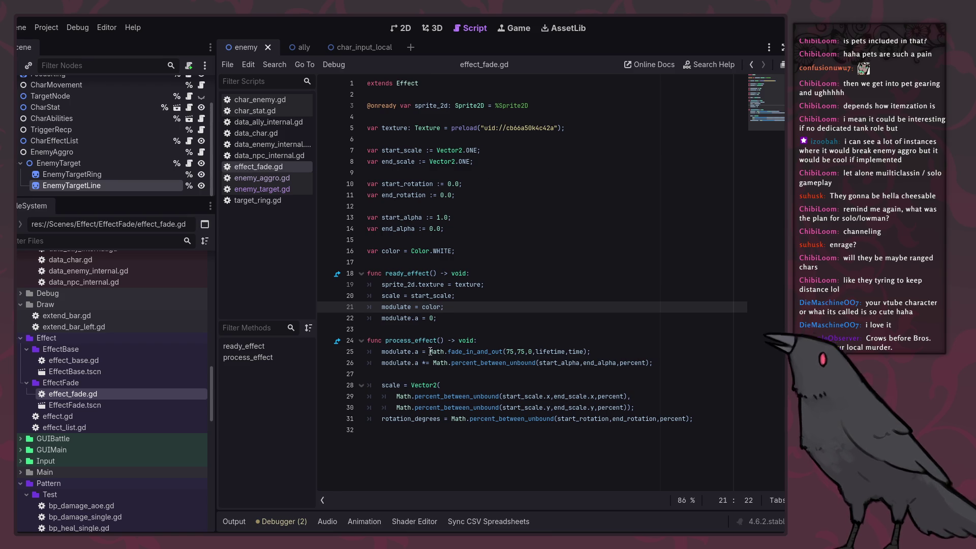
{"action": "left_click", "coordinate": [584, 354]}
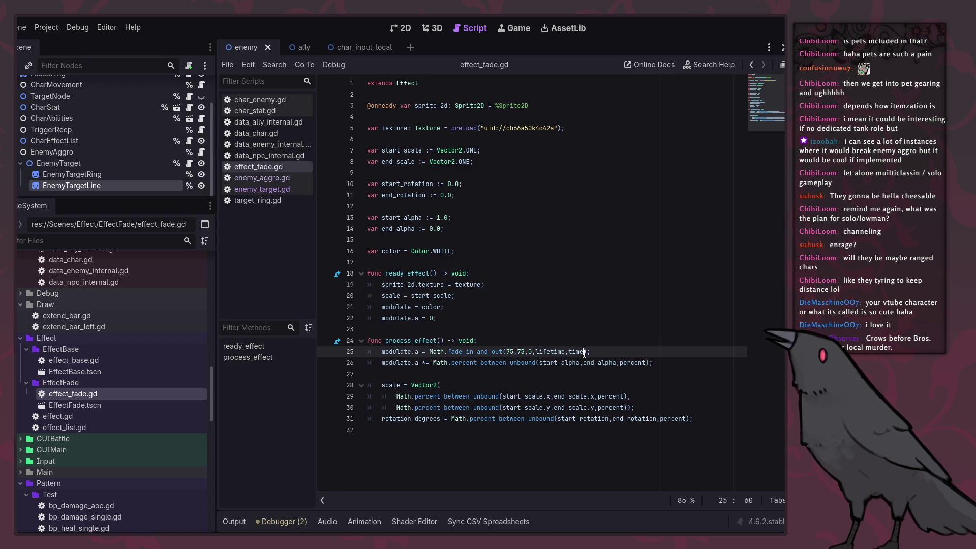
{"action": "triple_click", "coordinate": [556, 351]}
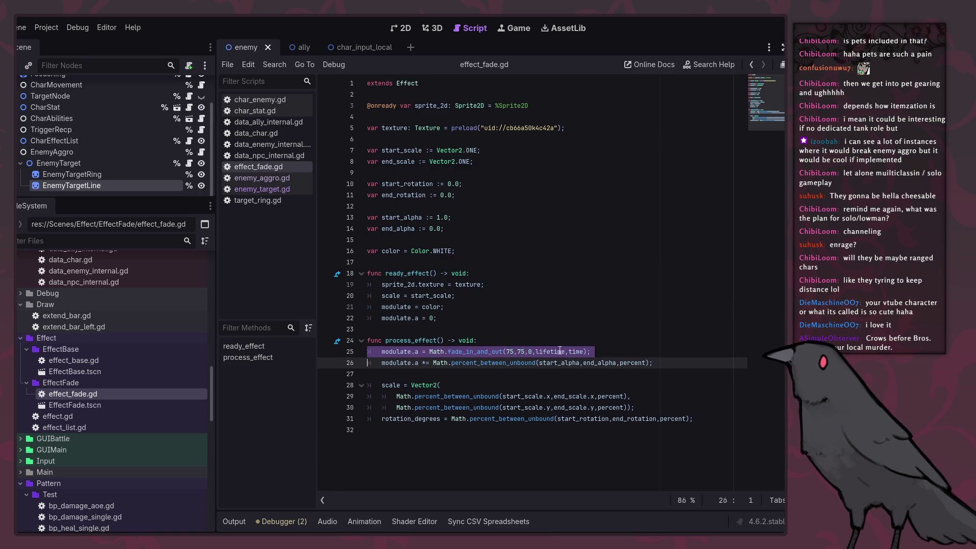
{"action": "double_click", "coordinate": [556, 351]}
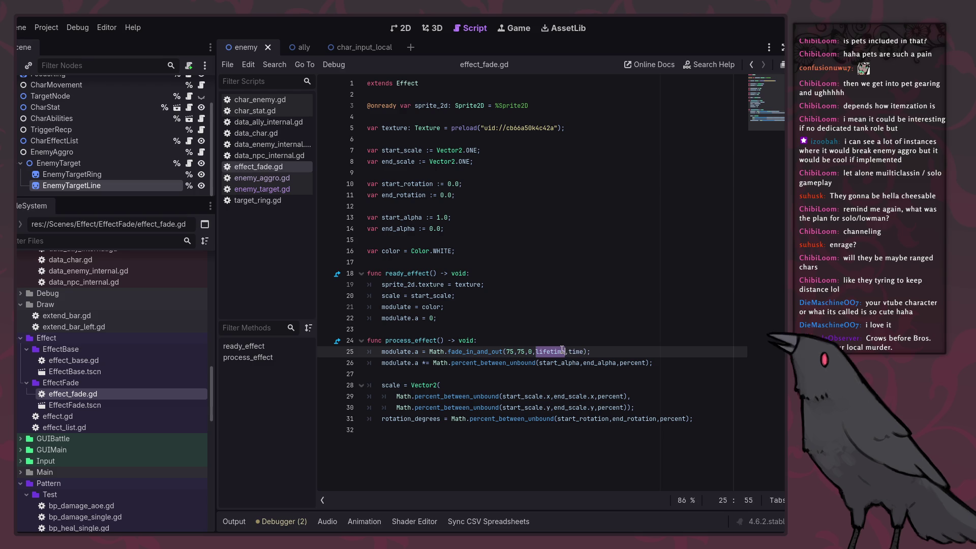
Inspect the alpha line's percent_between_unbound call with start_alpha and end_alpha, then close effect_fade.gd.
{"action": "left_click_drag", "start_coordinate": [404, 363], "coordinate": [570, 364]}
{"action": "left_click", "coordinate": [536, 364]}
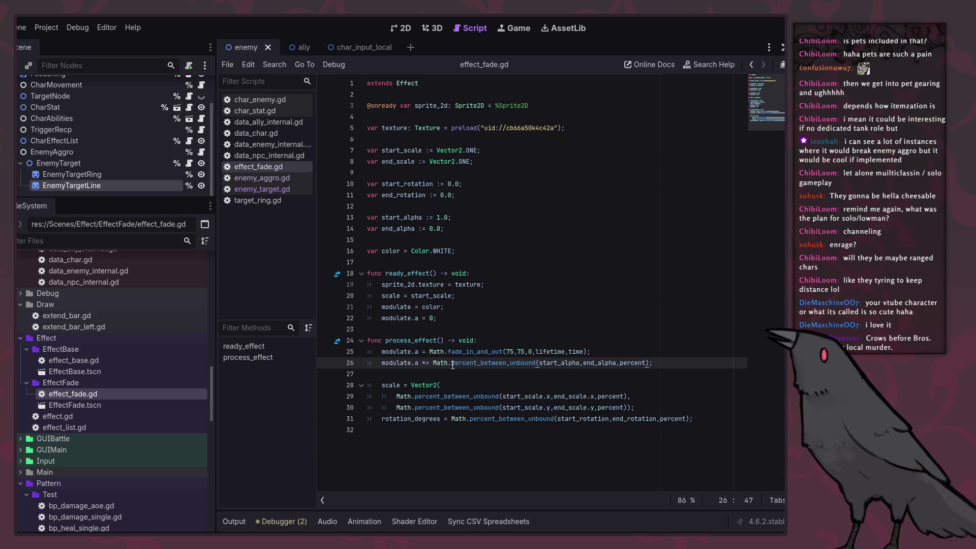
{"action": "left_click_drag", "start_coordinate": [423, 365], "coordinate": [667, 365]}
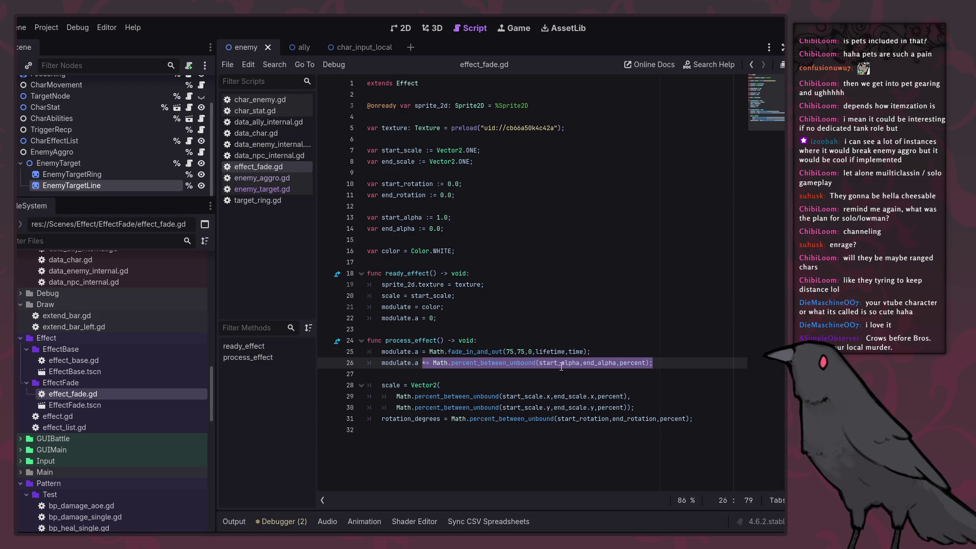
{"action": "double_click", "coordinate": [581, 362]}
{"action": "double_click", "coordinate": [587, 362]}
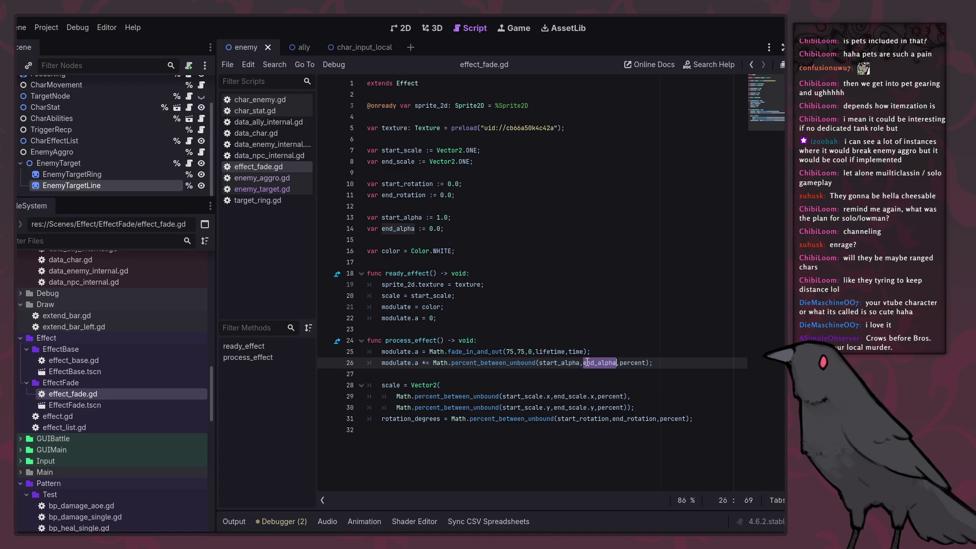
{"action": "double_click", "coordinate": [399, 228]}
{"action": "double_click", "coordinate": [560, 362]}
{"action": "left_click_drag", "start_coordinate": [433, 362], "coordinate": [690, 363]}
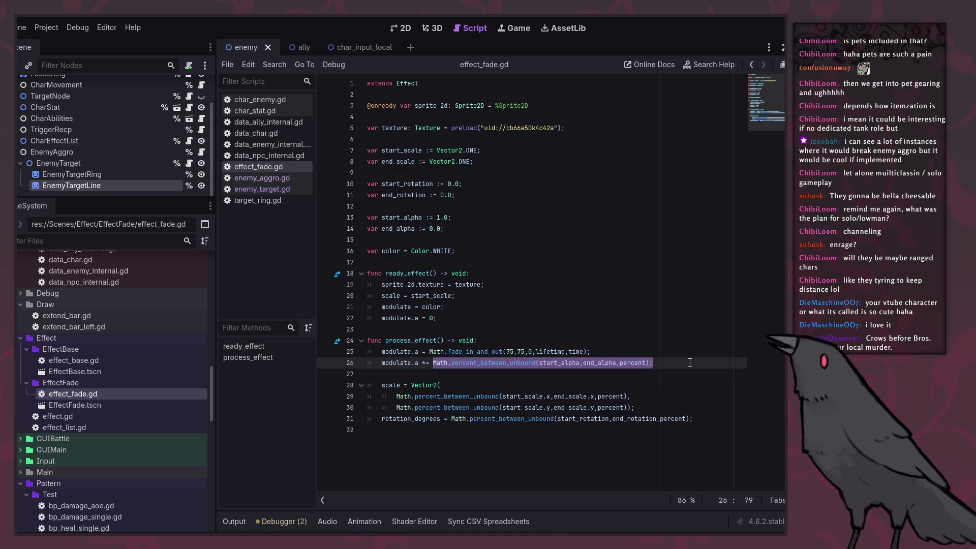
{"action": "left_click", "coordinate": [632, 428]}
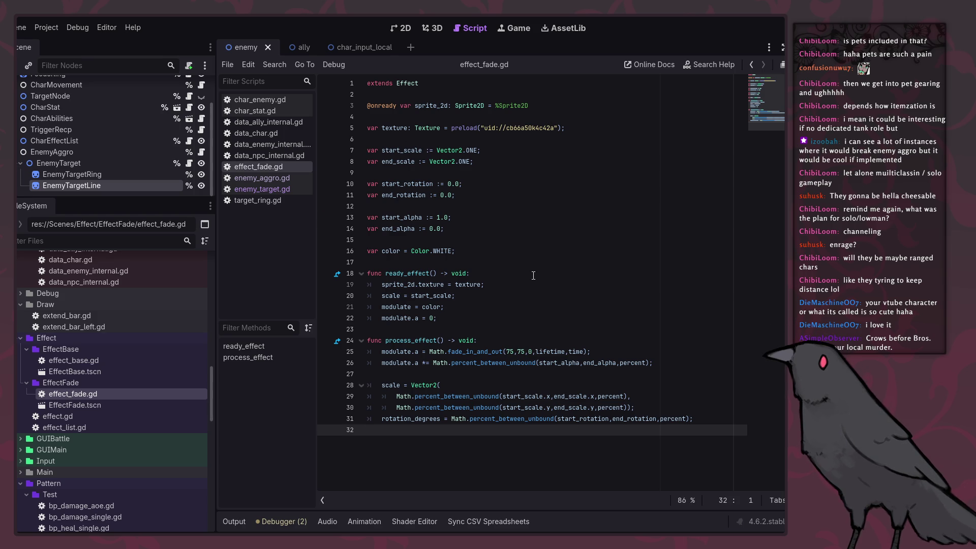
{"action": "right_click", "coordinate": [268, 169]}
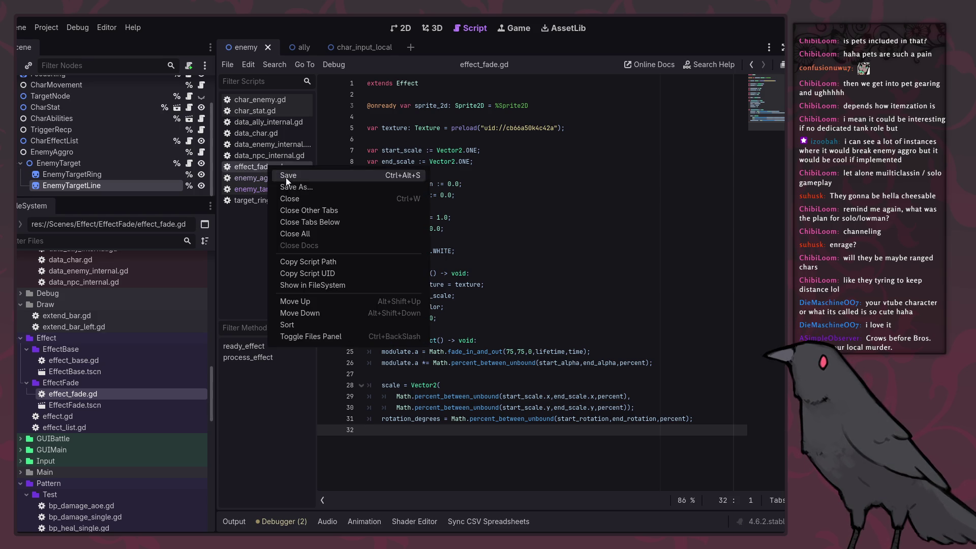
{"action": "left_click", "coordinate": [298, 198]}
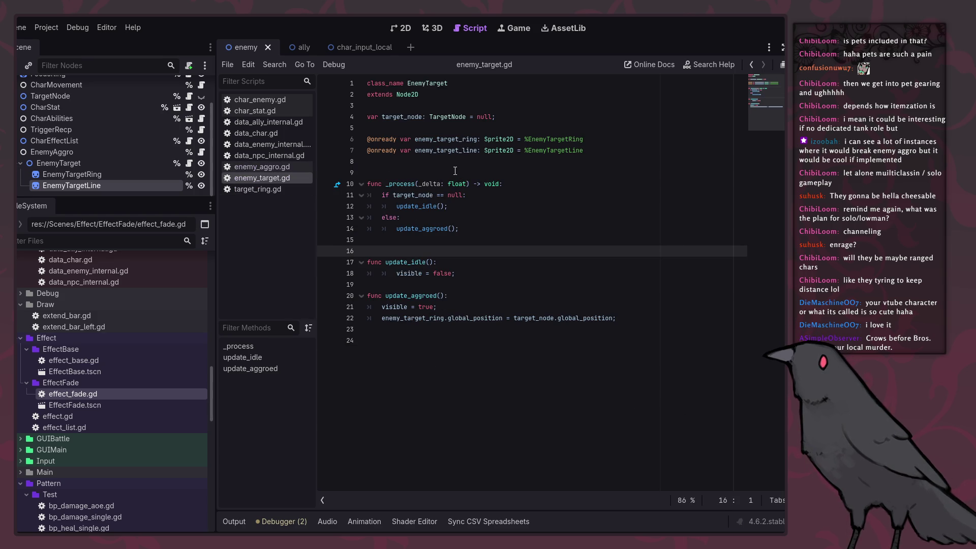
Review _process and its update_idle and update_aggroed calls in enemy_target.gd.
{"action": "left_click", "coordinate": [427, 184]}
{"action": "double_click", "coordinate": [429, 183]}
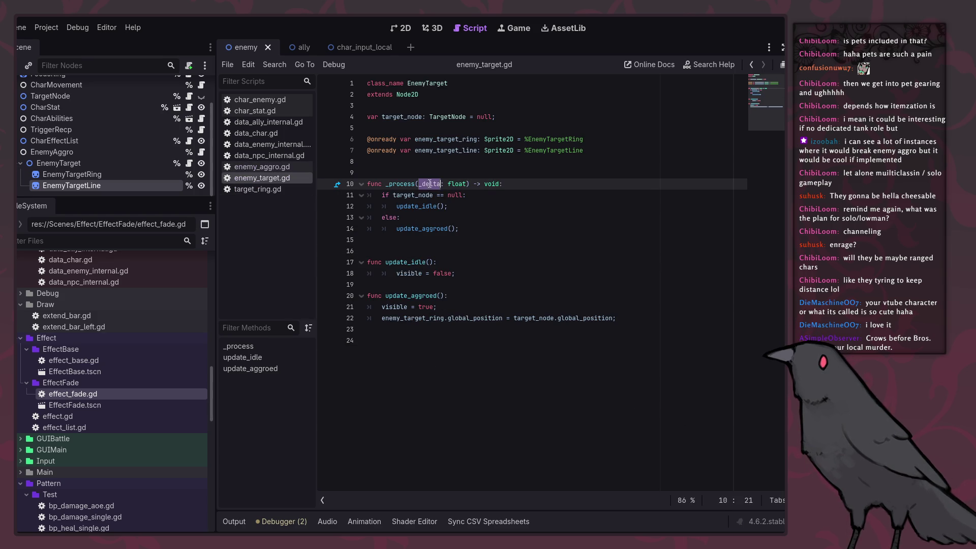
{"action": "left_click", "coordinate": [513, 264]}
{"action": "left_click", "coordinate": [506, 240]}
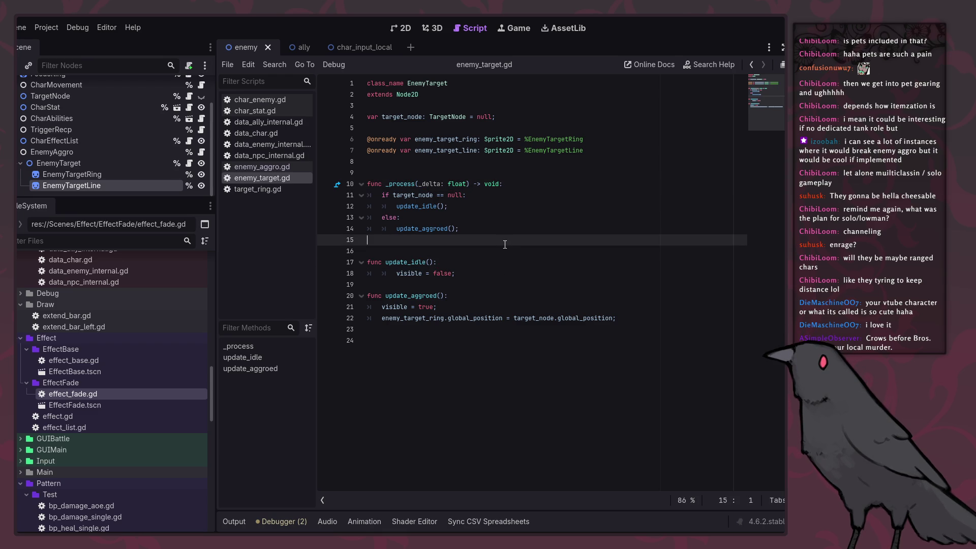
{"action": "left_click", "coordinate": [489, 247]}
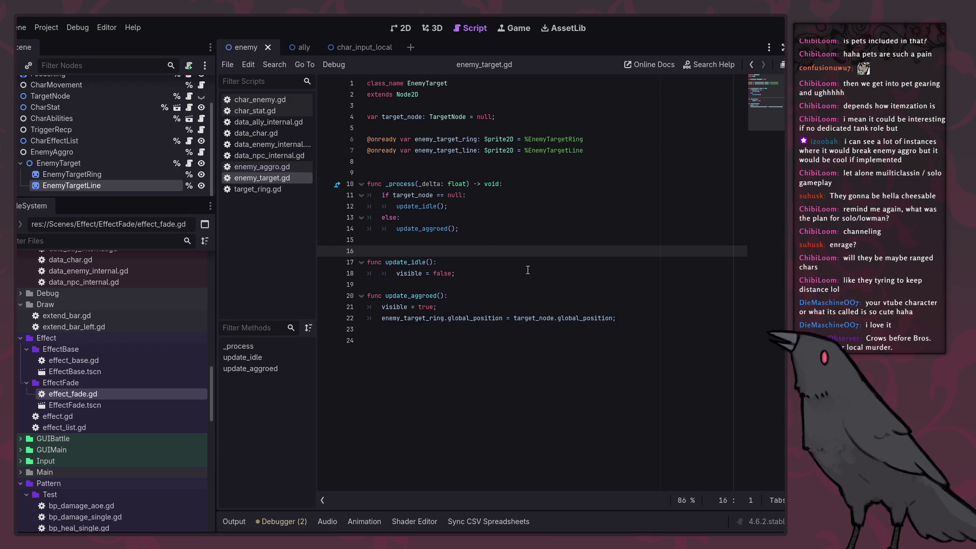
{"action": "left_click", "coordinate": [433, 229]}
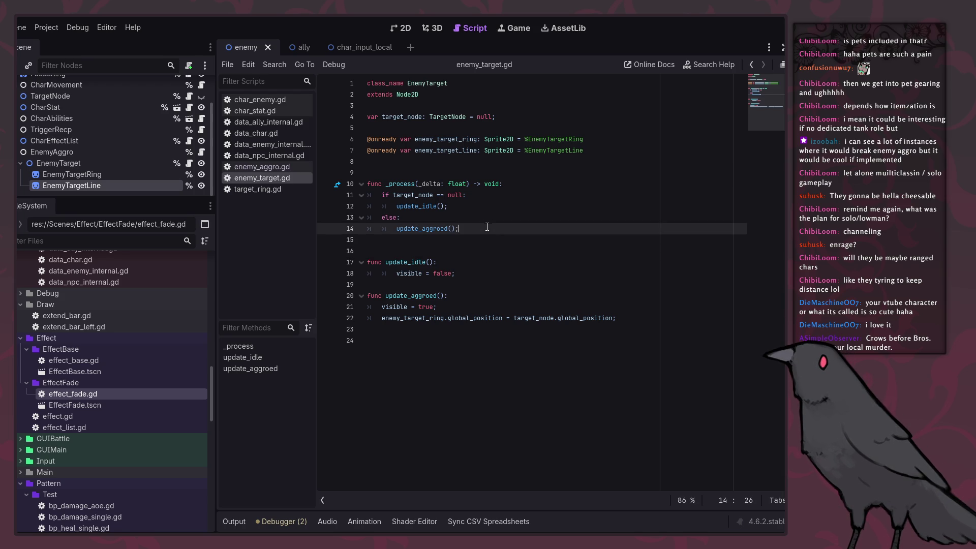
{"action": "key", "text": "Up"}
{"action": "key", "text": "Up"}
{"action": "key", "text": "Right"}
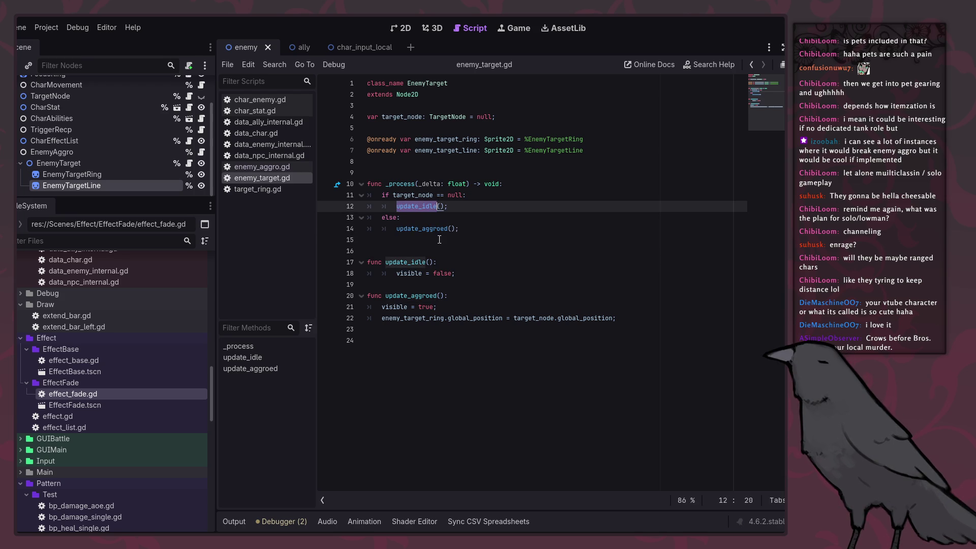
Remove the extra tab before visible = false in update_idle and add an indented line after update_aggroed.
{"action": "left_click", "coordinate": [396, 273]}
{"action": "key", "text": "BackSpace"}
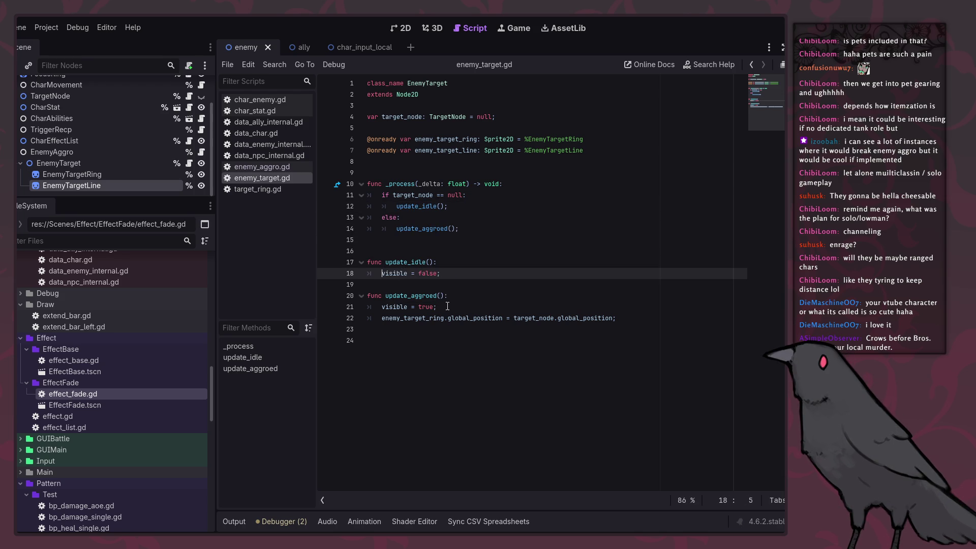
{"action": "left_click", "coordinate": [443, 303]}
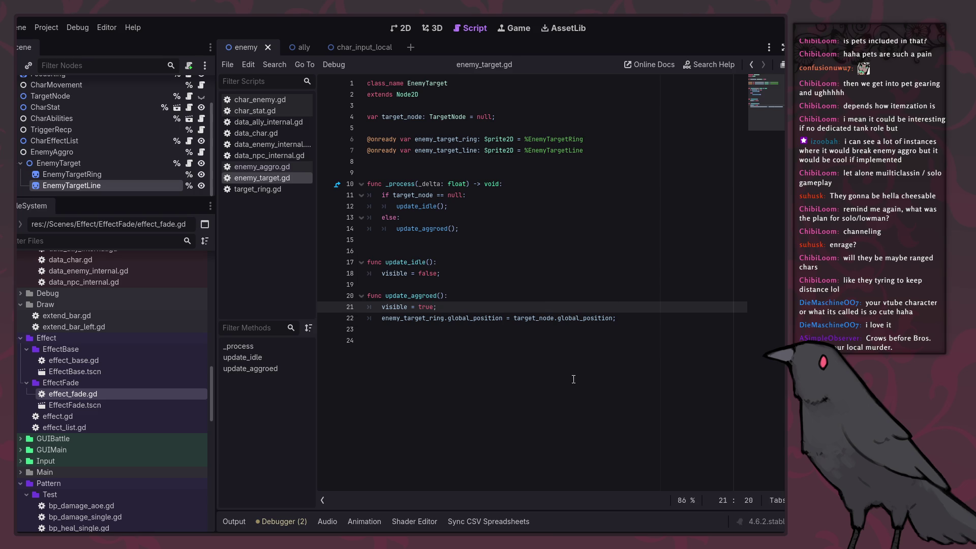
{"action": "left_click", "coordinate": [435, 329]}
{"action": "key", "text": "Tab"}
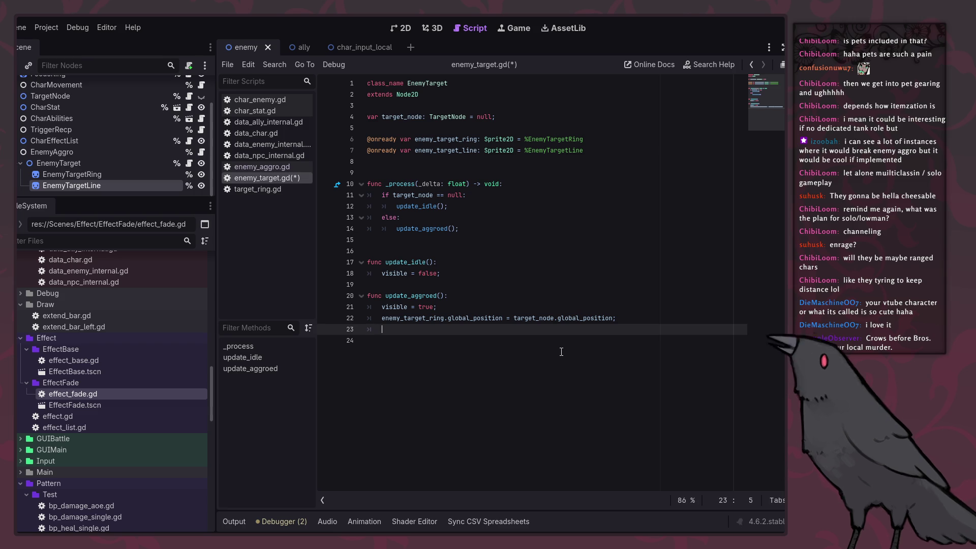
Insert blank lines after visible = false inside update_idle for new code.
{"action": "key", "text": "Up"}
{"action": "key", "text": "Up"}
{"action": "key", "text": "Up"}
{"action": "key", "text": "Return"}
{"action": "key", "text": "Up"}
{"action": "key", "text": "Up"}
{"action": "key", "text": "End"}
{"action": "key", "text": "Return"}
{"action": "key", "text": "Return"}
{"action": "key", "text": "Return"}
{"action": "key", "text": "Up"}
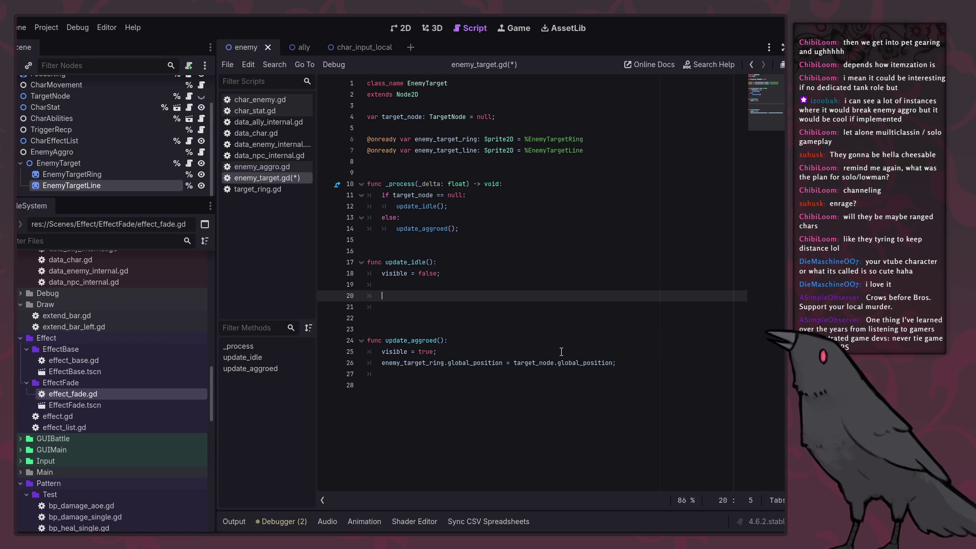
Save enemy_target.gd and replace the trial Math/Time references on line 20 with Util.
{"action": "key", "text": "ctrl+s"}
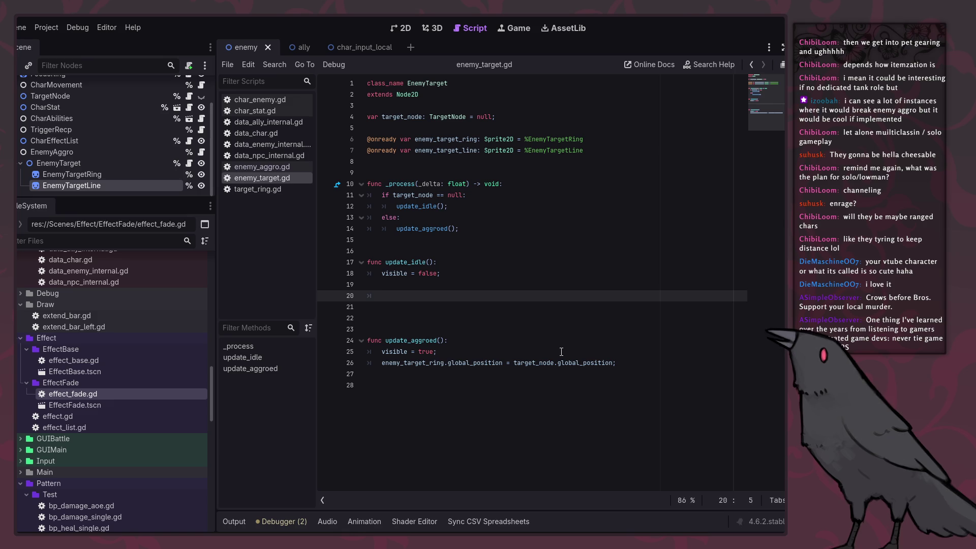
{"action": "type", "text": "Math.eve"}
{"action": "key", "text": "BackSpace"}
{"action": "key", "text": "BackSpace"}
{"action": "key", "text": "BackSpace"}
{"action": "key", "text": "BackSpace"}
{"action": "type", "text": "Time.ever"}
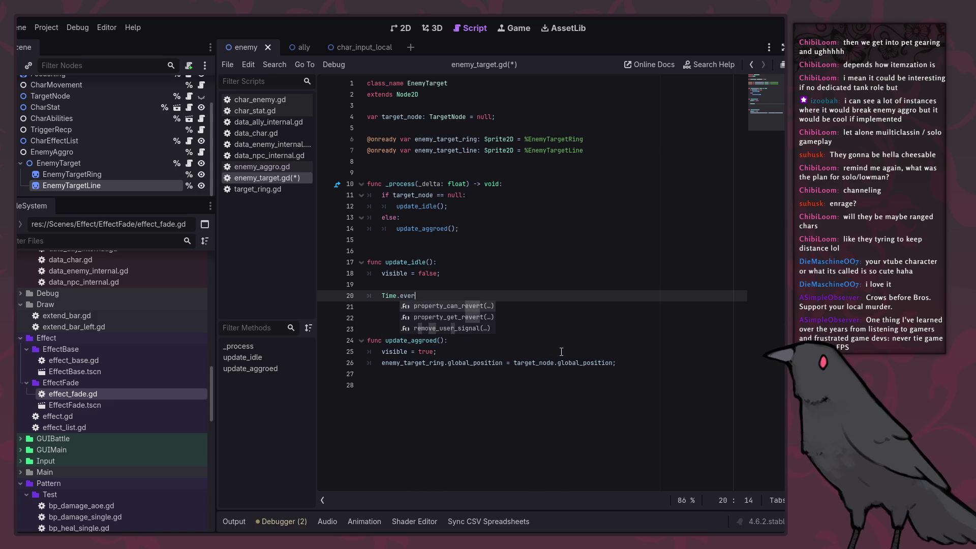
{"action": "key", "text": "BackSpace"}
{"action": "key", "text": "BackSpace"}
{"action": "key", "text": "BackSpace"}
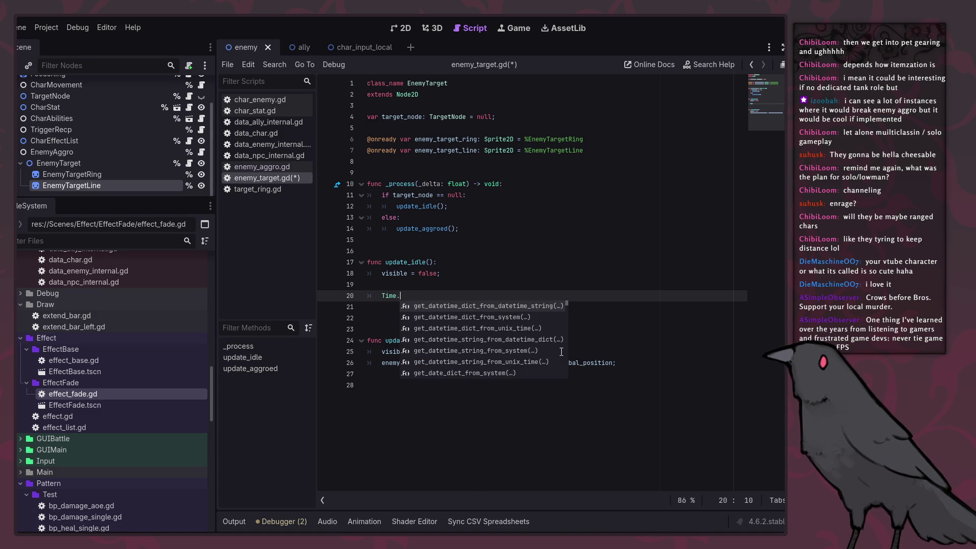
{"action": "left_click", "coordinate": [385, 296]}
{"action": "double_click", "coordinate": [385, 296]}
{"action": "type", "text": "Util."}
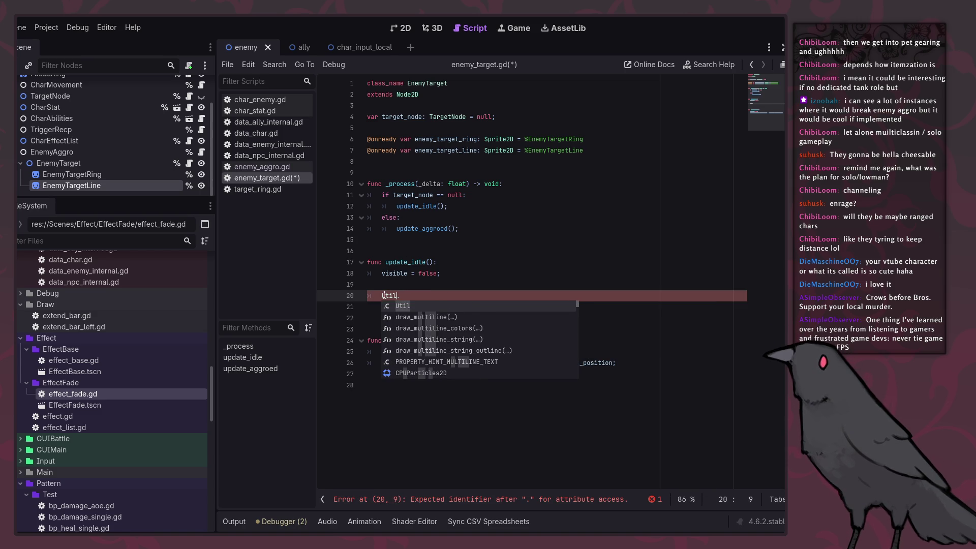
Complete line 20 as 'if Util.time_repeat_every(200):' with an empty line below.
{"action": "key", "text": "Right"}
{"action": "type", "text": "tim"}
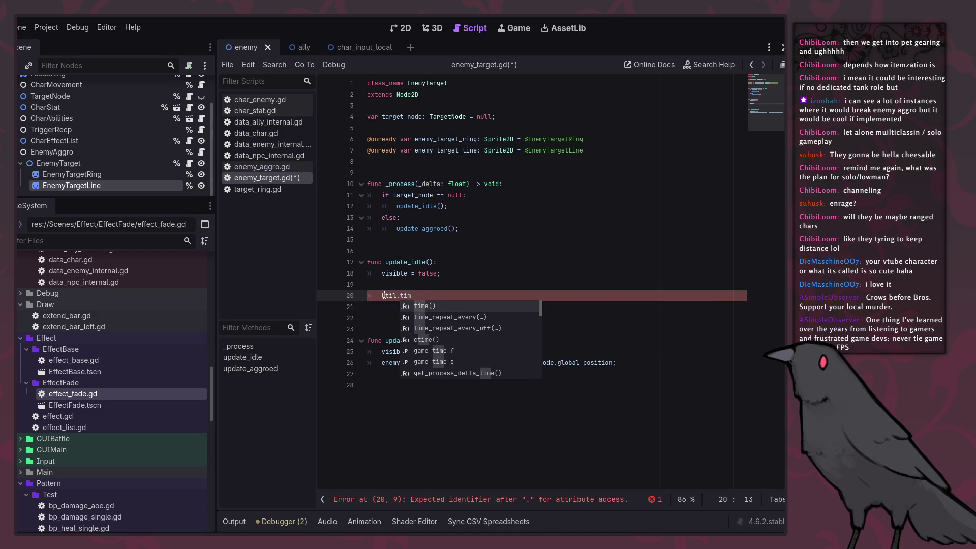
{"action": "key", "text": "Down"}
{"action": "key", "text": "Return"}
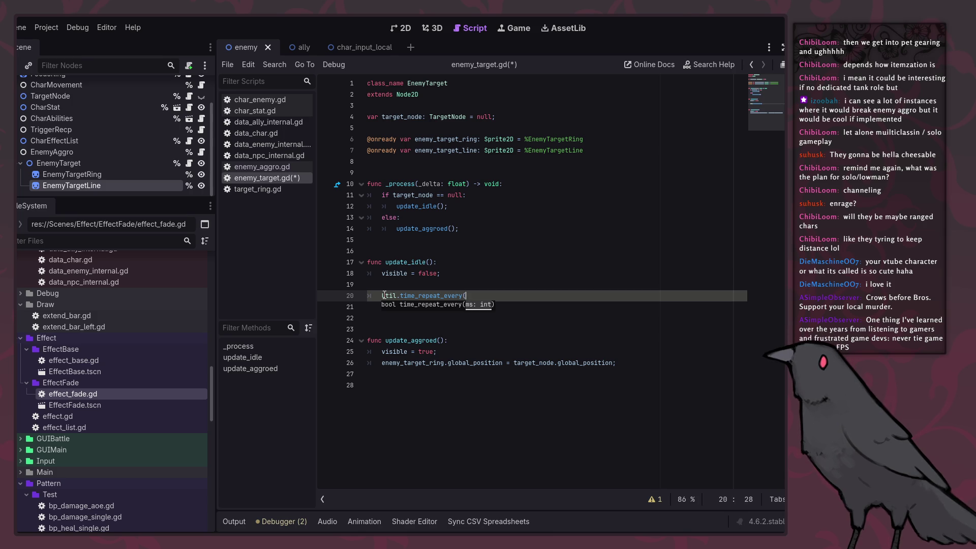
{"action": "type", "text": "200"}
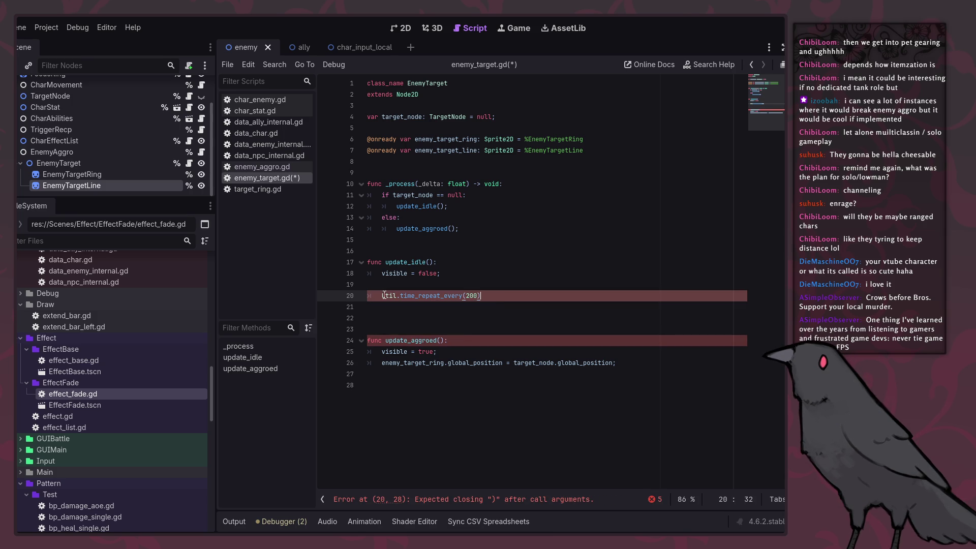
{"action": "type", "text": "):"}
{"action": "key", "text": "Return"}
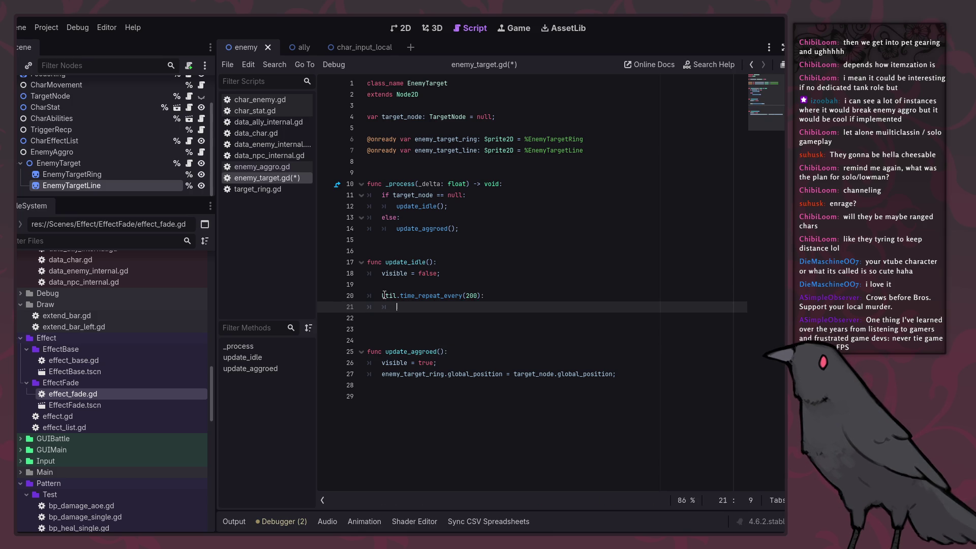
{"action": "left_click", "coordinate": [384, 295]}
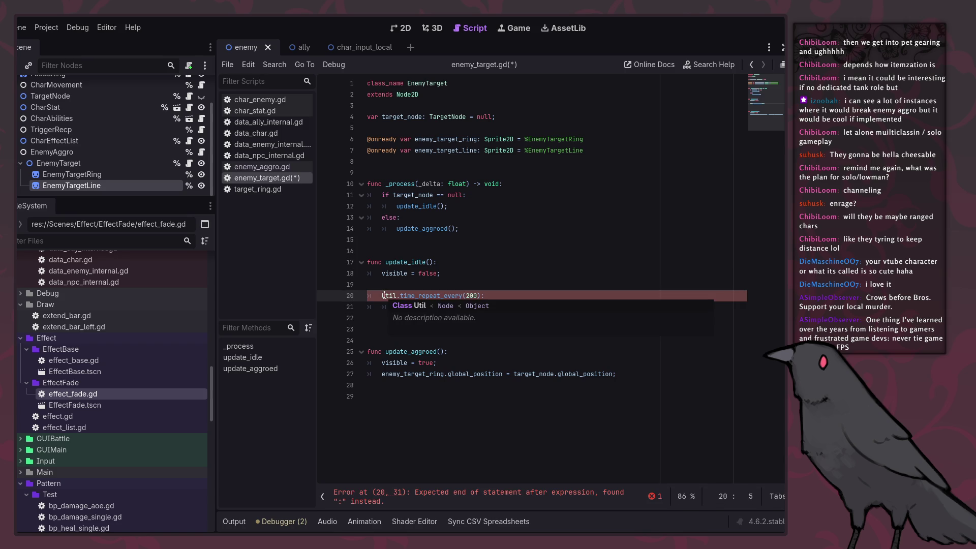
{"action": "type", "text": "if"}
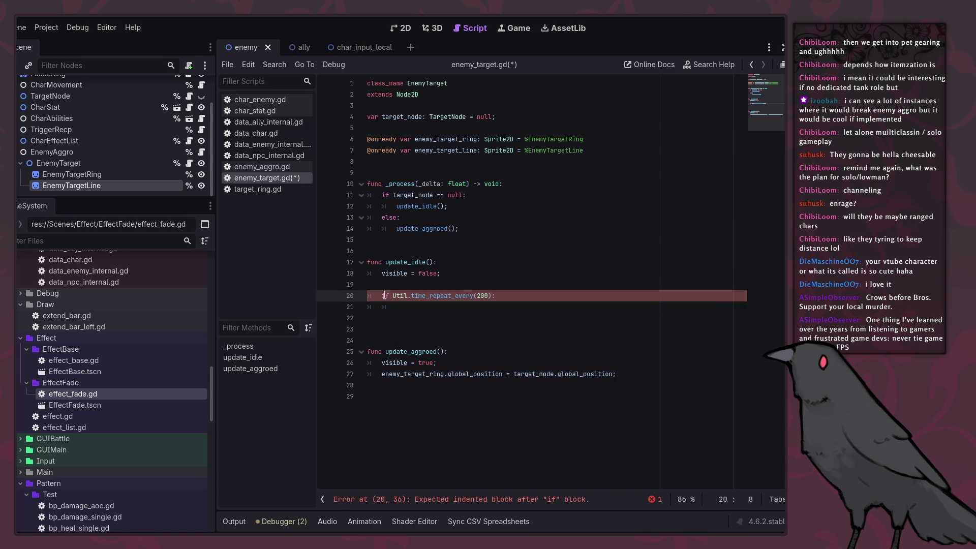
Check time_repeat_every's definition in util.gd, then return to empty line 21 of enemy_target.gd.
{"action": "left_click", "coordinate": [449, 296], "text": "ctrl"}
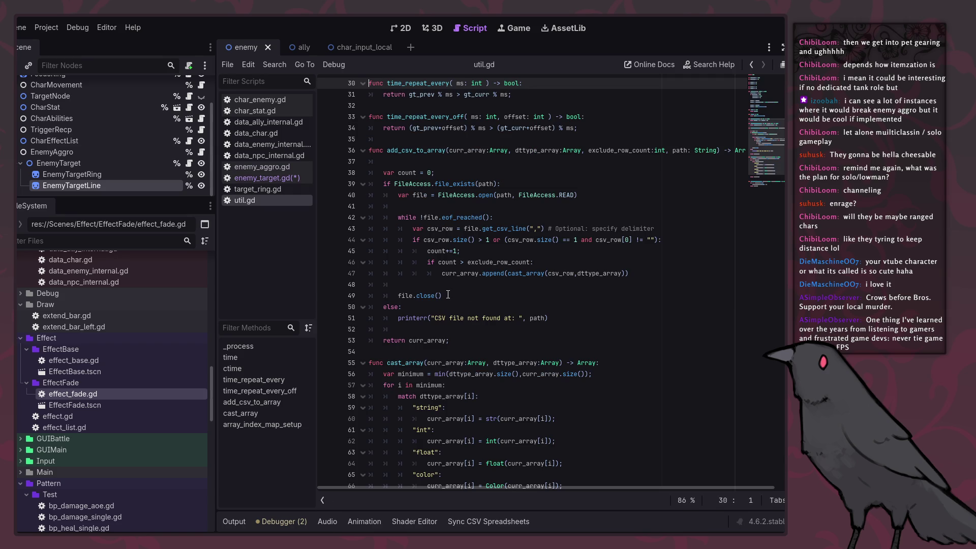
{"action": "left_click", "coordinate": [753, 65]}
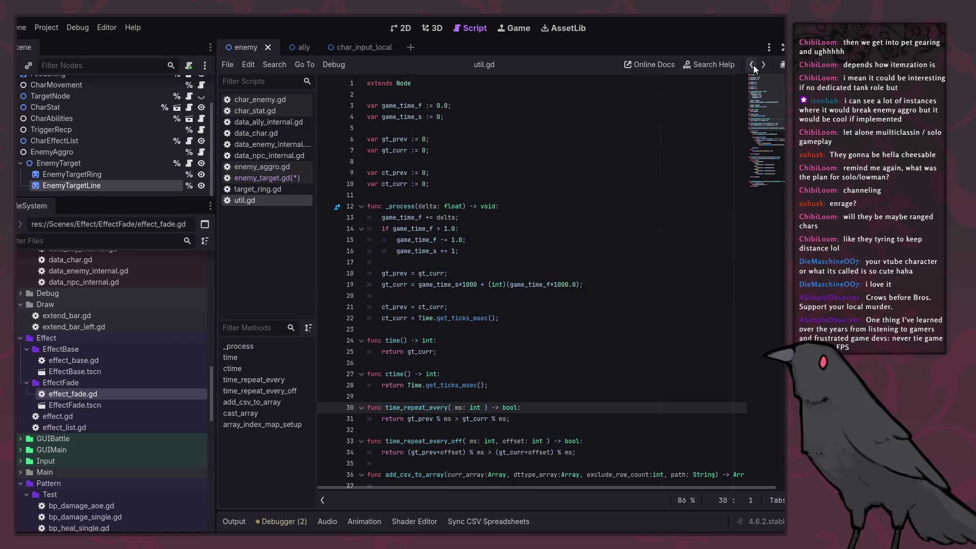
{"action": "left_click", "coordinate": [547, 306]}
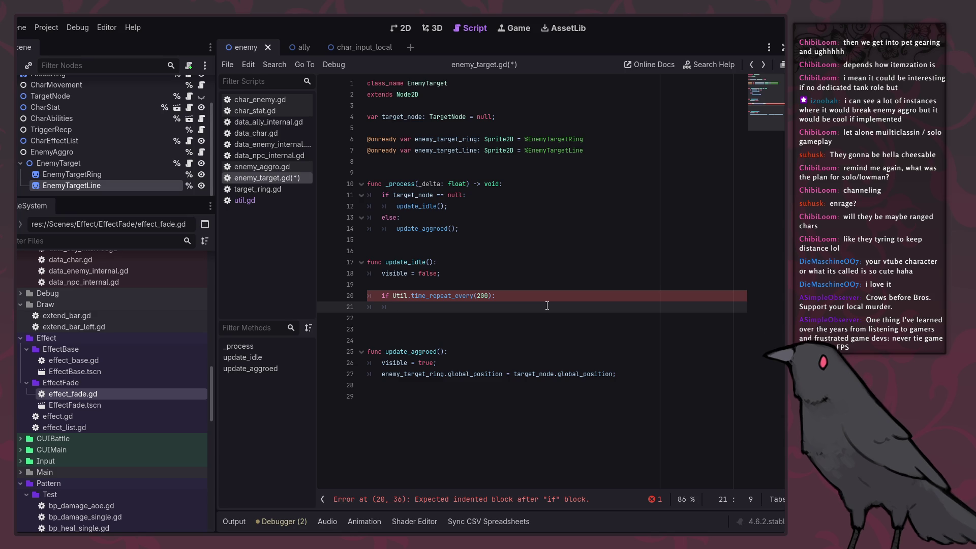
{"action": "type", "text": "CharList."}
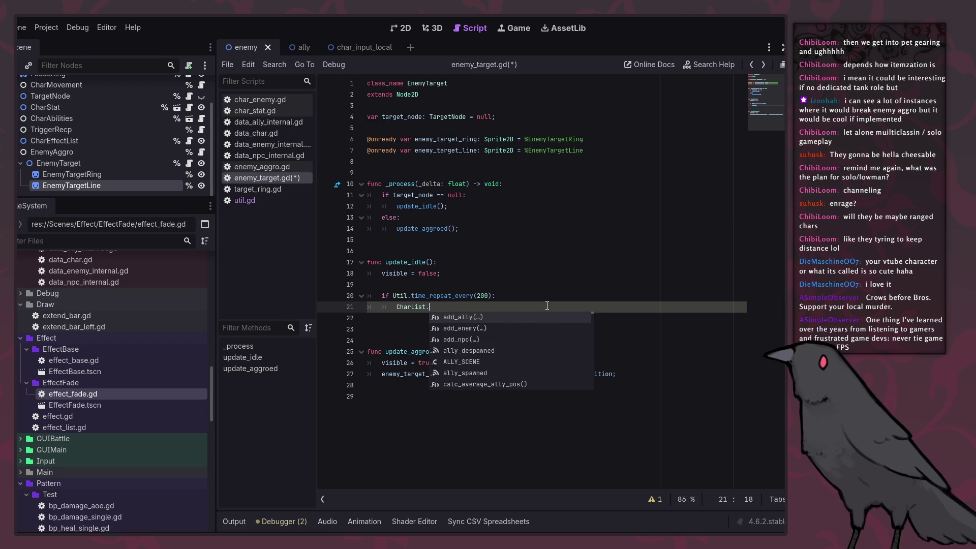
{"action": "type", "text": "get"}
{"action": "key", "text": "Down"}
{"action": "key", "text": "Down"}
{"action": "key", "text": "Down"}
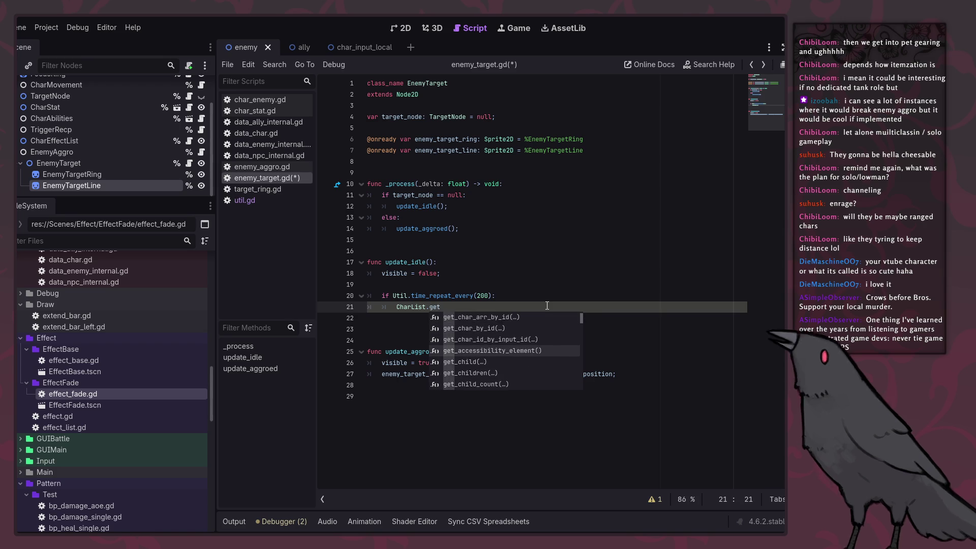
{"action": "key", "text": "Escape"}
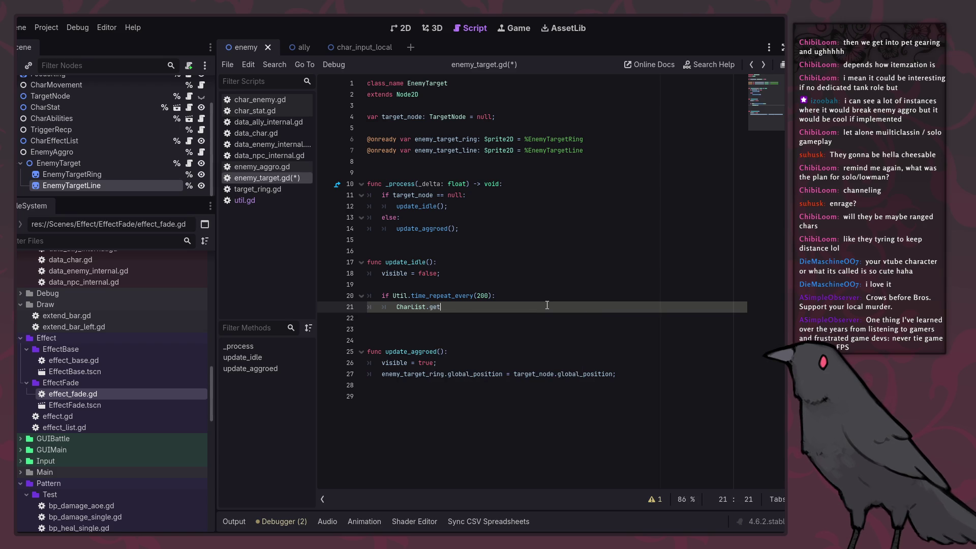
{"action": "left_click", "coordinate": [410, 306], "text": "ctrl"}
{"action": "scroll", "coordinate": [503, 297], "scroll_direction": "down", "scroll_amount": 15}
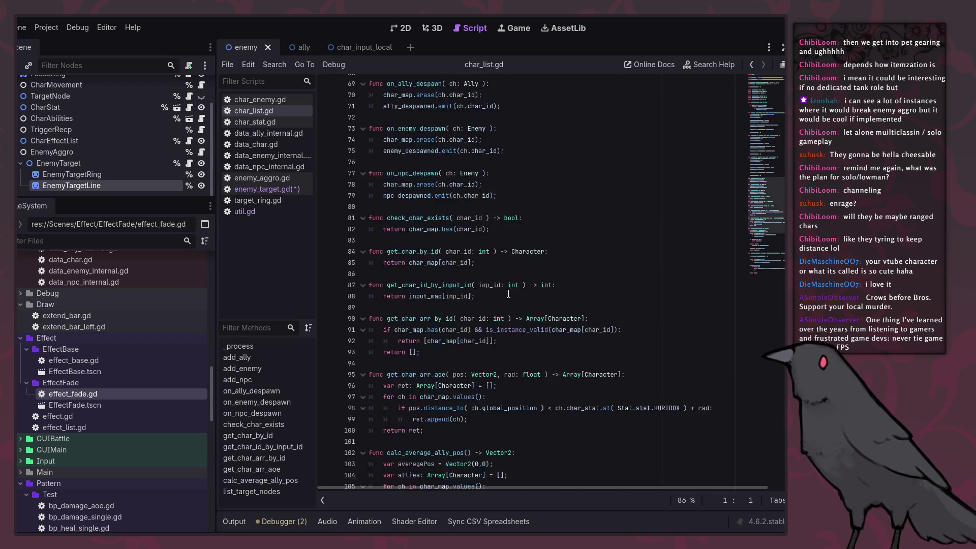
{"action": "double_click", "coordinate": [435, 320]}
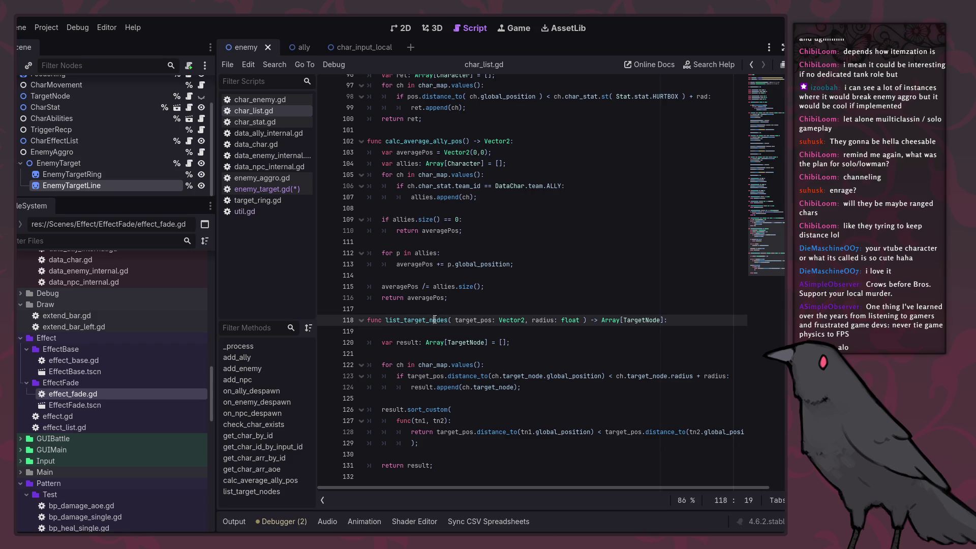
{"action": "key", "text": "Up"}
{"action": "key", "text": "Up"}
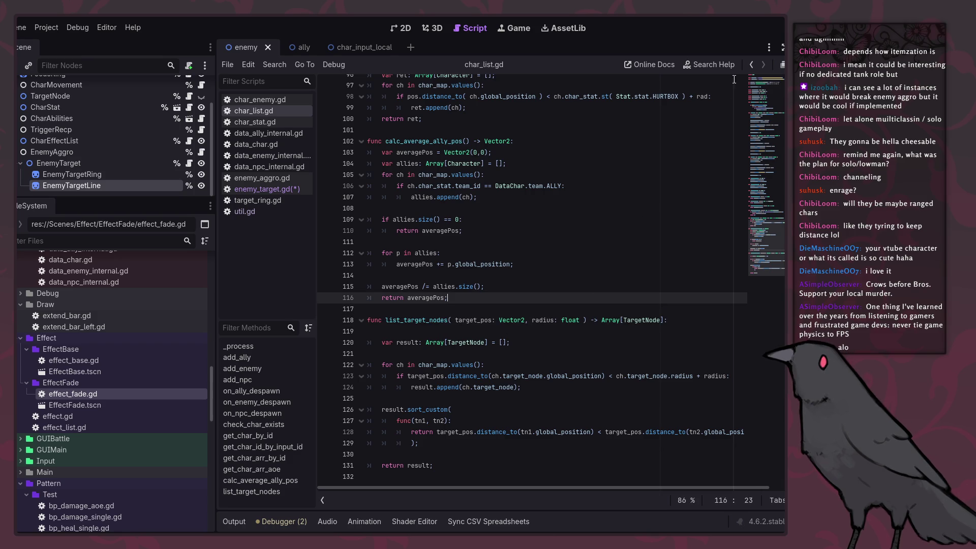
{"action": "left_click", "coordinate": [752, 65]}
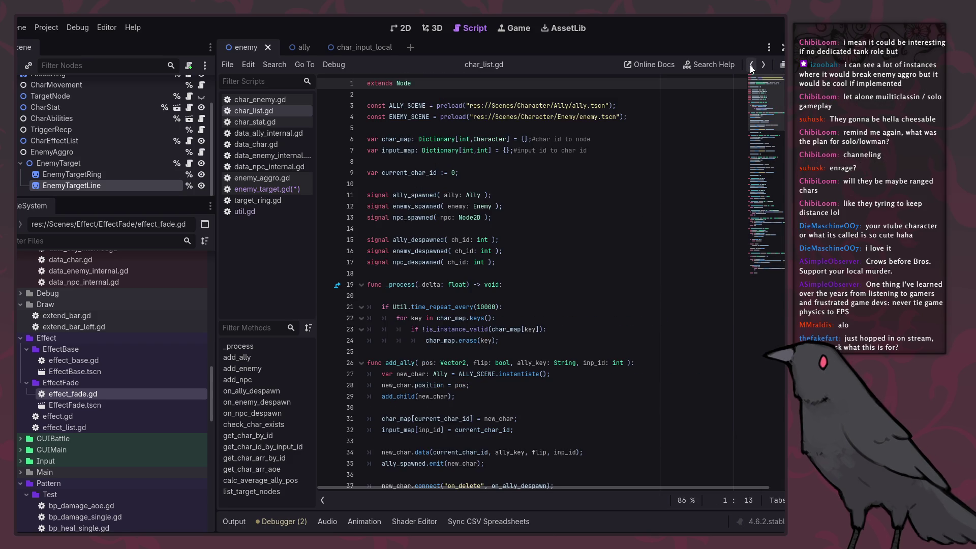
{"action": "left_click", "coordinate": [762, 65]}
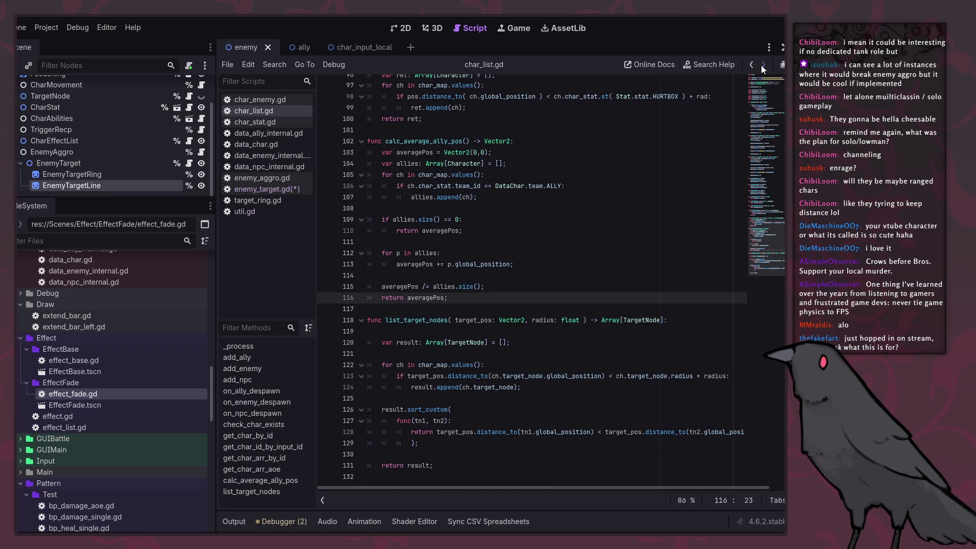
{"action": "double_click", "coordinate": [543, 321]}
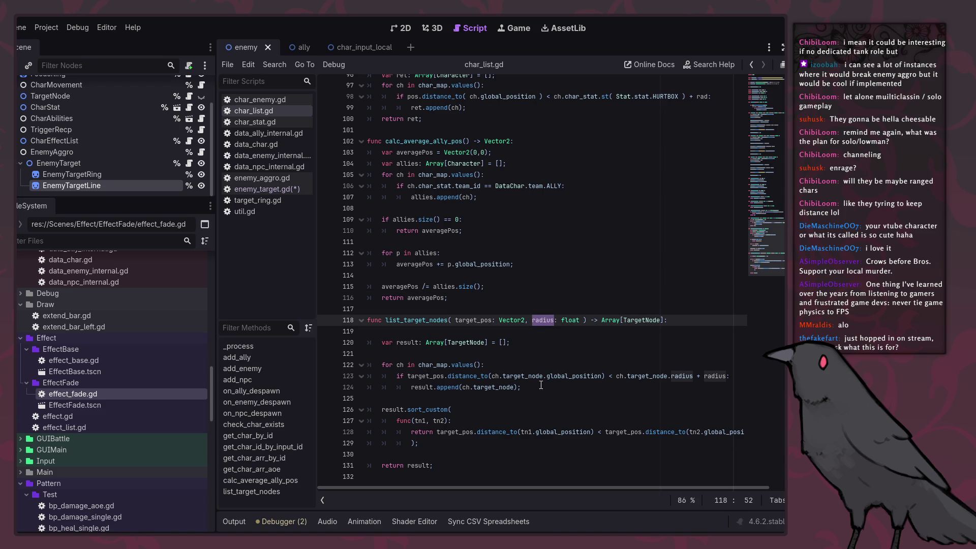
{"action": "left_click", "coordinate": [425, 320]}
{"action": "double_click", "coordinate": [427, 320]}
{"action": "key", "text": "ctrl+c"}
{"action": "left_click", "coordinate": [508, 286]}
{"action": "key", "text": "ctrl+shift+f"}
{"action": "key", "text": "ctrl+v"}
{"action": "key", "text": "Return"}
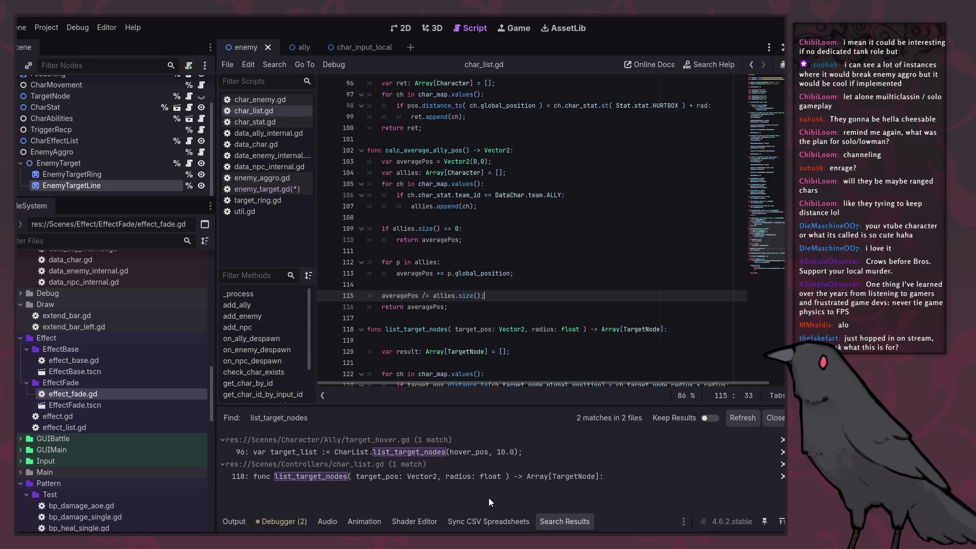
{"action": "scroll", "coordinate": [529, 297], "scroll_direction": "down", "scroll_amount": 3}
{"action": "scroll", "coordinate": [527, 300], "scroll_direction": "up", "scroll_amount": 7}
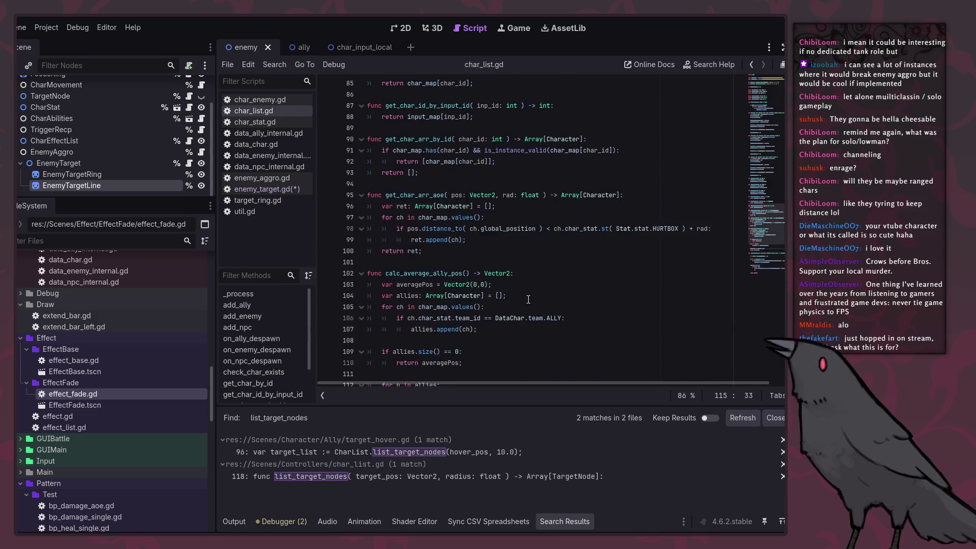
{"action": "left_click", "coordinate": [440, 228]}
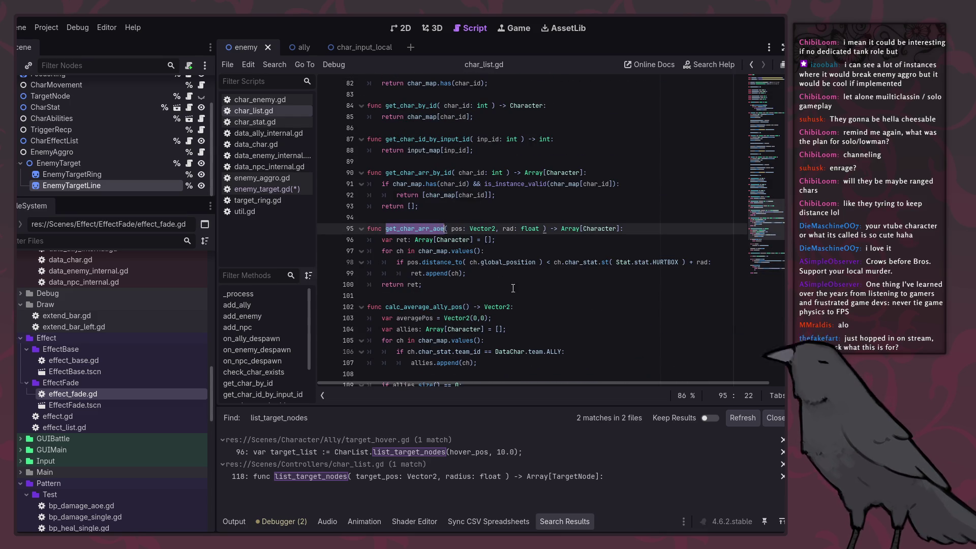
{"action": "scroll", "coordinate": [558, 291], "scroll_direction": "down", "scroll_amount": 8}
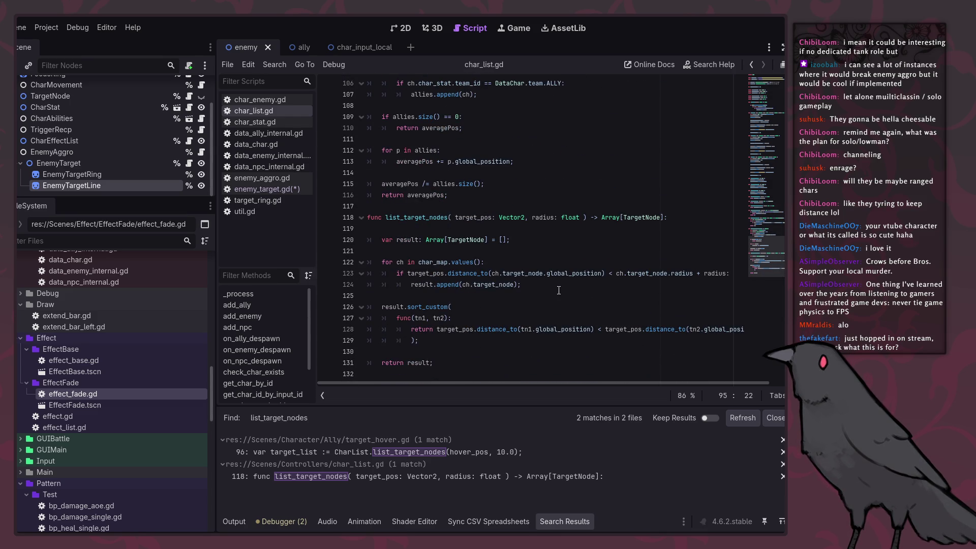
{"action": "scroll", "coordinate": [559, 290], "scroll_direction": "up", "scroll_amount": 6}
{"action": "scroll", "coordinate": [560, 290], "scroll_direction": "down", "scroll_amount": 6}
{"action": "scroll", "coordinate": [560, 289], "scroll_direction": "up", "scroll_amount": 7}
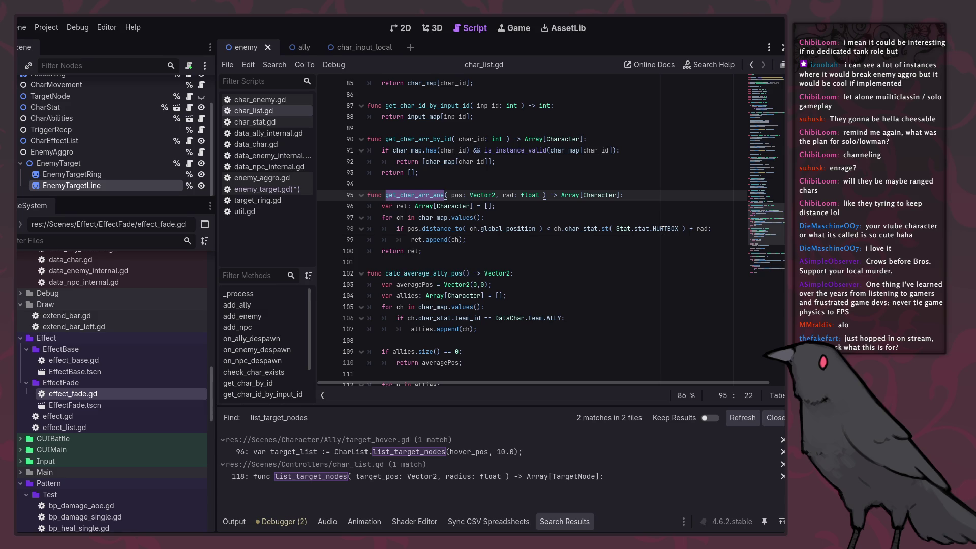
{"action": "scroll", "coordinate": [664, 236], "scroll_direction": "down", "scroll_amount": 7}
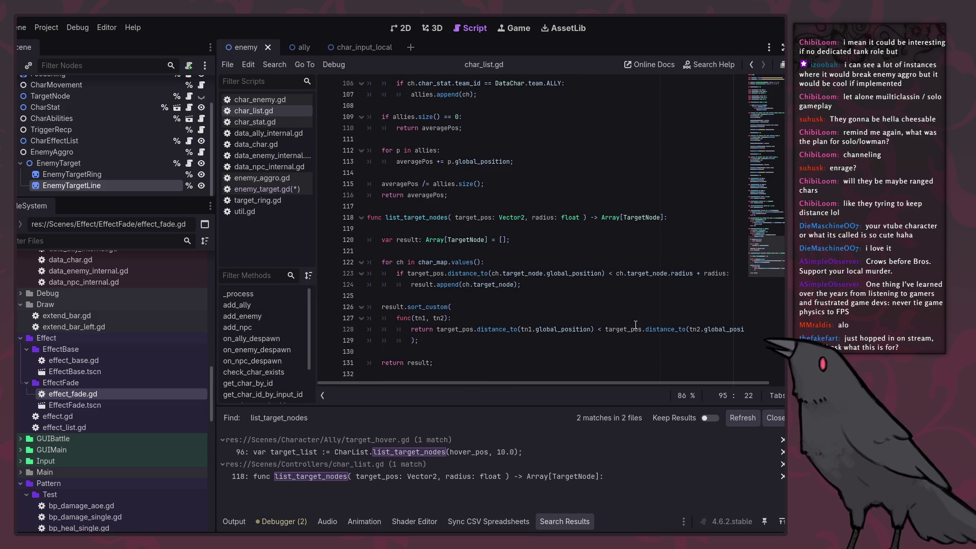
{"action": "left_click", "coordinate": [552, 361]}
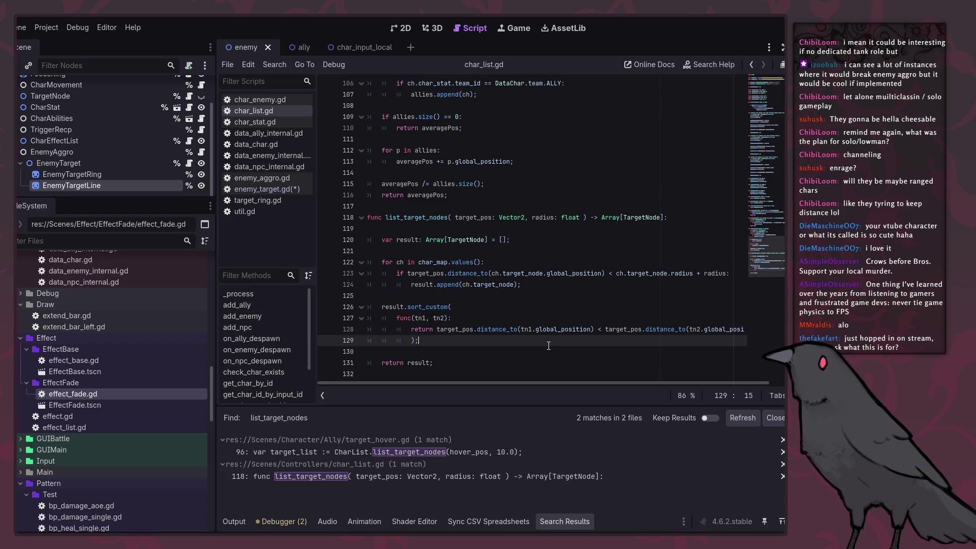
{"action": "left_click", "coordinate": [547, 348]}
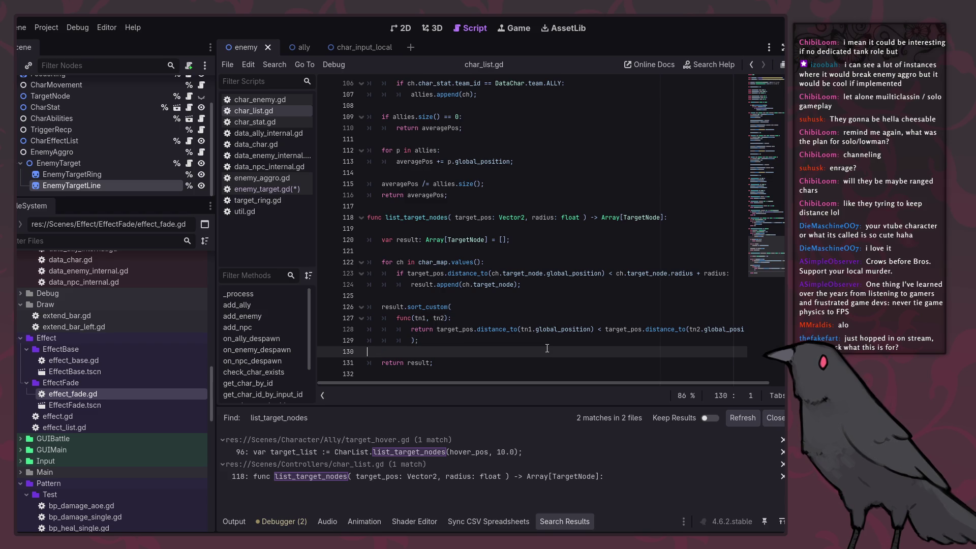
{"action": "double_click", "coordinate": [642, 218]}
{"action": "scroll", "coordinate": [601, 297], "scroll_direction": "up", "scroll_amount": 10}
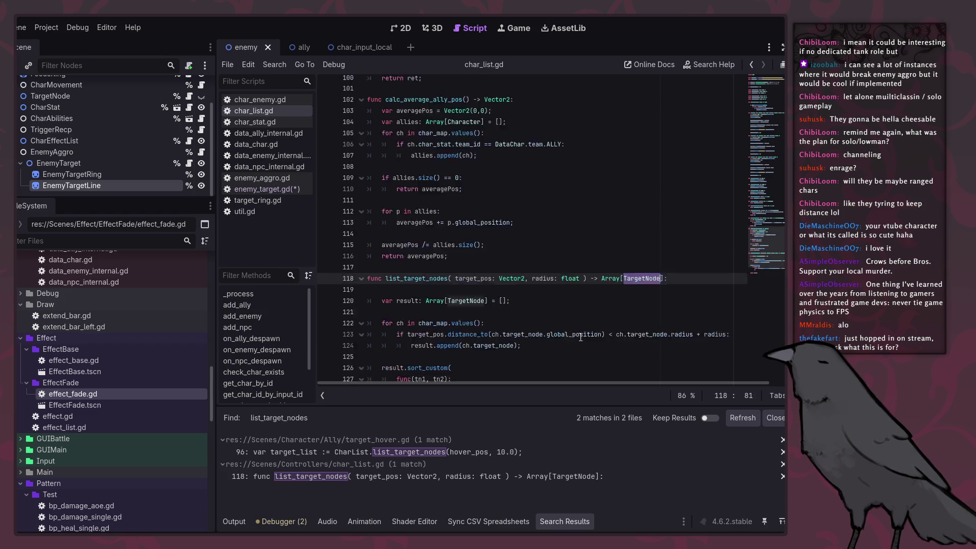
{"action": "double_click", "coordinate": [569, 240]}
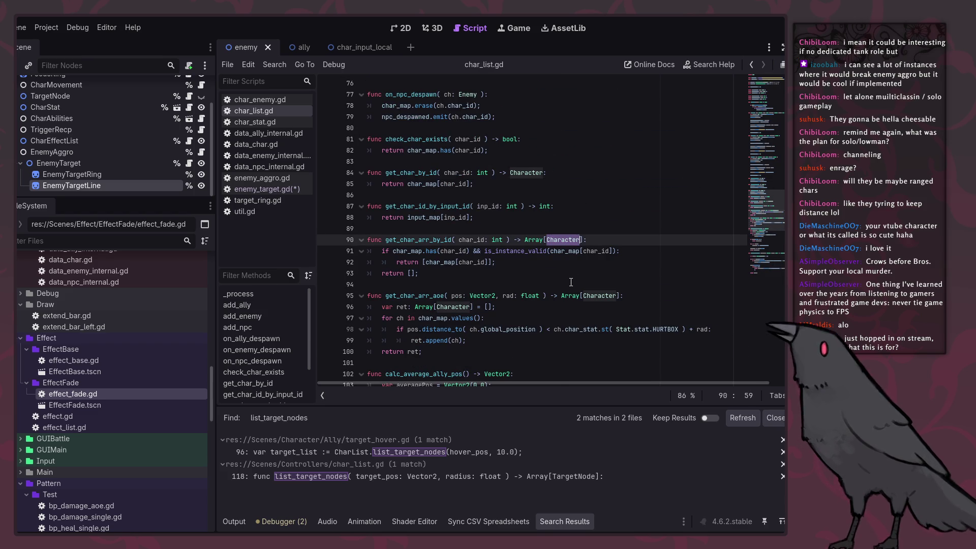
{"action": "scroll", "coordinate": [571, 283], "scroll_direction": "down", "scroll_amount": 1}
{"action": "scroll", "coordinate": [570, 282], "scroll_direction": "down", "scroll_amount": 4}
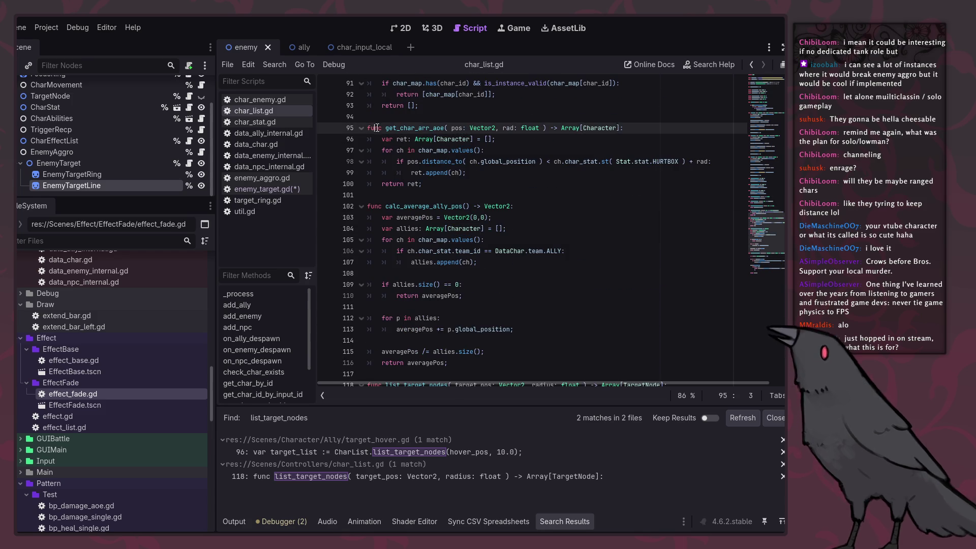
{"action": "double_click", "coordinate": [414, 127]}
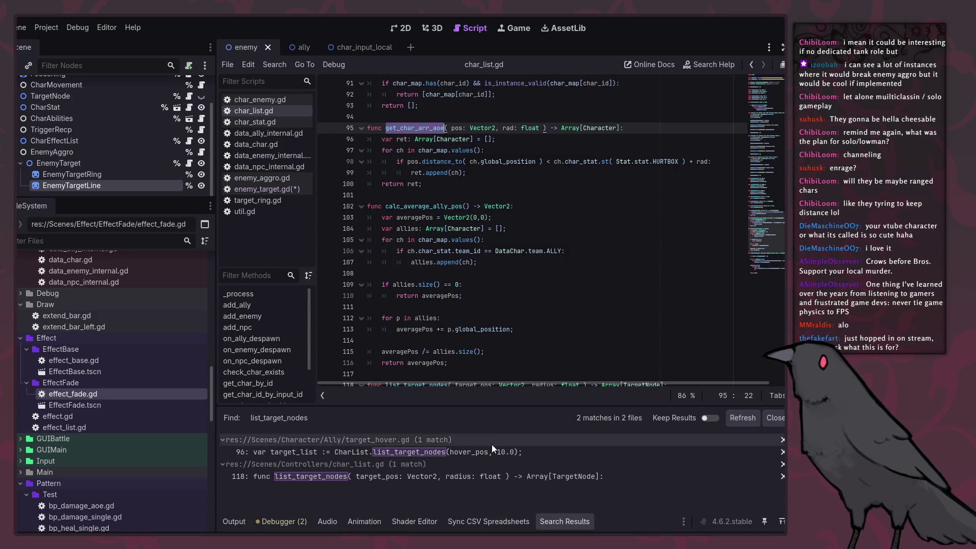
{"action": "scroll", "coordinate": [559, 261], "scroll_direction": "down", "scroll_amount": 1}
{"action": "scroll", "coordinate": [559, 261], "scroll_direction": "down", "scroll_amount": 3}
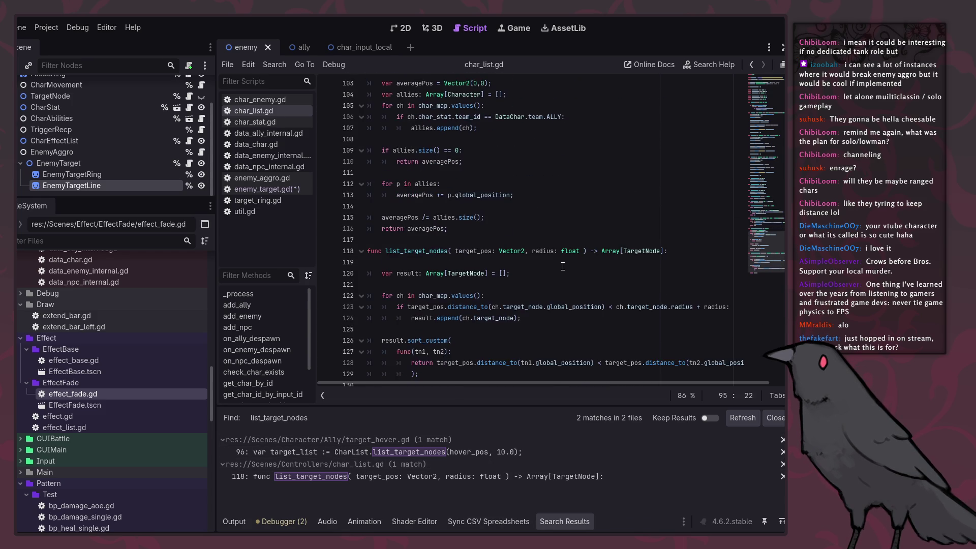
{"action": "scroll", "coordinate": [562, 269], "scroll_direction": "up", "scroll_amount": 3}
{"action": "scroll", "coordinate": [563, 274], "scroll_direction": "down", "scroll_amount": 4}
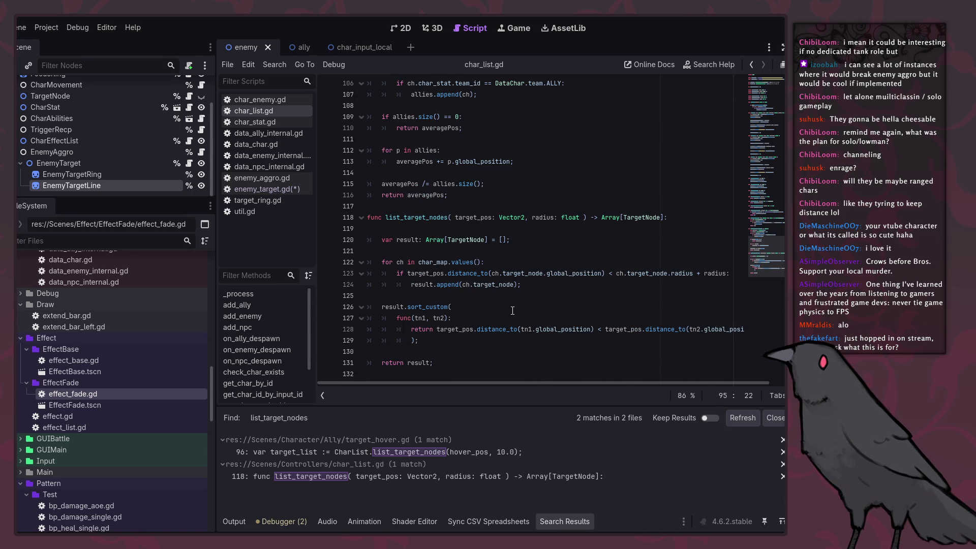
{"action": "scroll", "coordinate": [513, 311], "scroll_direction": "up", "scroll_amount": 4}
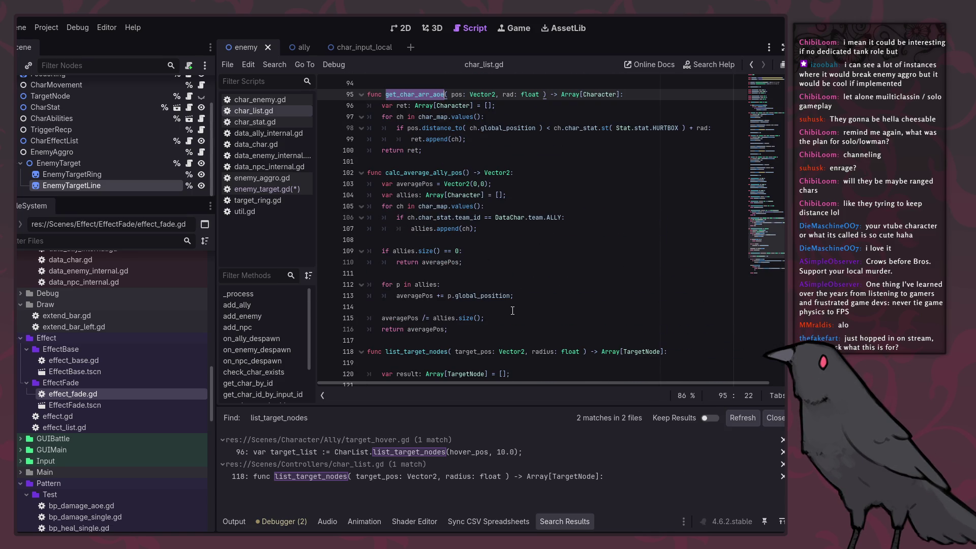
{"action": "scroll", "coordinate": [512, 311], "scroll_direction": "down", "scroll_amount": 4}
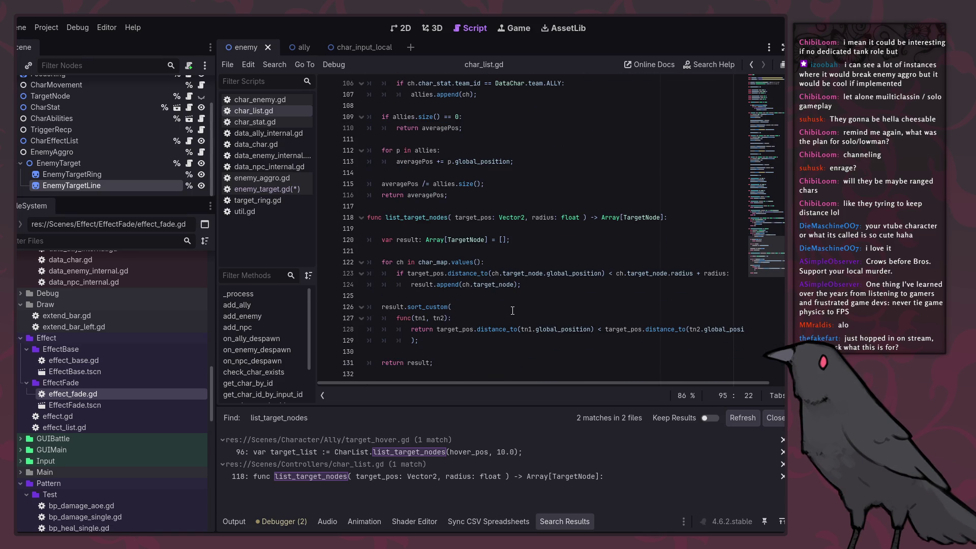
{"action": "scroll", "coordinate": [513, 310], "scroll_direction": "up", "scroll_amount": 4}
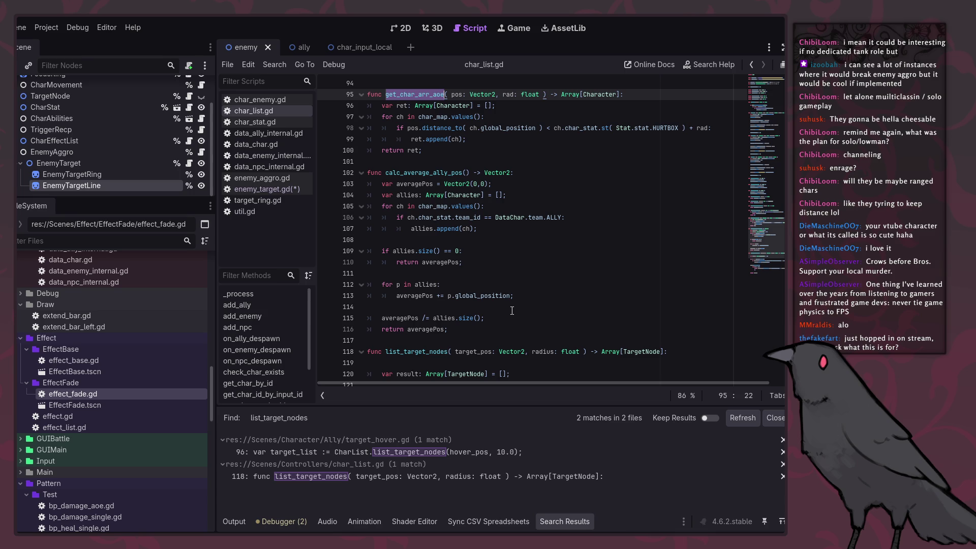
{"action": "scroll", "coordinate": [513, 311], "scroll_direction": "down", "scroll_amount": 1}
{"action": "scroll", "coordinate": [512, 313], "scroll_direction": "down", "scroll_amount": 3}
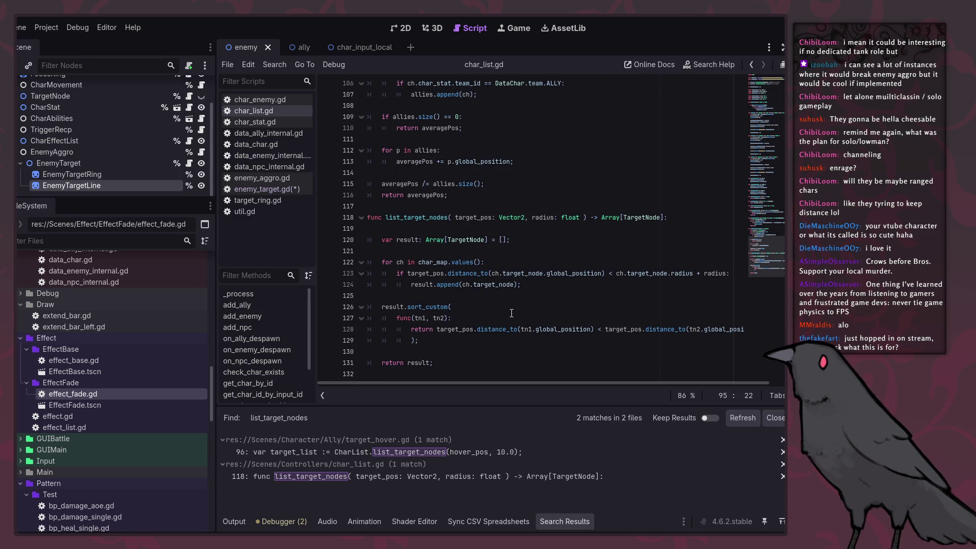
{"action": "left_click_drag", "start_coordinate": [498, 345], "coordinate": [506, 296]}
{"action": "left_click", "coordinate": [506, 295]}
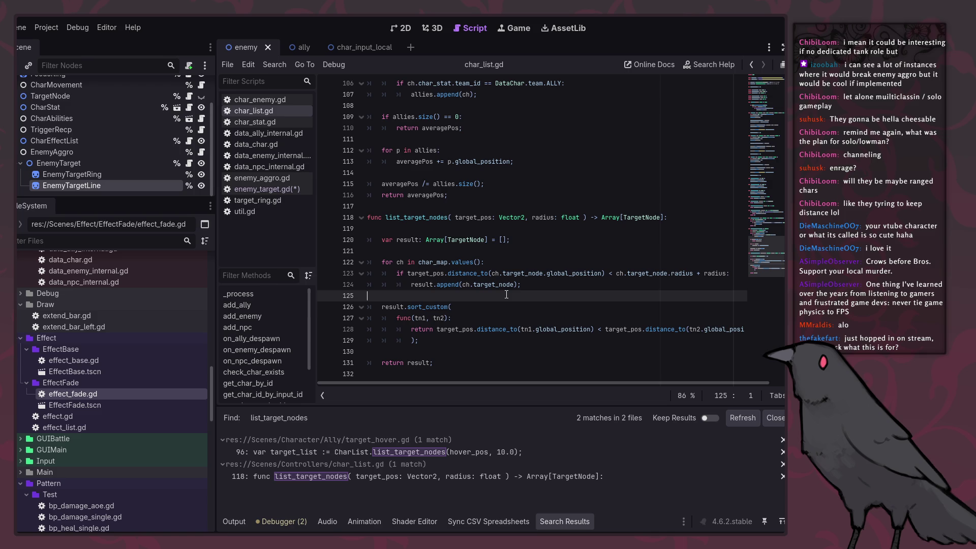
{"action": "left_click_drag", "start_coordinate": [499, 340], "coordinate": [496, 296]}
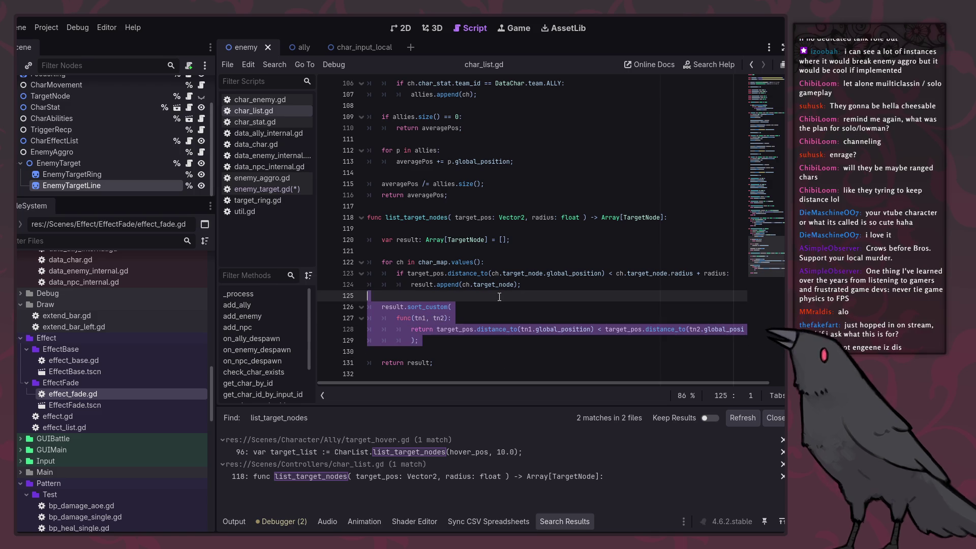
{"action": "left_click", "coordinate": [496, 352]}
{"action": "scroll", "coordinate": [498, 341], "scroll_direction": "up", "scroll_amount": 6}
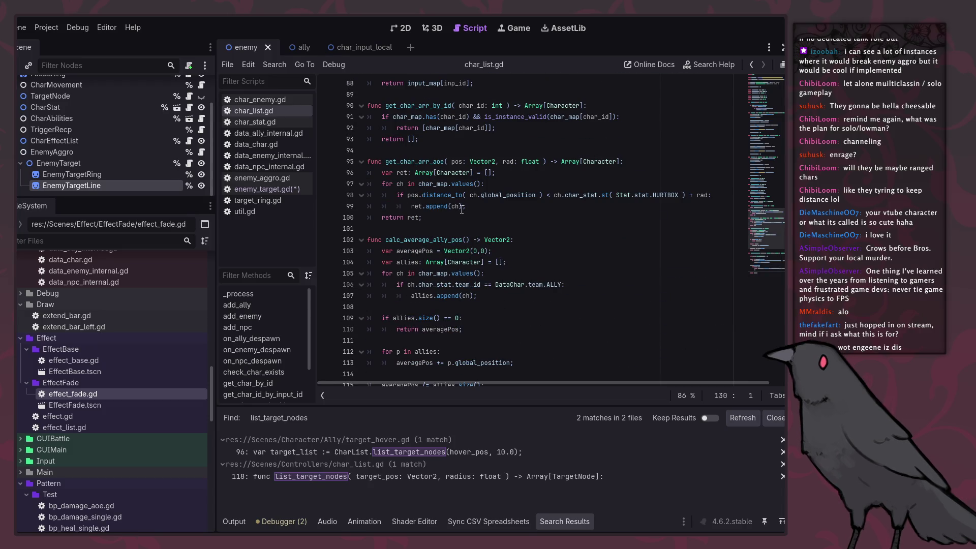
{"action": "mouse_move", "coordinate": [459, 206]}
{"action": "left_click", "coordinate": [463, 217]}
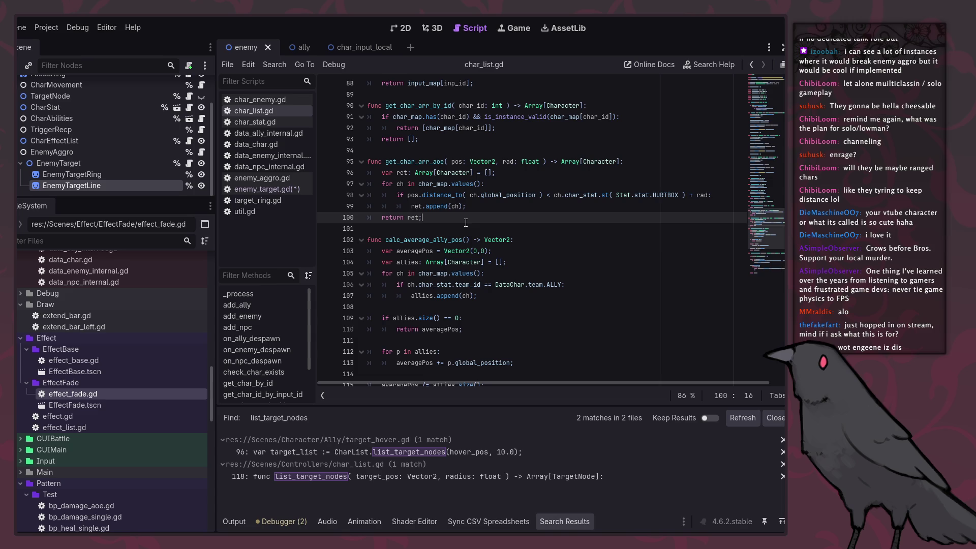
{"action": "double_click", "coordinate": [424, 162]}
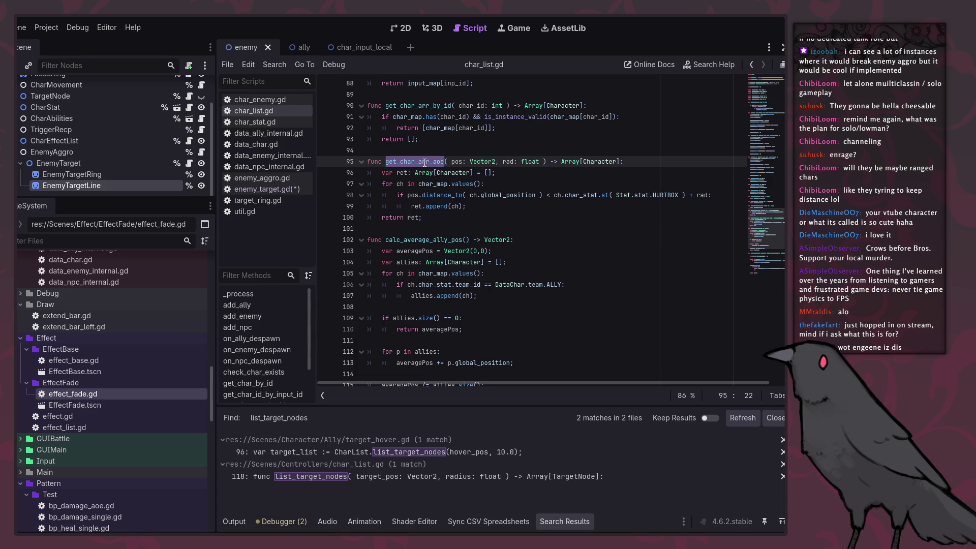
{"action": "left_click", "coordinate": [483, 230]}
Extend line 21 of enemy_target.gd to 'CharList.get_char_arr_aoe( global_position,'.
{"action": "left_click", "coordinate": [270, 190]}
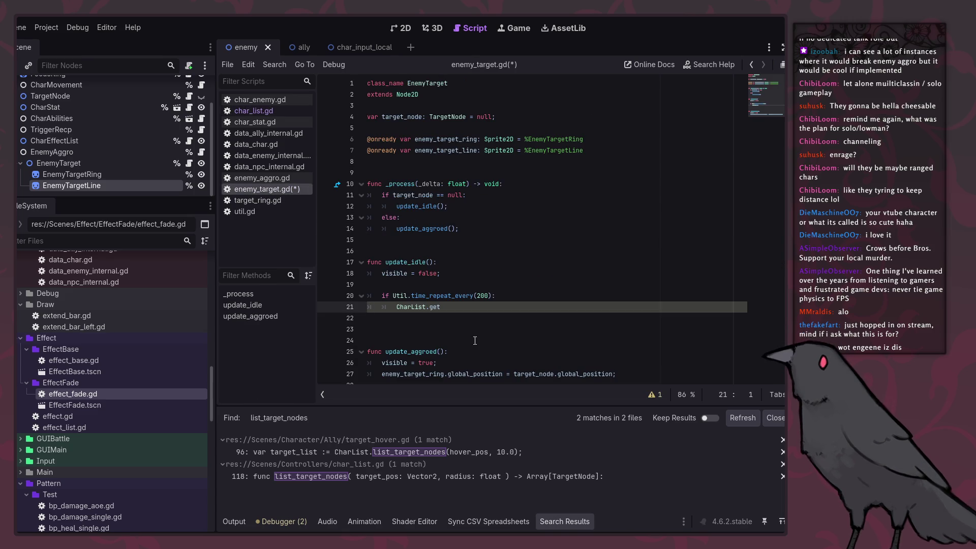
{"action": "left_click", "coordinate": [439, 307]}
{"action": "type", "text": "t_char_arr_aoe"}
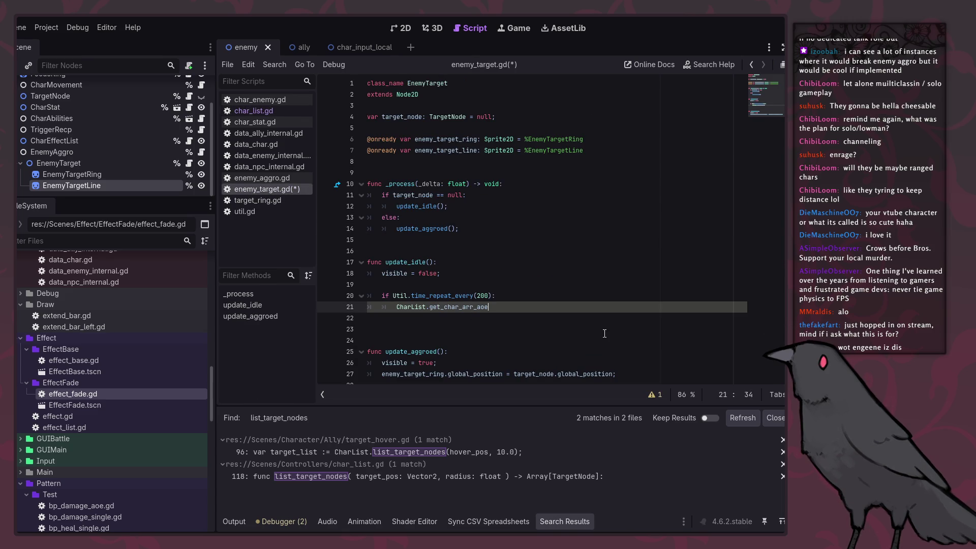
{"action": "type", "text": "( gl"}
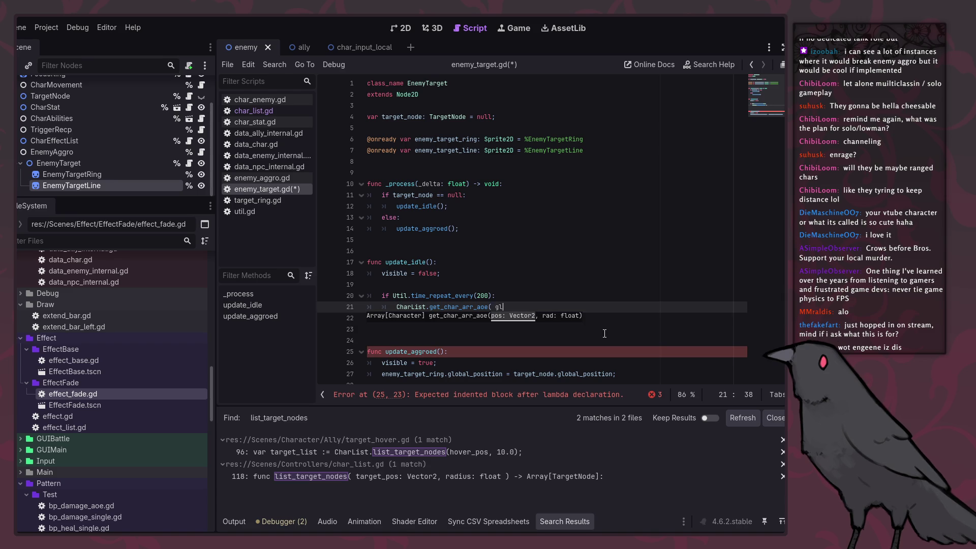
{"action": "type", "text": "p"}
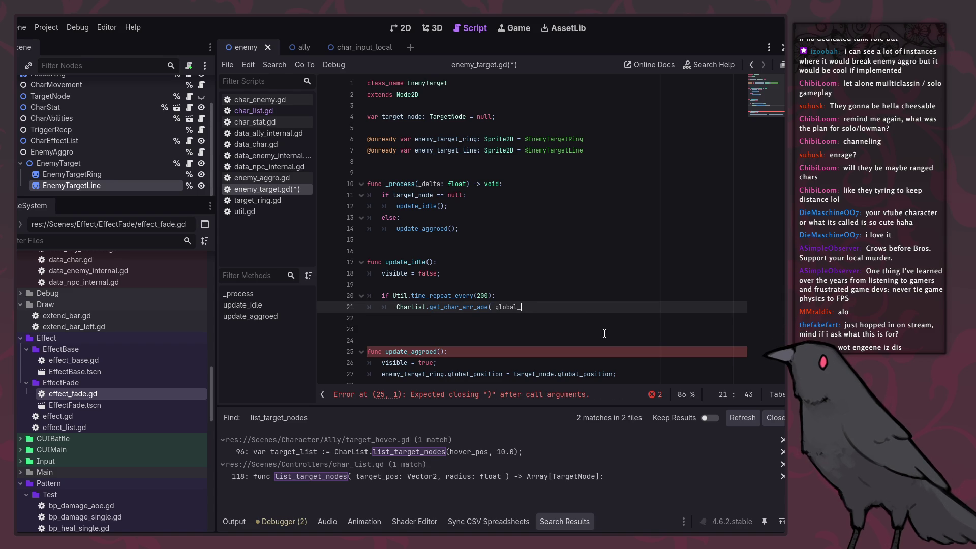
{"action": "type", "text": "position,"}
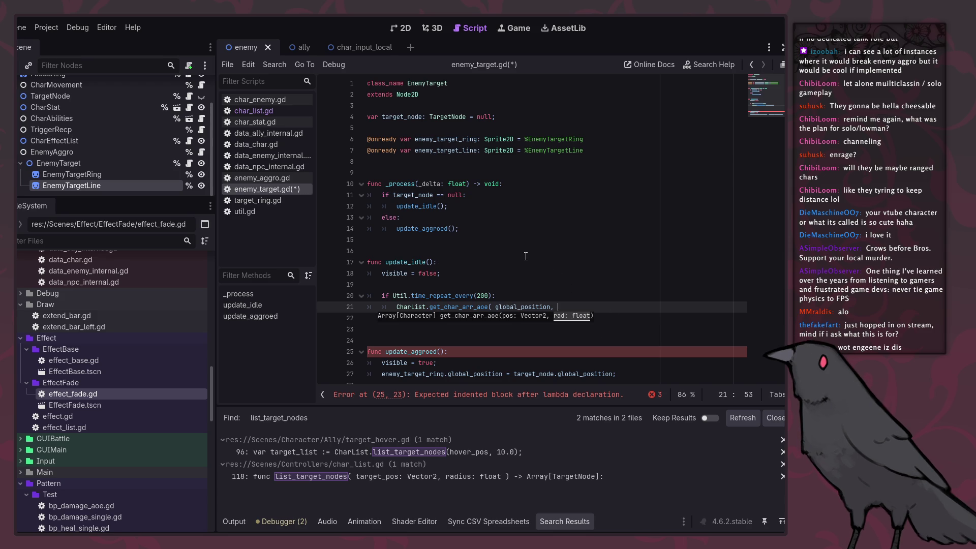
Save enemy_target.gd and switch to the enemy_aggro.gd script.
{"action": "left_click", "coordinate": [367, 240]}
{"action": "key", "text": "ctrl+s"}
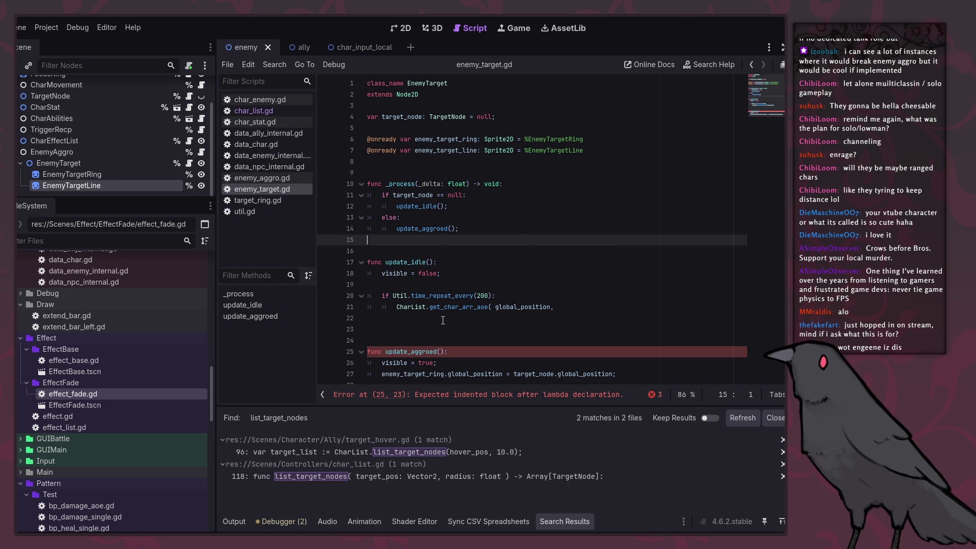
{"action": "mouse_move", "coordinate": [434, 312]}
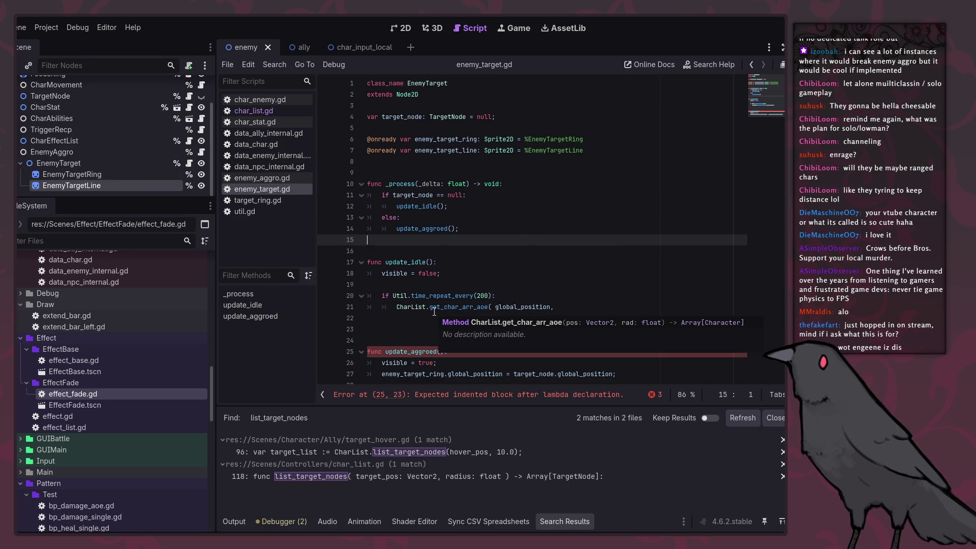
{"action": "left_click", "coordinate": [202, 153]}
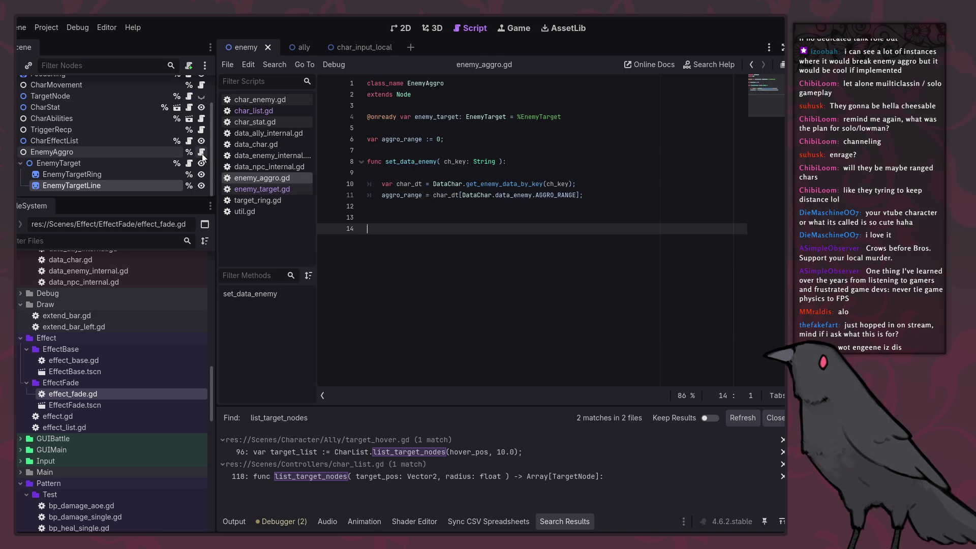
In enemy_target.gd, select lines 9–27 and remove the blank lines before update_aggroed.
{"action": "key", "text": "Up"}
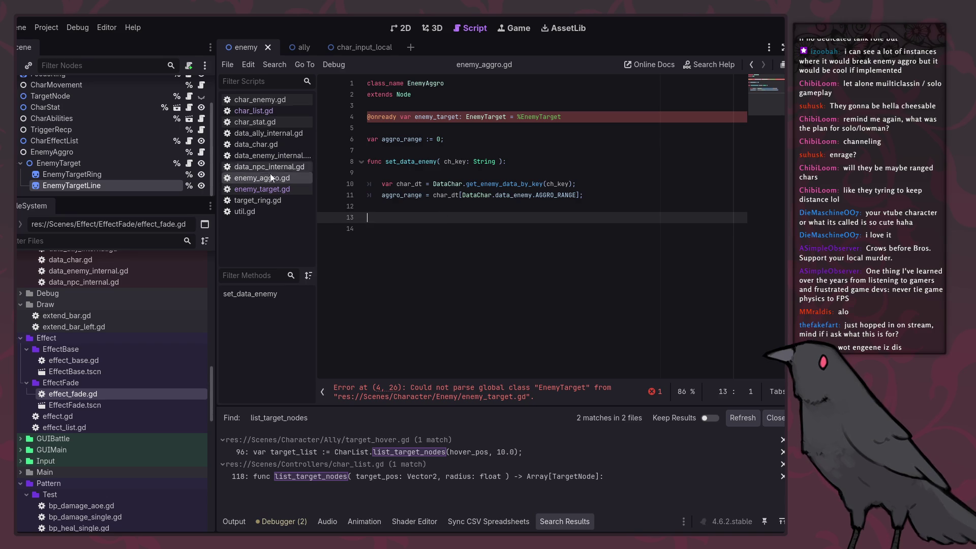
{"action": "left_click", "coordinate": [269, 187]}
{"action": "left_click", "coordinate": [470, 175]}
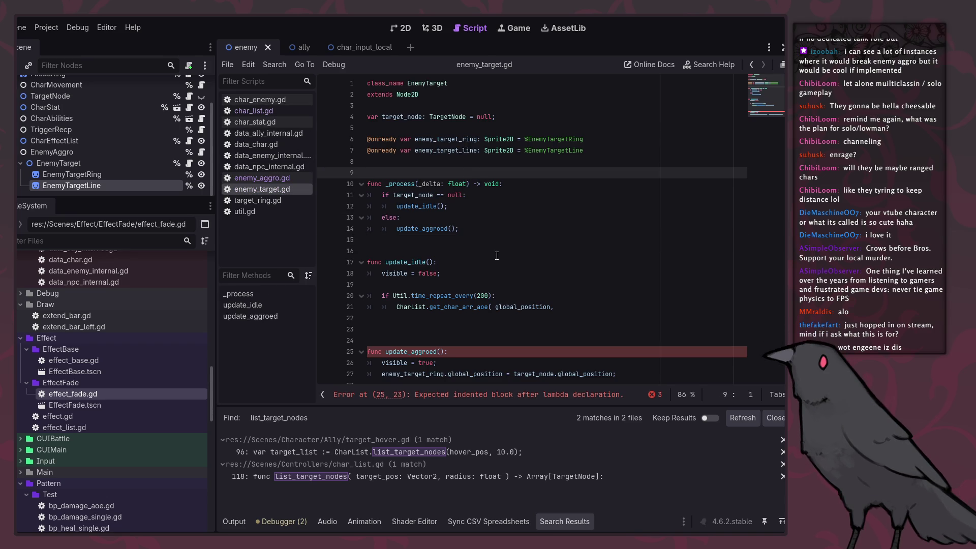
{"action": "scroll", "coordinate": [559, 305], "scroll_direction": "down", "scroll_amount": 1}
{"action": "left_click", "coordinate": [644, 358], "text": "shift"}
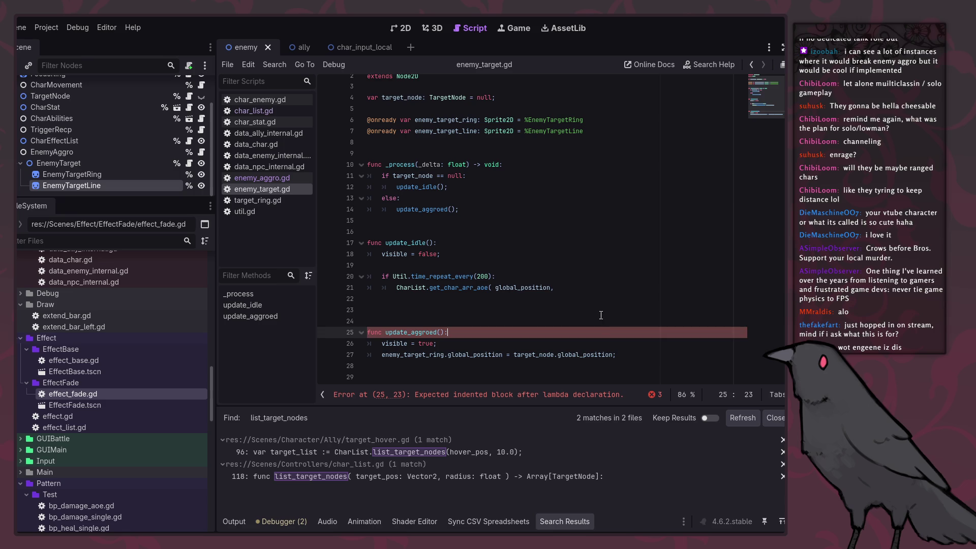
{"action": "left_click", "coordinate": [601, 316]}
{"action": "key", "text": "BackSpace"}
{"action": "key", "text": "BackSpace"}
Copy _process, update_idle and update_aggroed and paste them below set_data_enemy in enemy_aggro.gd.
{"action": "left_click", "coordinate": [653, 362]}
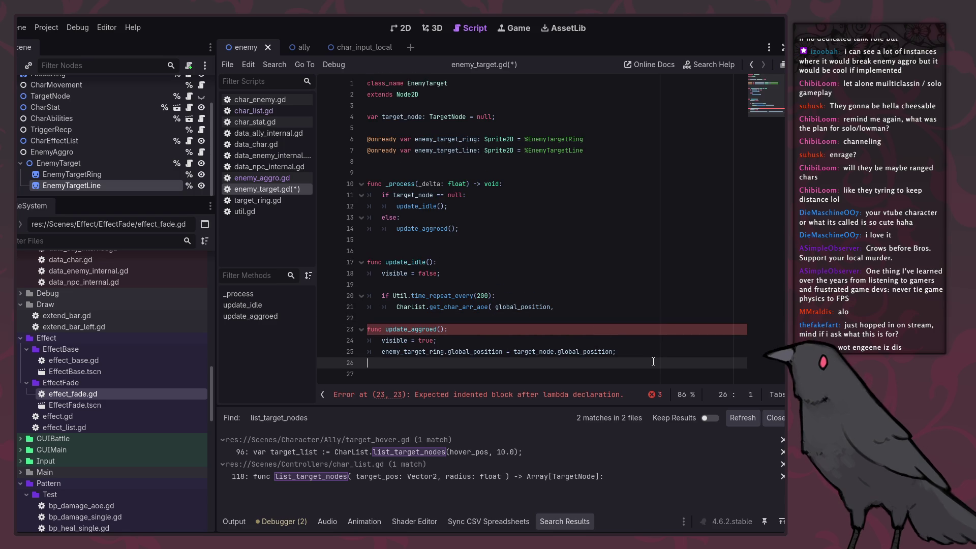
{"action": "left_click", "coordinate": [493, 173], "text": "shift"}
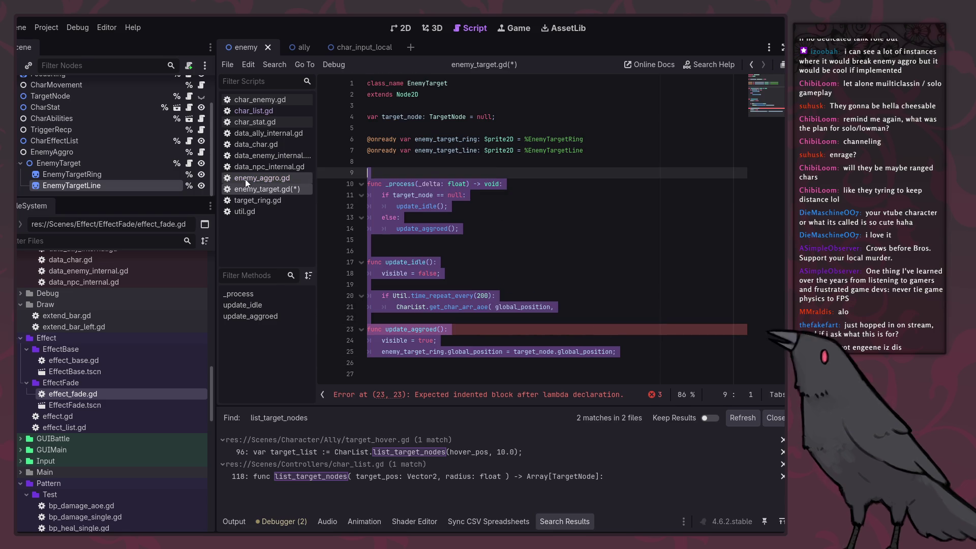
{"action": "left_click", "coordinate": [235, 177]}
{"action": "type", "text": "func _process(_delta: float) -> void: \tif target_node == null: \t\tupdate_idle(); \telse: \t\tupdate_aggroed();   func update_idle(): \tvisible = false;  \tif Util.time_repeat_every(200): \t\tCharList.get_char_arr_aoe( global_position,  func update_aggroed(): \tvisible = true; \tenemy_target_ring.global_position = target_node.global_position;"}
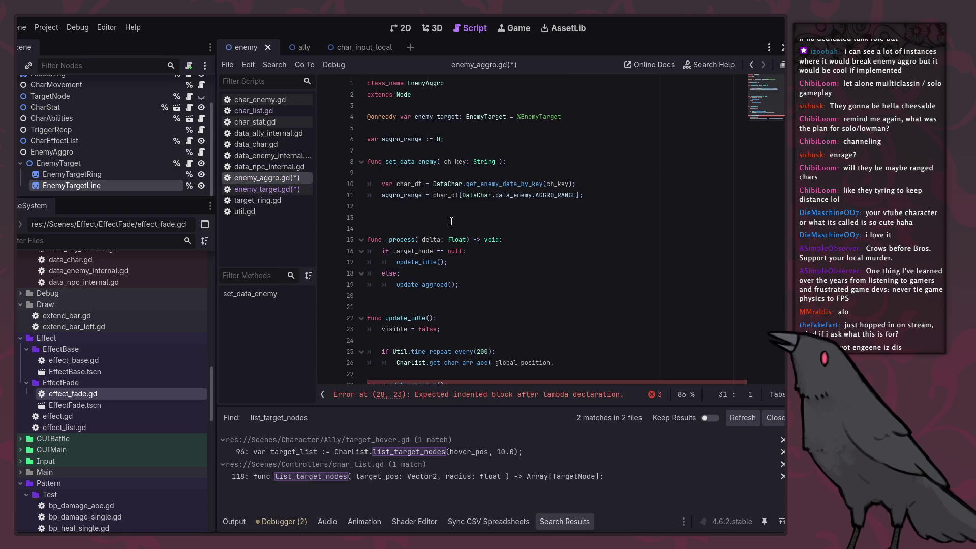
Start an aggro_state := declaration below aggro_range, leaving blank lines above it.
{"action": "left_click", "coordinate": [486, 140]}
{"action": "key", "text": "Return"}
{"action": "key", "text": "Return"}
{"action": "type", "text": "var aggro_s"}
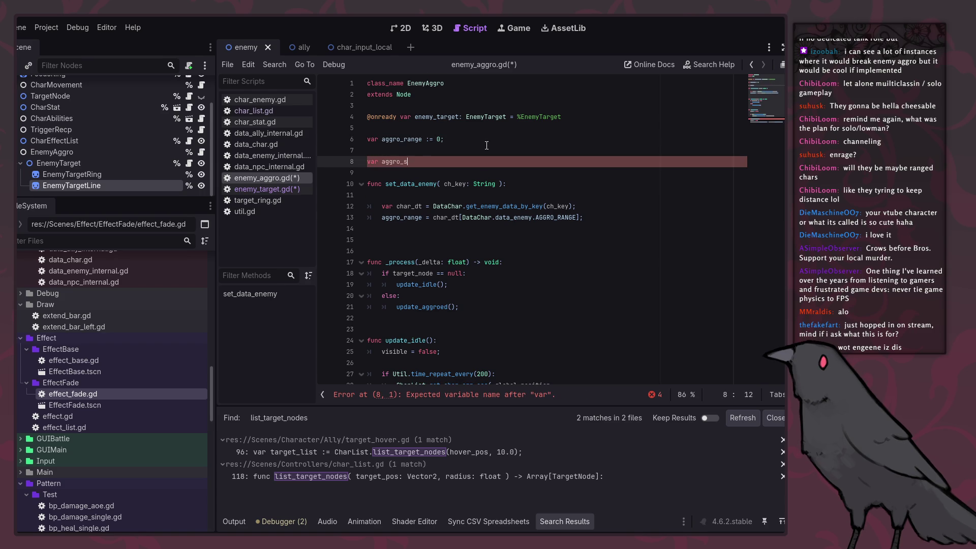
{"action": "type", "text": "tate :"}
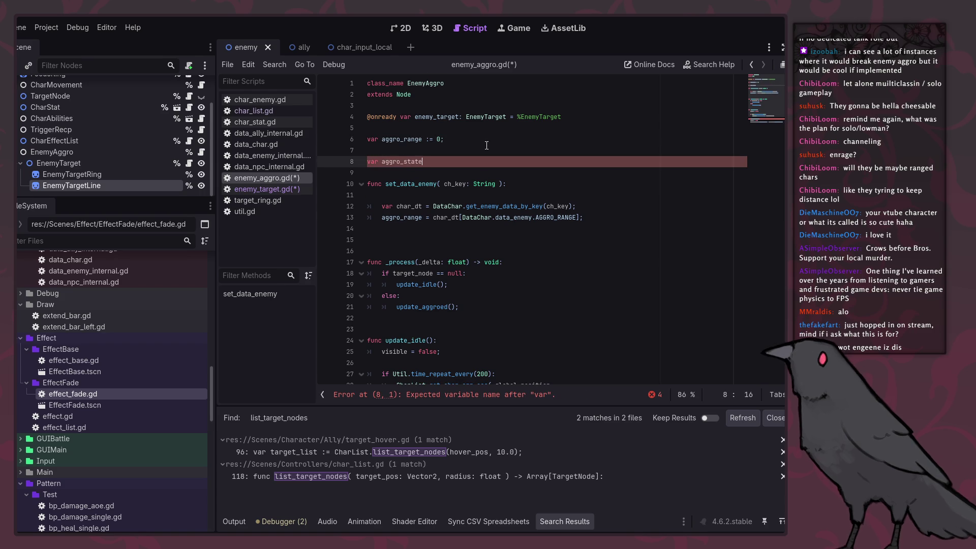
{"action": "type", "text": "="}
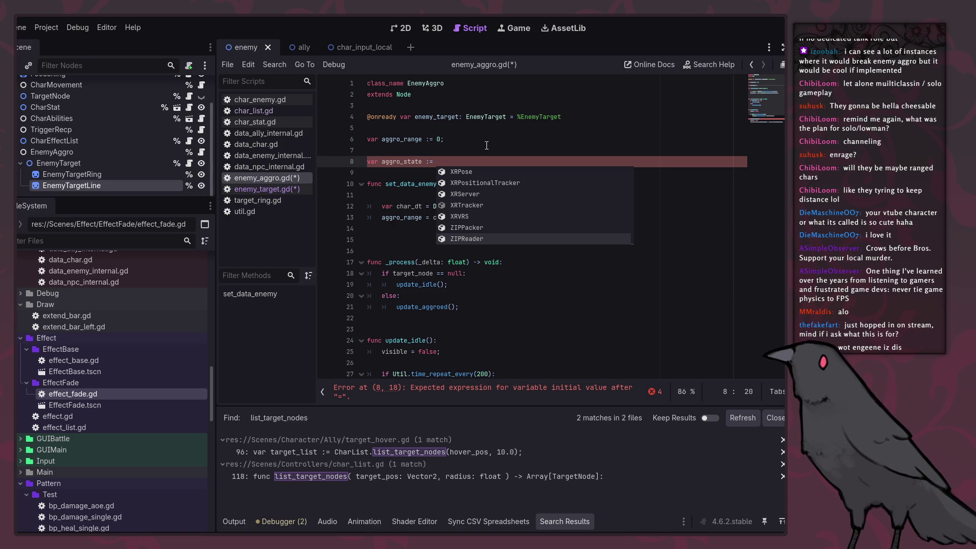
{"action": "key", "text": "Escape"}
{"action": "key", "text": "Up"}
{"action": "key", "text": "Return"}
{"action": "key", "text": "Return"}
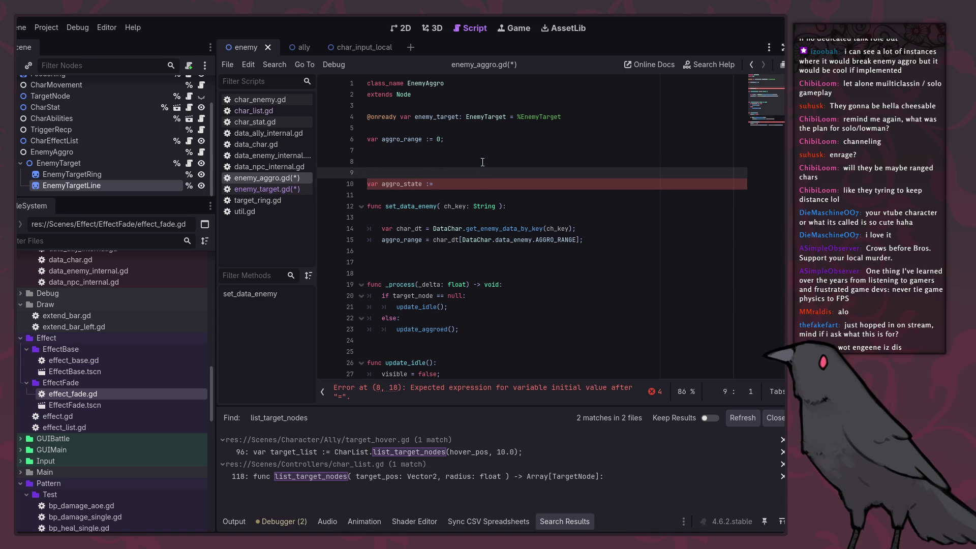
{"action": "key", "text": "Up"}
Declare enum state { IDLE, AGGROED, } above the aggro_state line.
{"action": "type", "text": "enum state{"}
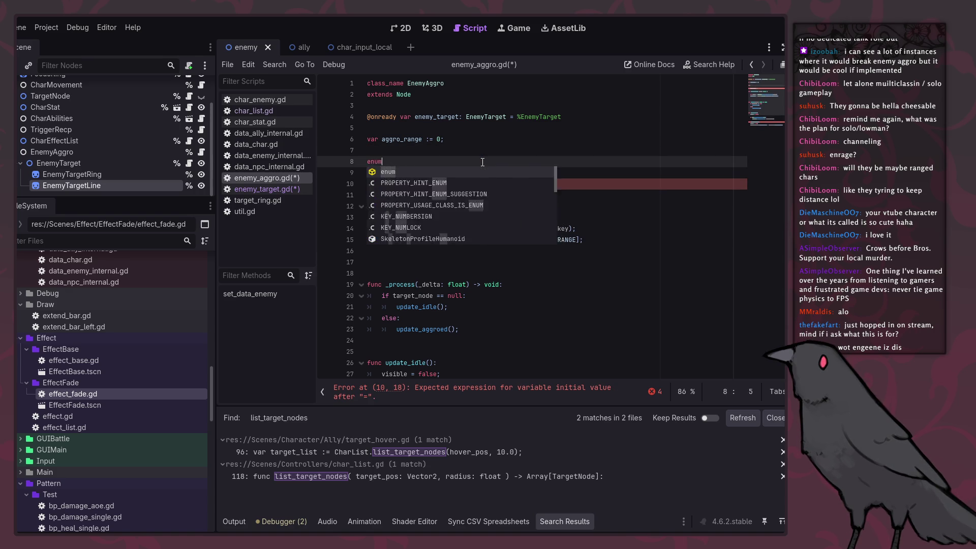
{"action": "key", "text": "BackSpace"}
{"action": "type", "text": "{"}
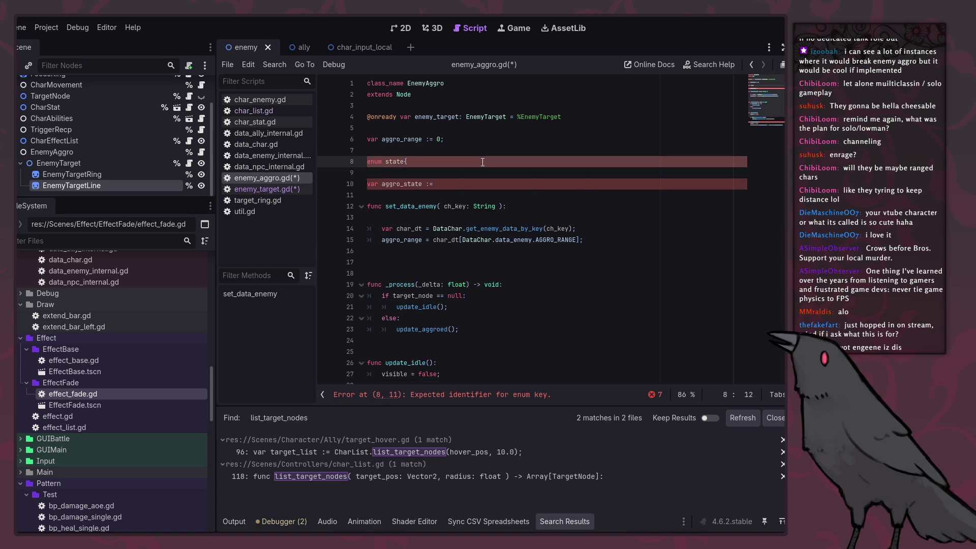
{"action": "key", "text": "Return"}
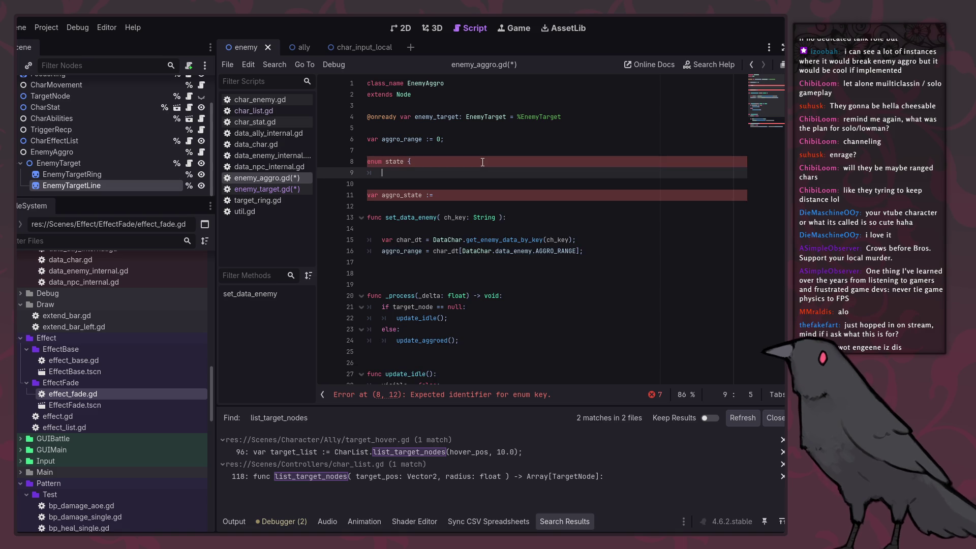
{"action": "type", "text": "IDLE,"}
{"action": "key", "text": "Return"}
{"action": "type", "text": "AGGROED"}
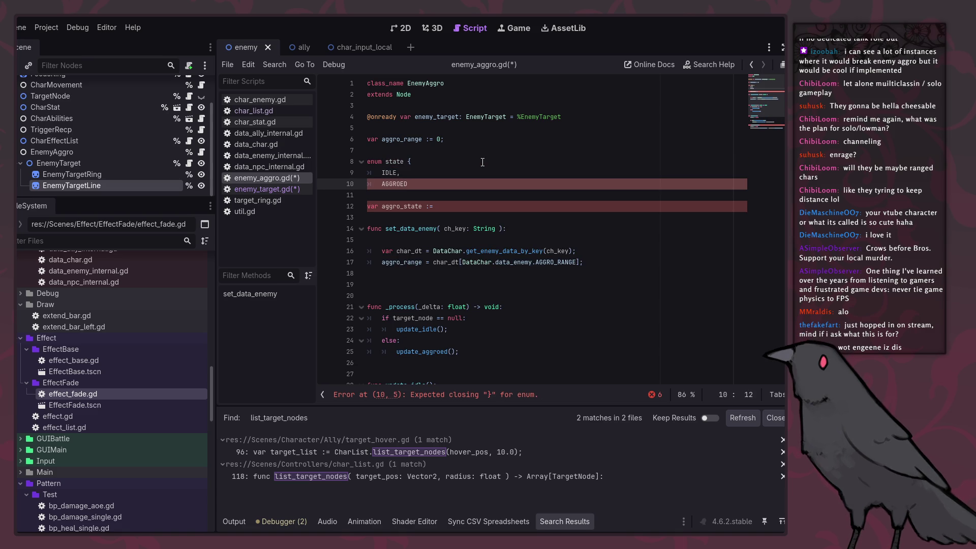
{"action": "type", "text": ","}
{"action": "key", "text": "Return"}
{"action": "key", "text": "Left"}
{"action": "key", "text": "BackSpace"}
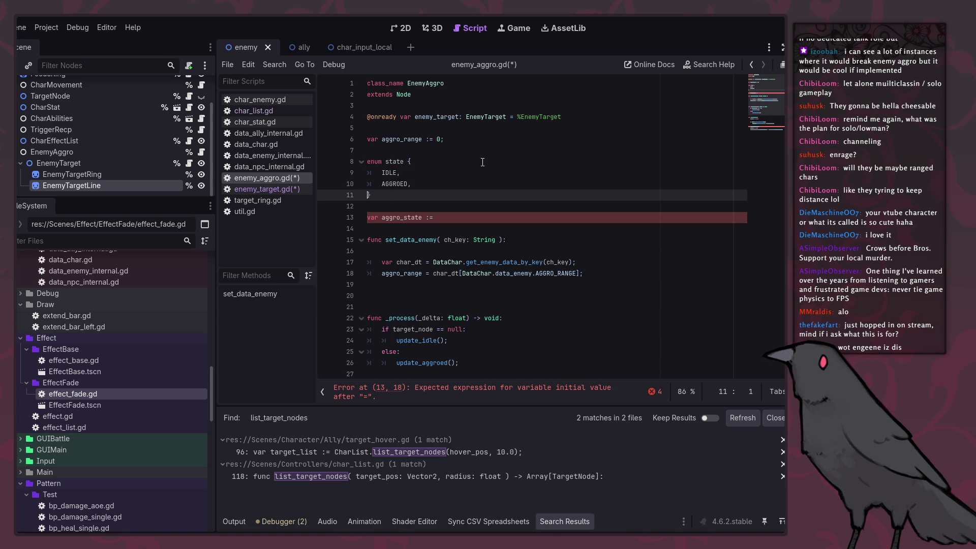
Initialise aggro_state to state.IDLE ending with a semicolon, and save.
{"action": "left_click", "coordinate": [474, 217]}
{"action": "type", "text": "state"}
{"action": "type", "text": ".idle"}
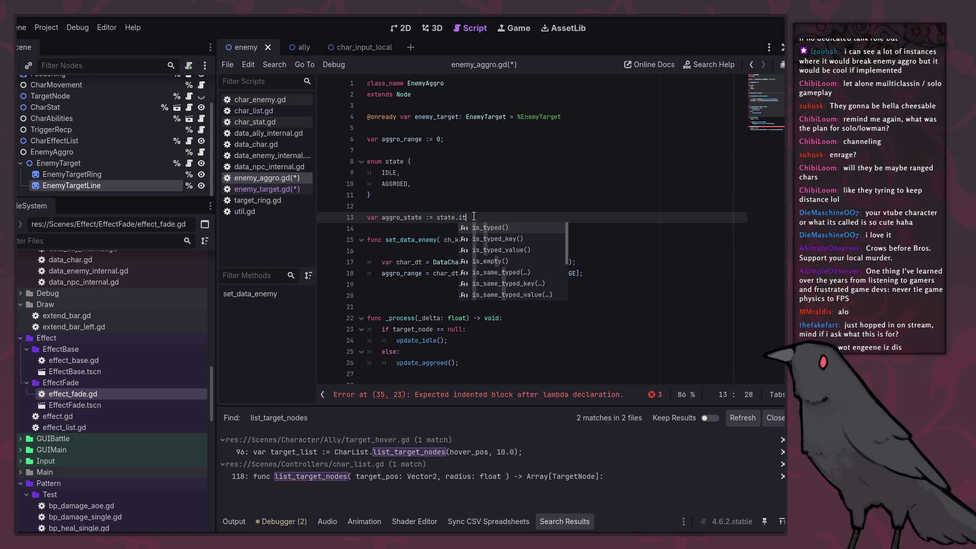
{"action": "key", "text": "Return"}
{"action": "type", "text": "'"}
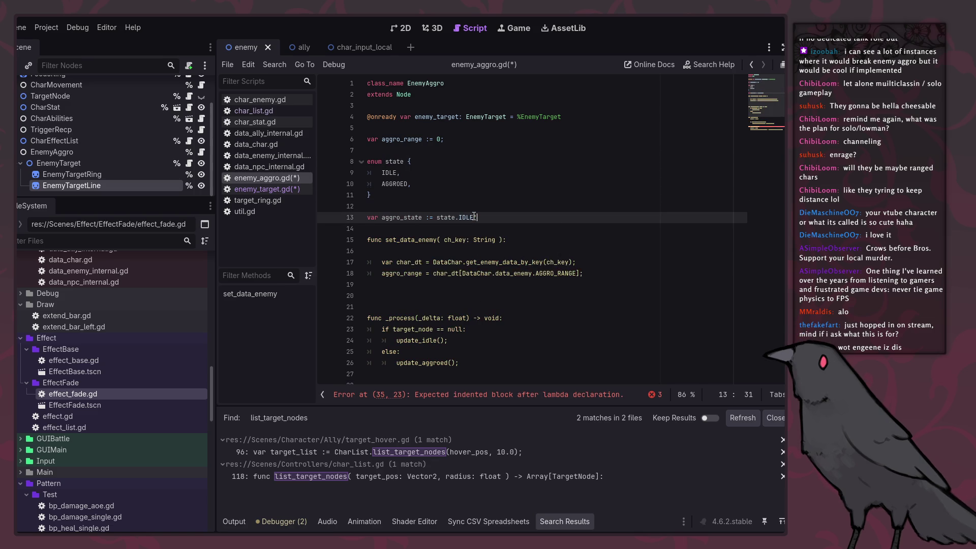
{"action": "key", "text": "ctrl+s"}
{"action": "key", "text": "BackSpace"}
{"action": "type", "text": ";"}
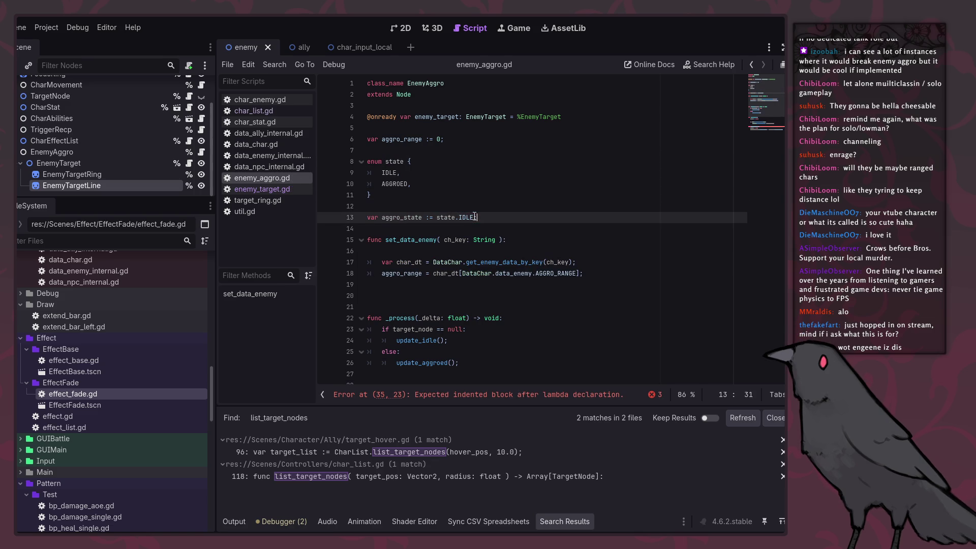
{"action": "double_click", "coordinate": [402, 217]}
{"action": "scroll", "coordinate": [505, 312], "scroll_direction": "down", "scroll_amount": 4}
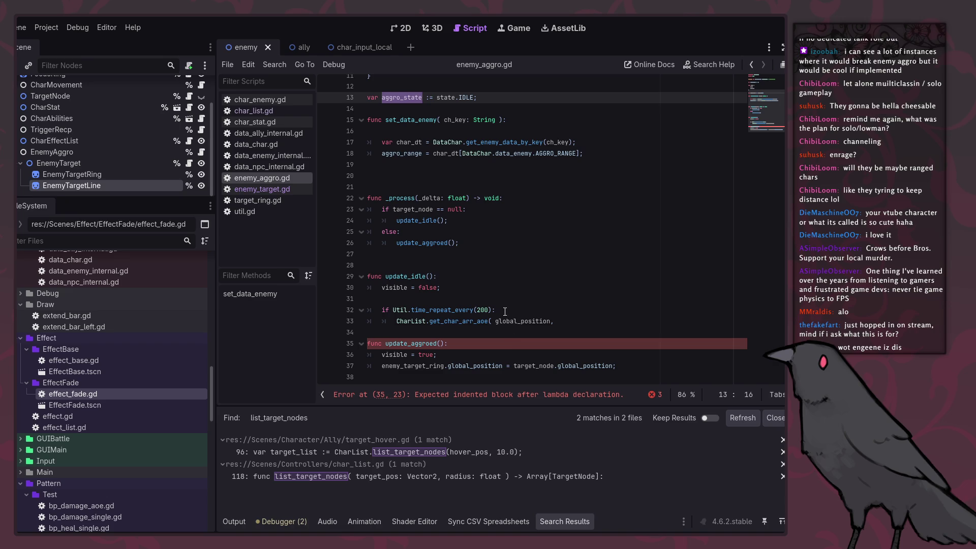
{"action": "scroll", "coordinate": [453, 235], "scroll_direction": "up", "scroll_amount": 1}
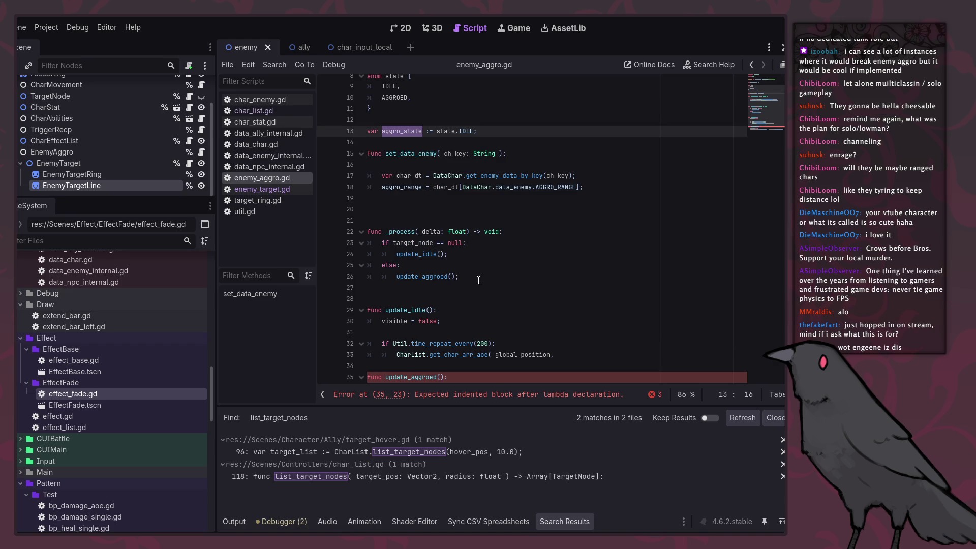
{"action": "left_click", "coordinate": [509, 273]}
Replace _process's if/else with 'match aggro_state:' and an IDLE branch calling update_idle.
{"action": "left_click", "coordinate": [387, 247], "text": "shift"}
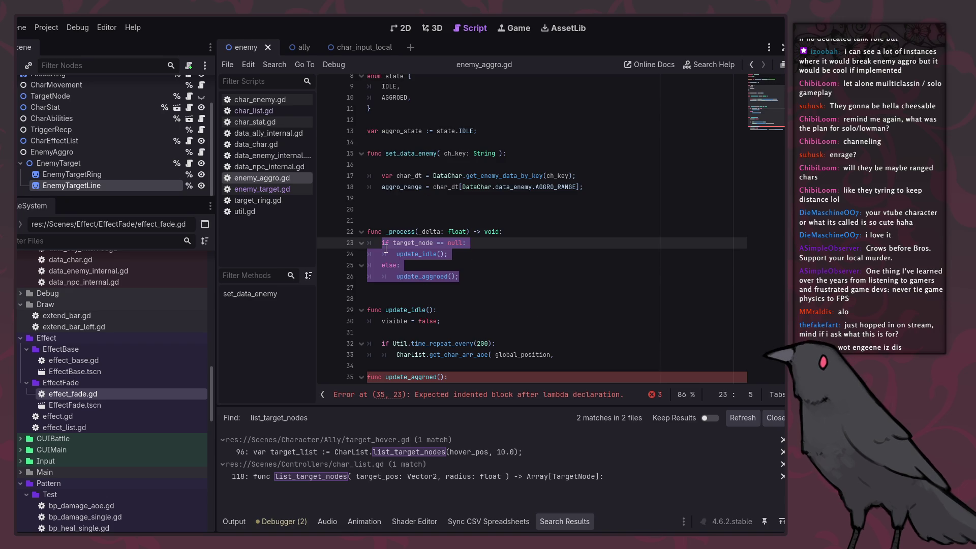
{"action": "type", "text": "match "}
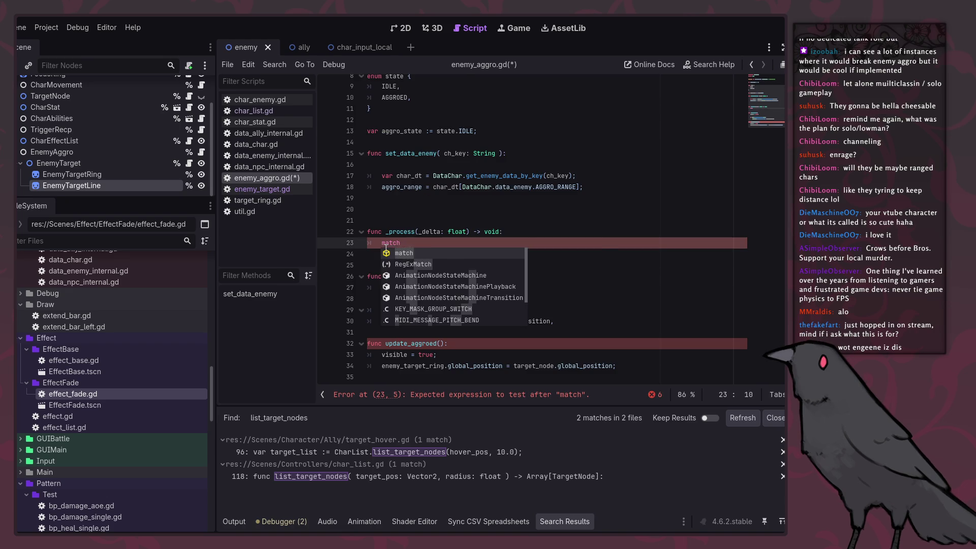
{"action": "type", "text": "aggro_state:"}
{"action": "key", "text": "Return"}
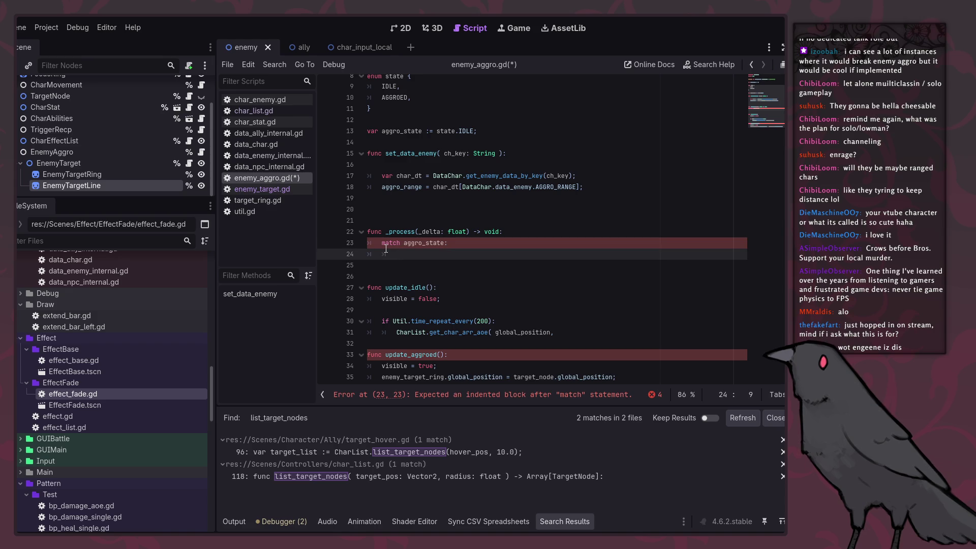
{"action": "type", "text": ".IDLE:"}
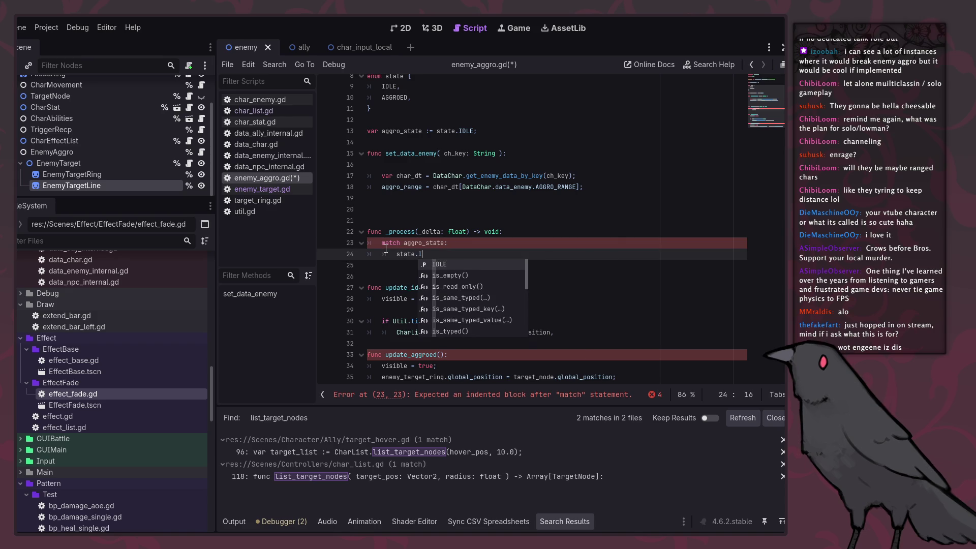
{"action": "key", "text": "Return"}
{"action": "type", "text": "update_idle();"}
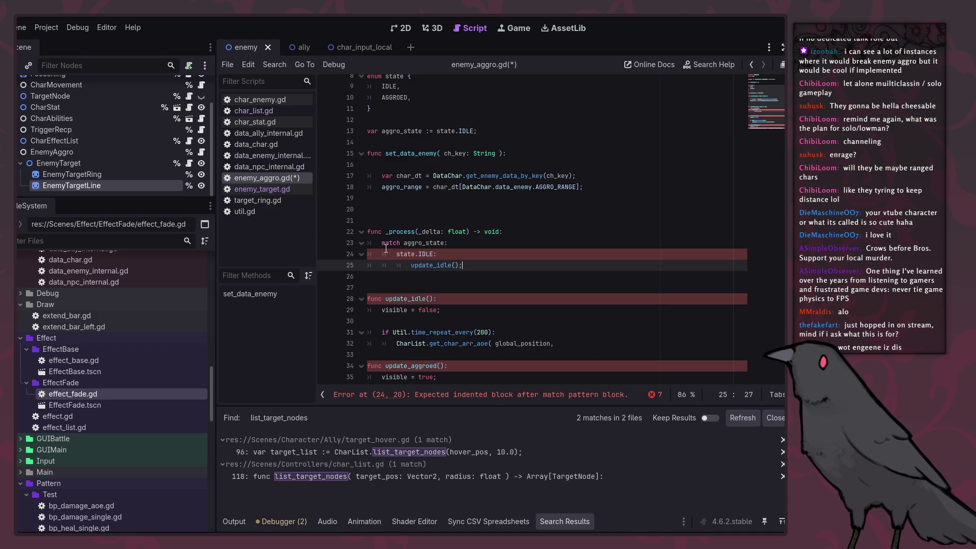
Duplicate the branch as AGGROED calling update_aggroed, and save.
{"action": "key", "text": "shift+Up"}
{"action": "key", "text": "ctrl+shift+d"}
{"action": "key", "text": "Up"}
{"action": "key", "text": "Left"}
{"action": "key", "text": "BackSpace"}
{"action": "key", "text": "BackSpace"}
{"action": "key", "text": "BackSpace"}
{"action": "type", "text": "AGGROED"}
{"action": "key", "text": "Down"}
{"action": "key", "text": "BackSpace"}
{"action": "key", "text": "BackSpace"}
{"action": "key", "text": "BackSpace"}
{"action": "type", "text": "aggroed"}
{"action": "key", "text": "ctrl+s"}
Pass aggro_range as get_char_arr_aoe's last argument, close it with ');', and save.
{"action": "left_click", "coordinate": [441, 285]}
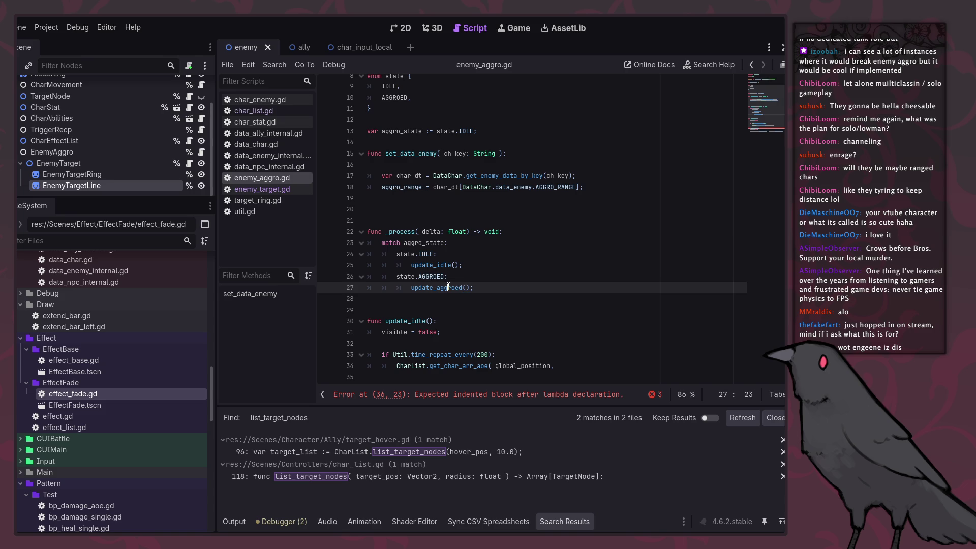
{"action": "left_click", "coordinate": [441, 287], "text": "ctrl"}
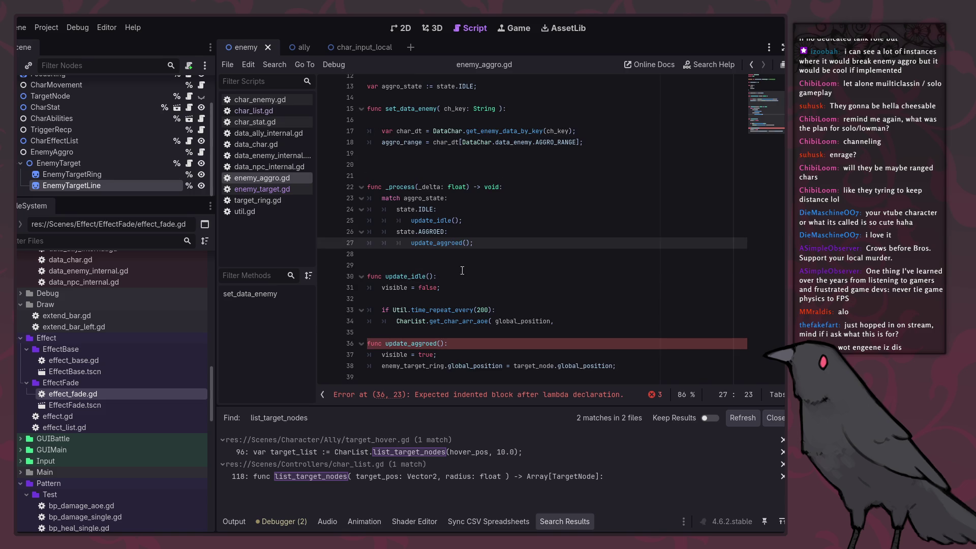
{"action": "left_click", "coordinate": [454, 244]}
{"action": "left_click", "coordinate": [451, 343]}
{"action": "left_click", "coordinate": [599, 325]}
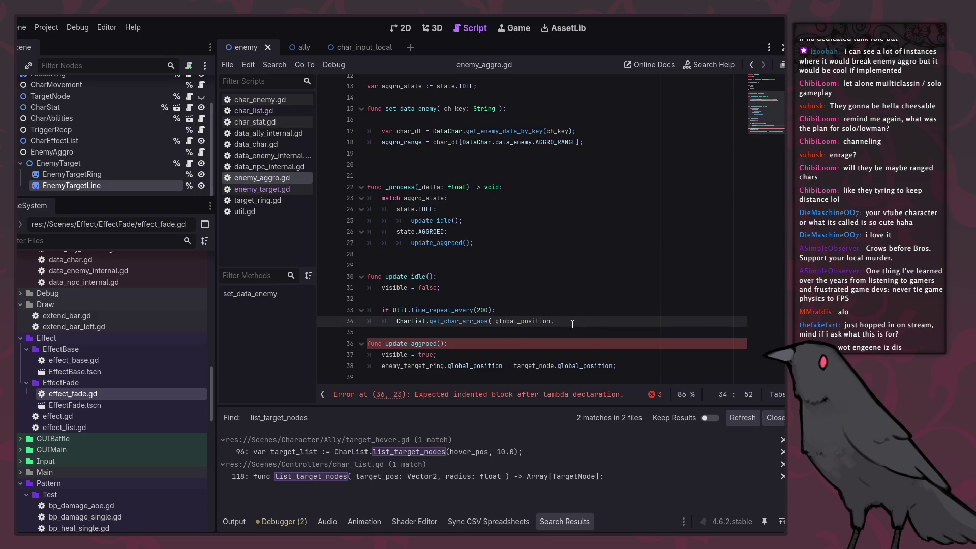
{"action": "type", "text": " aggro_range );"}
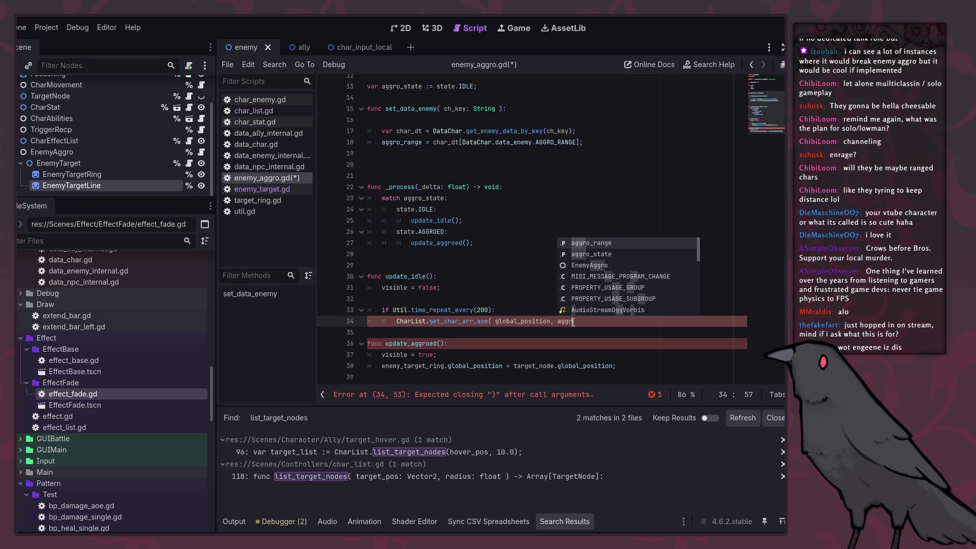
{"action": "key", "text": "Return"}
{"action": "type", "text": ");"}
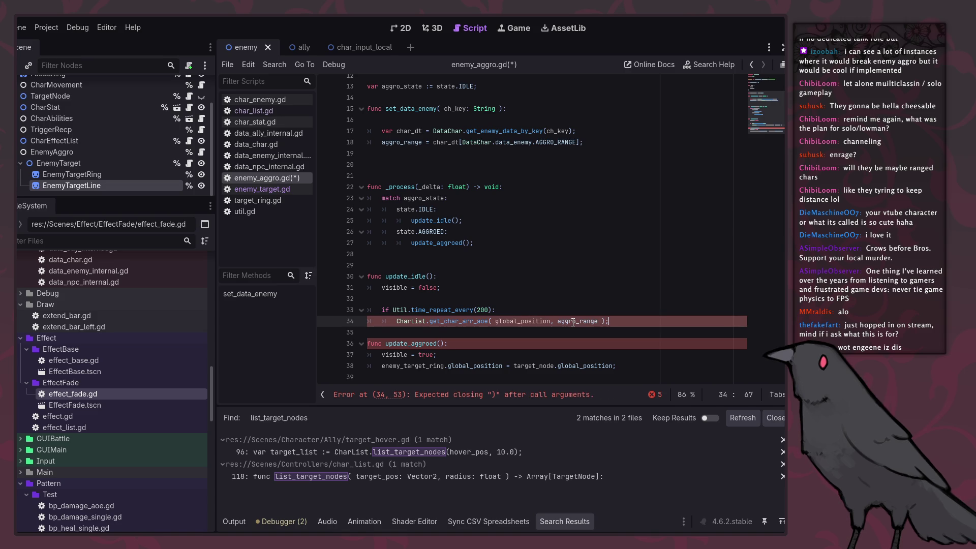
{"action": "key", "text": "ctrl+s"}
{"action": "scroll", "coordinate": [573, 322], "scroll_direction": "down", "scroll_amount": 1}
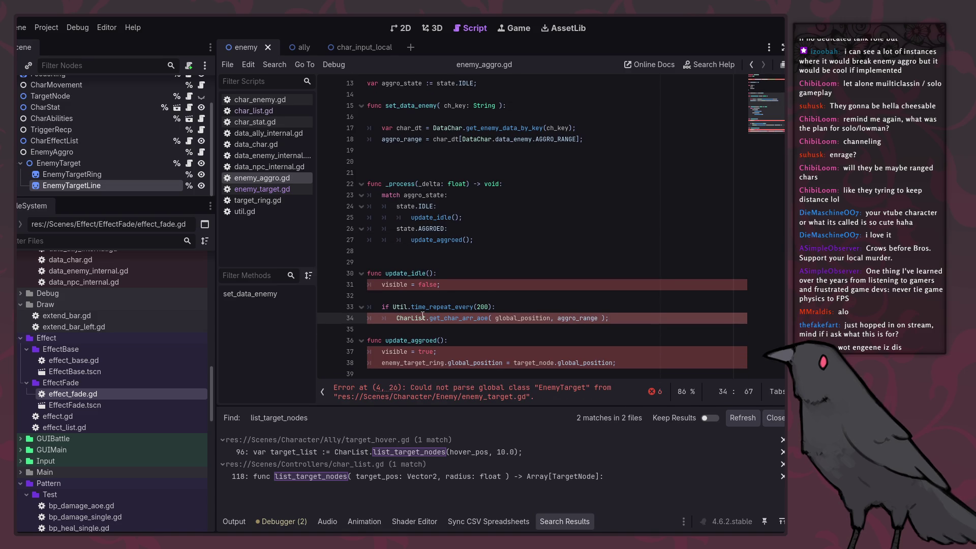
{"action": "mouse_move", "coordinate": [398, 318]}
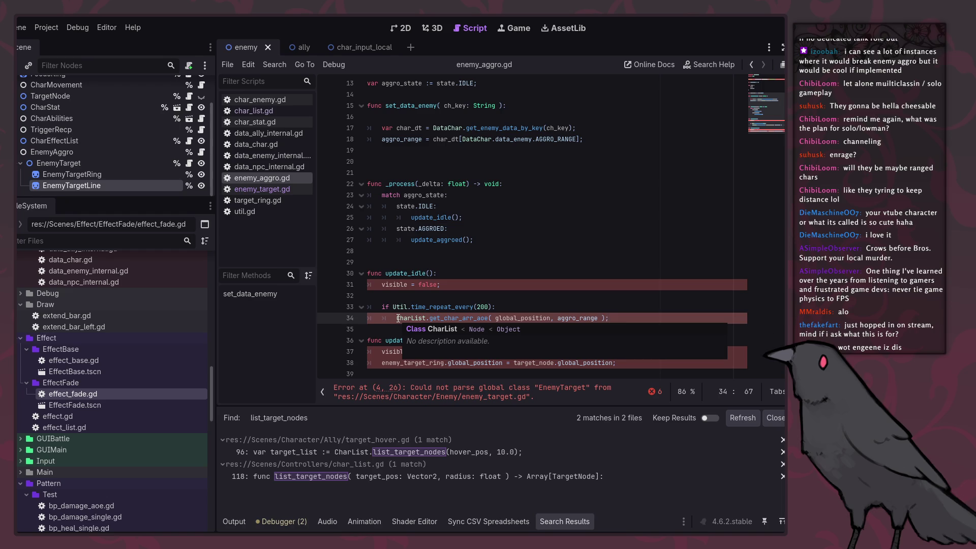
{"action": "left_click", "coordinate": [430, 318]}
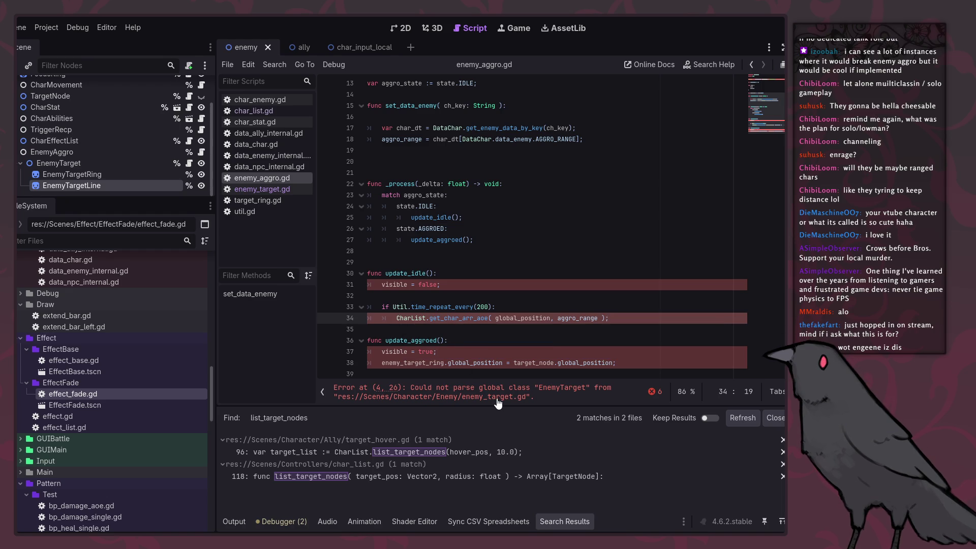
{"action": "scroll", "coordinate": [499, 338], "scroll_direction": "up", "scroll_amount": 4}
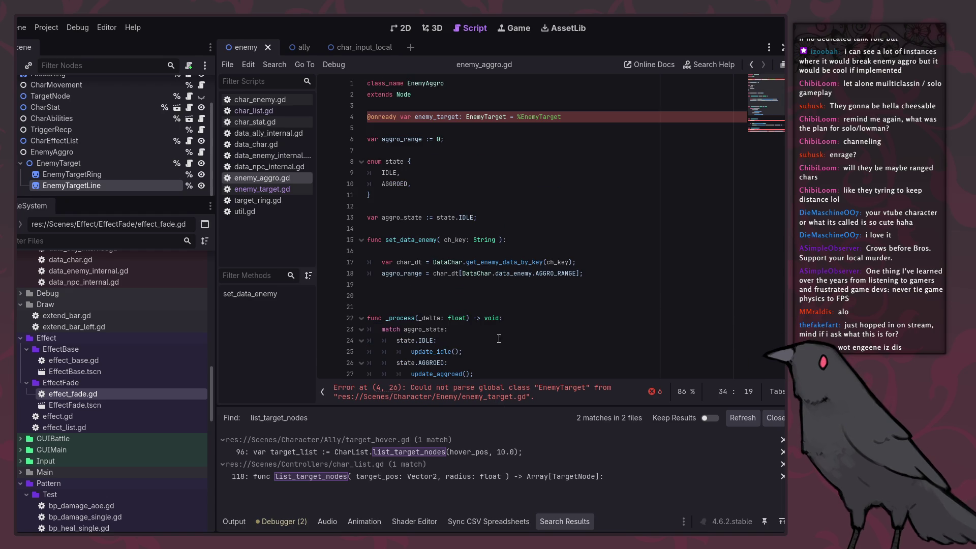
In enemy_target.gd, try deleting the update functions, undo, and space out update_aggroed.
{"action": "left_click", "coordinate": [287, 192]}
{"action": "left_click", "coordinate": [598, 282]}
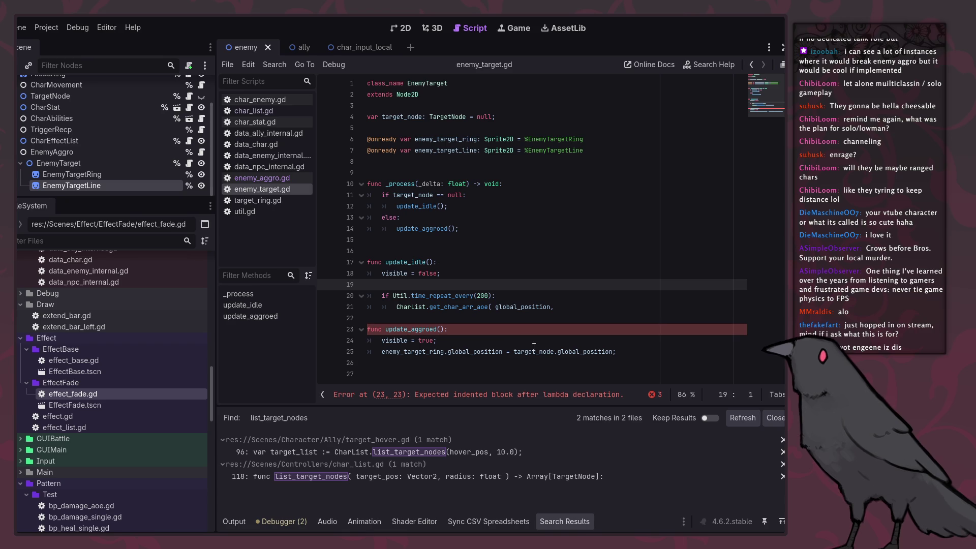
{"action": "mouse_move", "coordinate": [617, 359]}
{"action": "left_mouse_down"}
{"action": "mouse_move", "coordinate": [498, 260]}
{"action": "mouse_move", "coordinate": [496, 237]}
{"action": "left_mouse_up"}
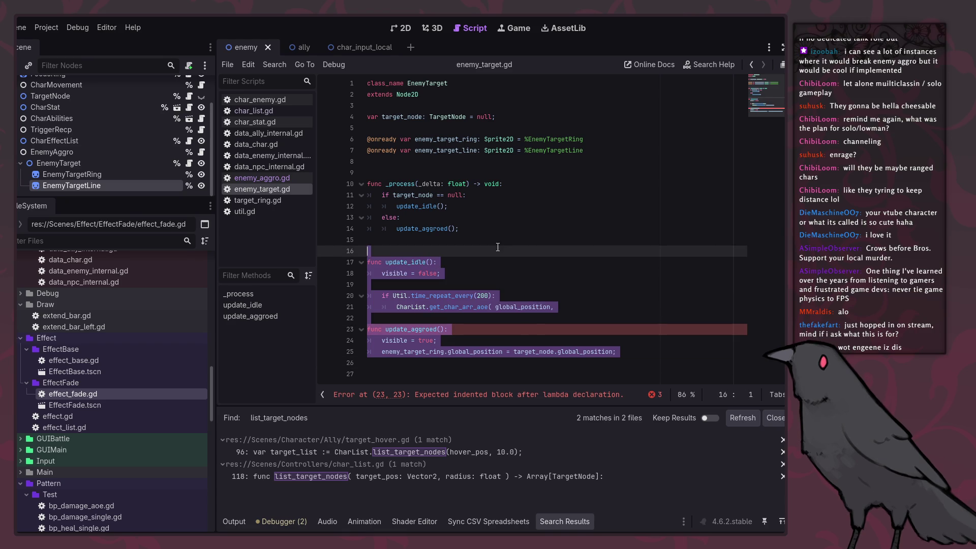
{"action": "key", "text": "BackSpace"}
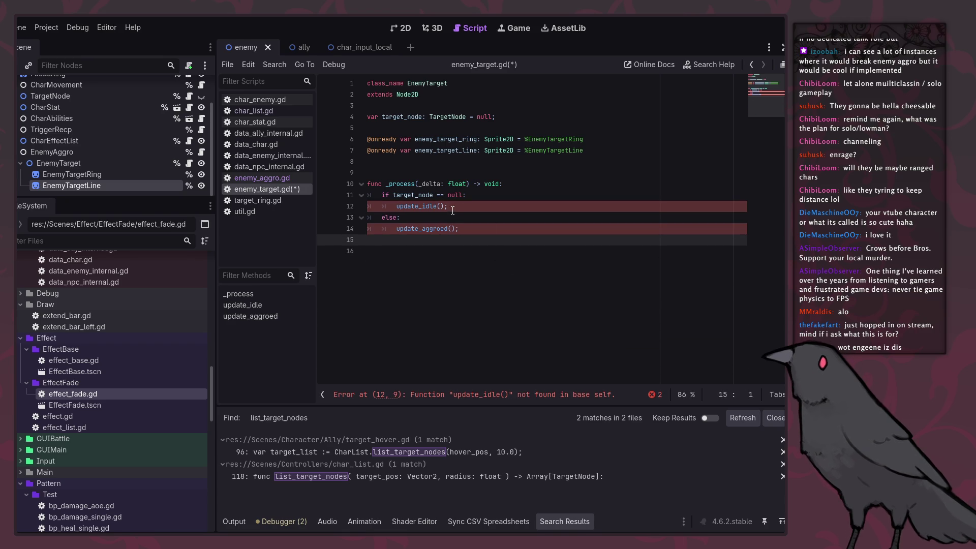
{"action": "key", "text": "ctrl+z"}
{"action": "left_click", "coordinate": [489, 318]}
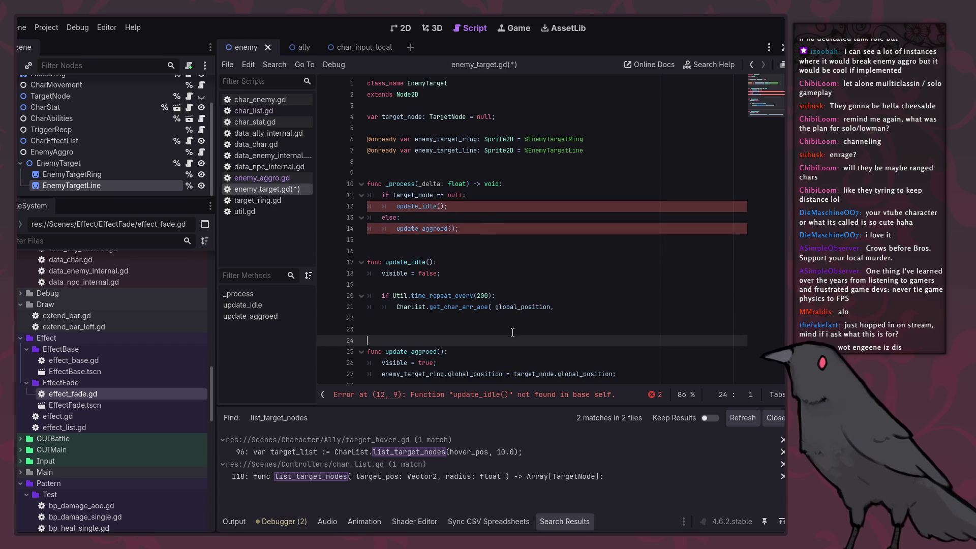
{"action": "key", "text": "Return"}
{"action": "key", "text": "Return"}
Move the ring positioning statement into _process under 'if target_node != null'.
{"action": "left_click", "coordinate": [633, 359]}
{"action": "key", "text": "shift+Home"}
{"action": "key", "text": "ctrl+c"}
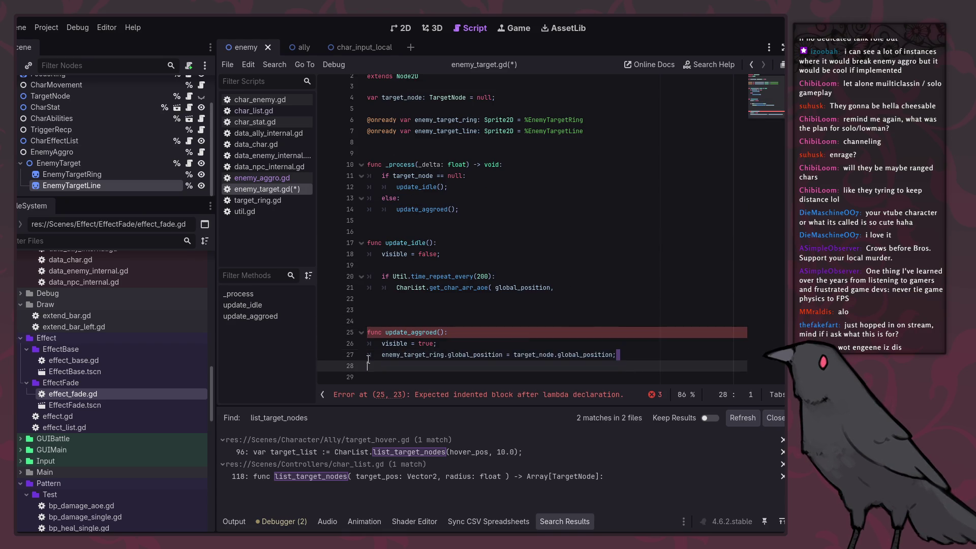
{"action": "key", "text": "BackSpace"}
{"action": "left_click_drag", "start_coordinate": [468, 186], "coordinate": [396, 186]}
{"action": "key", "text": "ctrl+v"}
{"action": "left_click", "coordinate": [446, 176]}
{"action": "key", "text": "BackSpace"}
{"action": "key", "text": "BackSpace"}
{"action": "type", "text": "!="}
Delete the else branch and leftover update functions, save, and return to enemy_aggro.gd.
{"action": "left_click", "coordinate": [621, 220]}
{"action": "left_click_drag", "start_coordinate": [621, 207], "coordinate": [662, 187]}
{"action": "key", "text": "BackSpace"}
{"action": "left_click", "coordinate": [569, 296]}
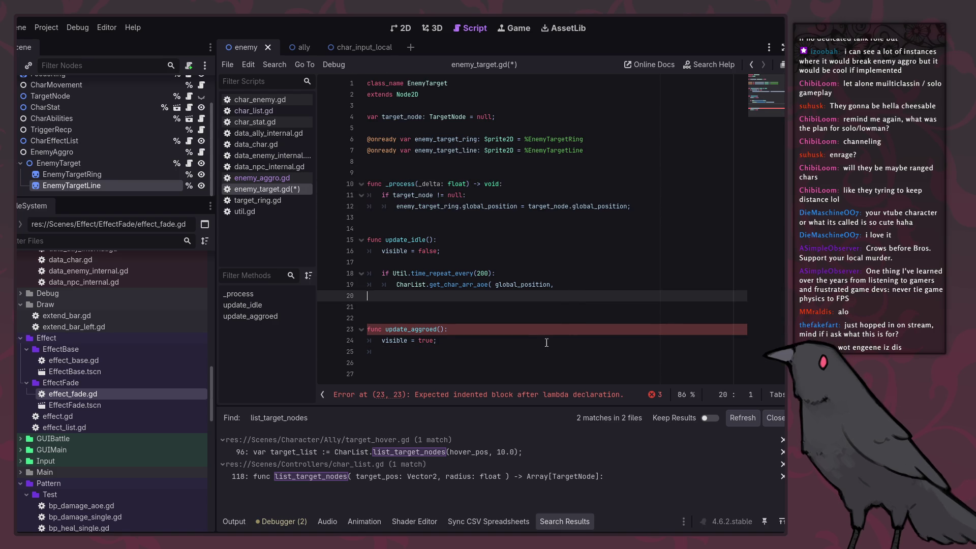
{"action": "left_click_drag", "start_coordinate": [516, 365], "coordinate": [508, 229]}
{"action": "key", "text": "BackSpace"}
{"action": "key", "text": "BackSpace"}
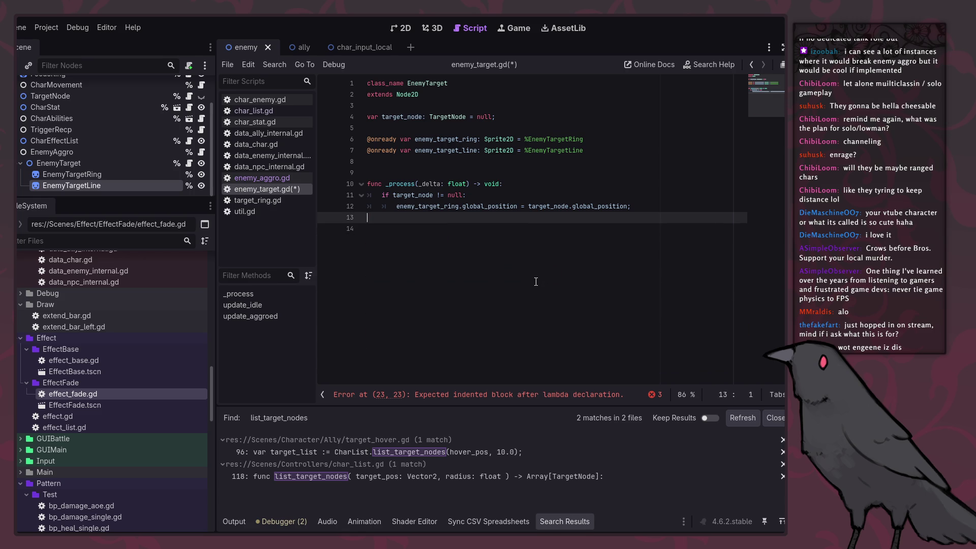
{"action": "key", "text": "ctrl+s"}
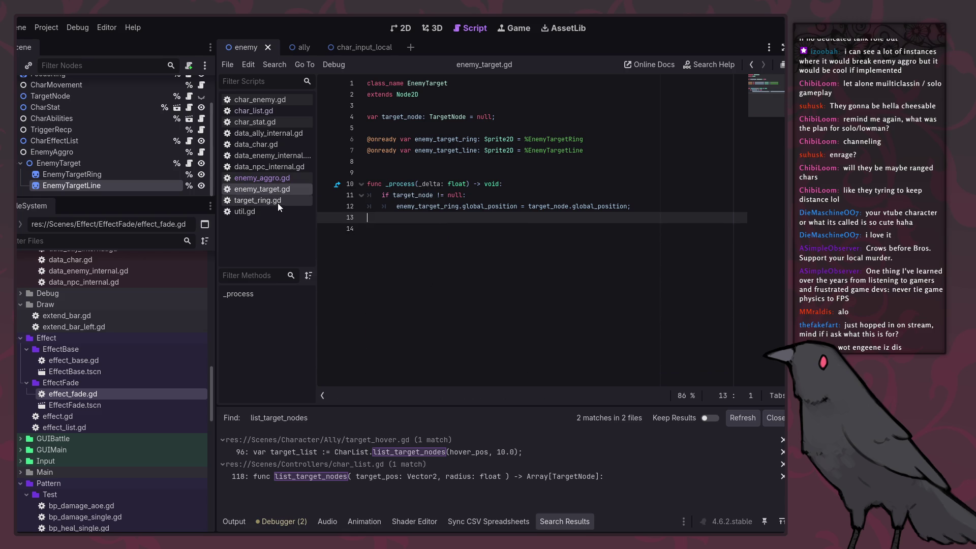
{"action": "double_click", "coordinate": [431, 206]}
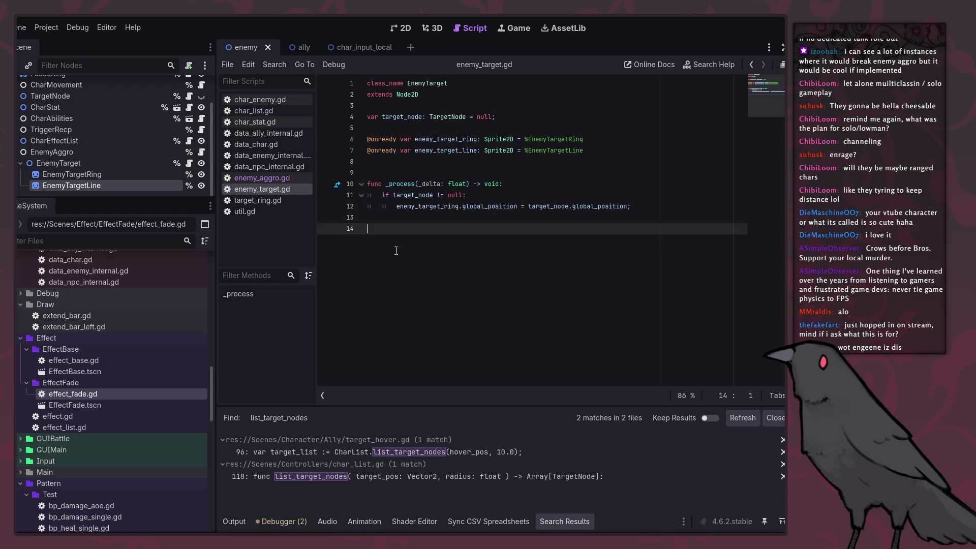
{"action": "left_click", "coordinate": [273, 176]}
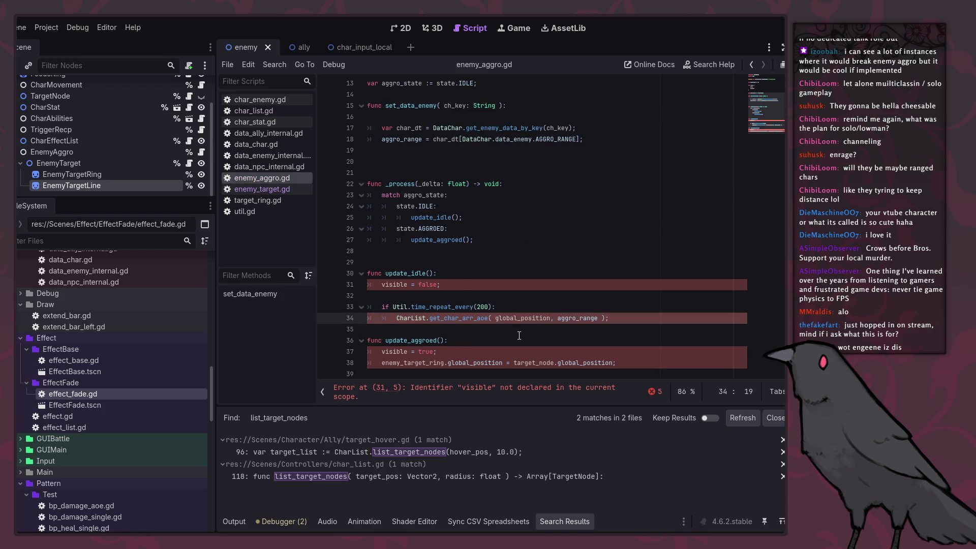
Open a blank line 29 below _process and type 'func' to start a new function.
{"action": "left_click", "coordinate": [442, 287]}
{"action": "double_click", "coordinate": [387, 285]}
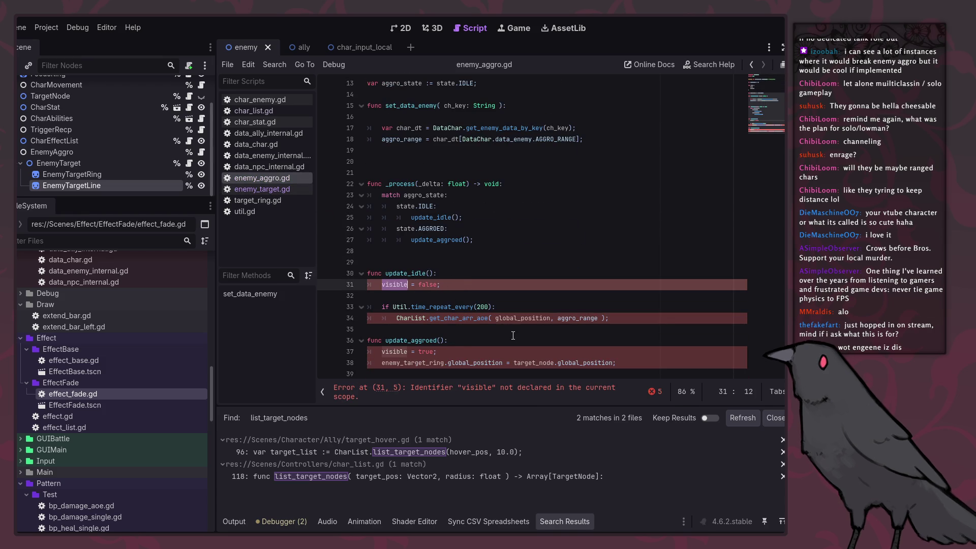
{"action": "left_click", "coordinate": [482, 257]}
{"action": "key", "text": "Return"}
{"action": "key", "text": "Return"}
{"action": "key", "text": "Up"}
{"action": "key", "text": "Up"}
{"action": "type", "text": "f"}
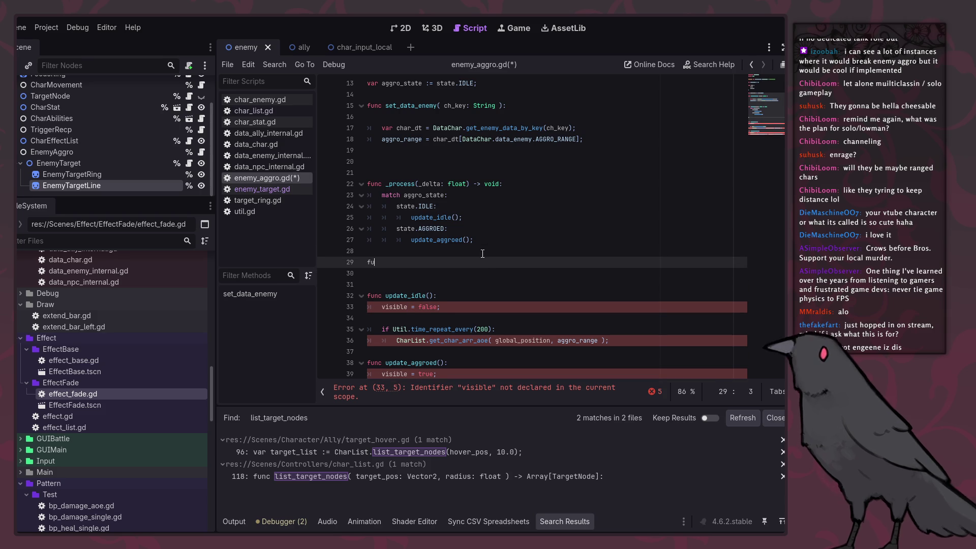
{"action": "key", "text": "BackSpace"}
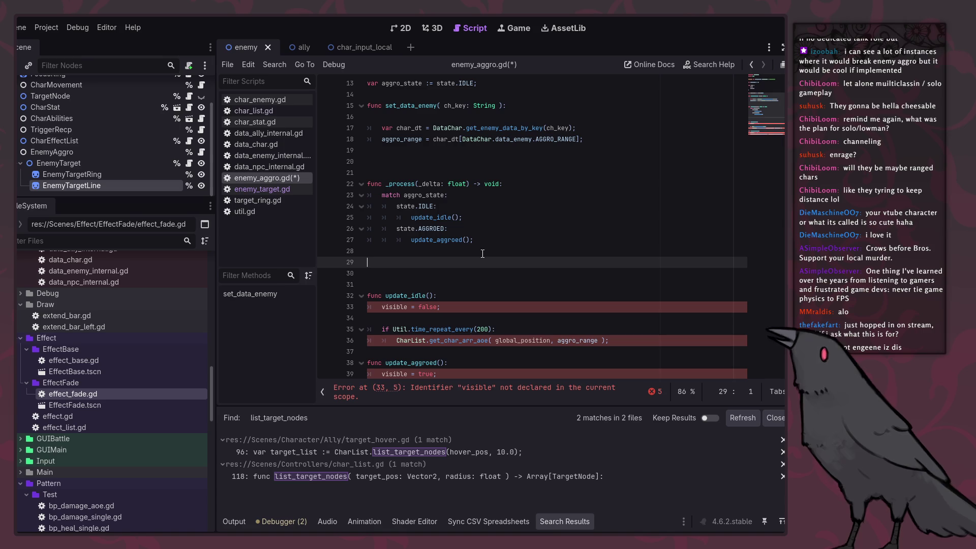
{"action": "type", "text": "func"}
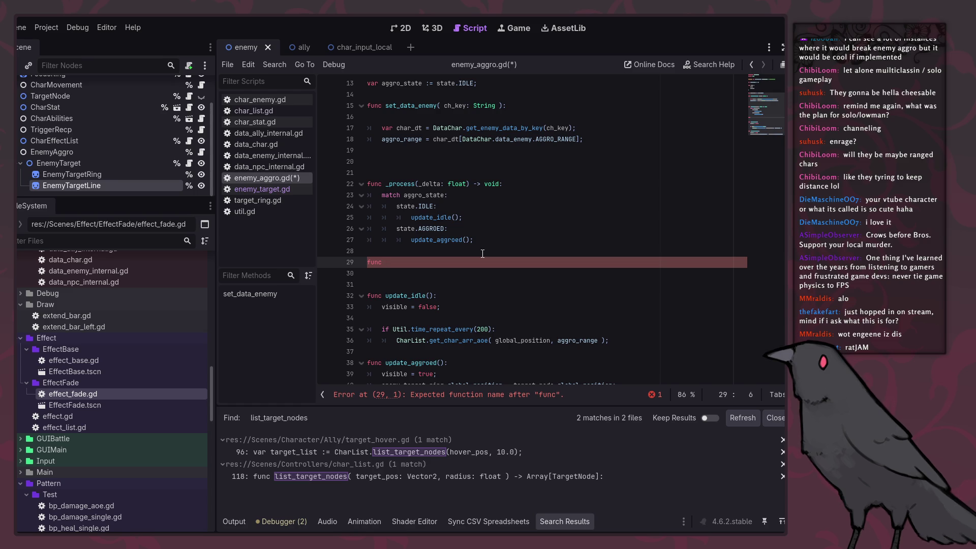
Start a switch_state function and paste a copy of _process's match block into its body.
{"action": "type", "text": " switch_s"}
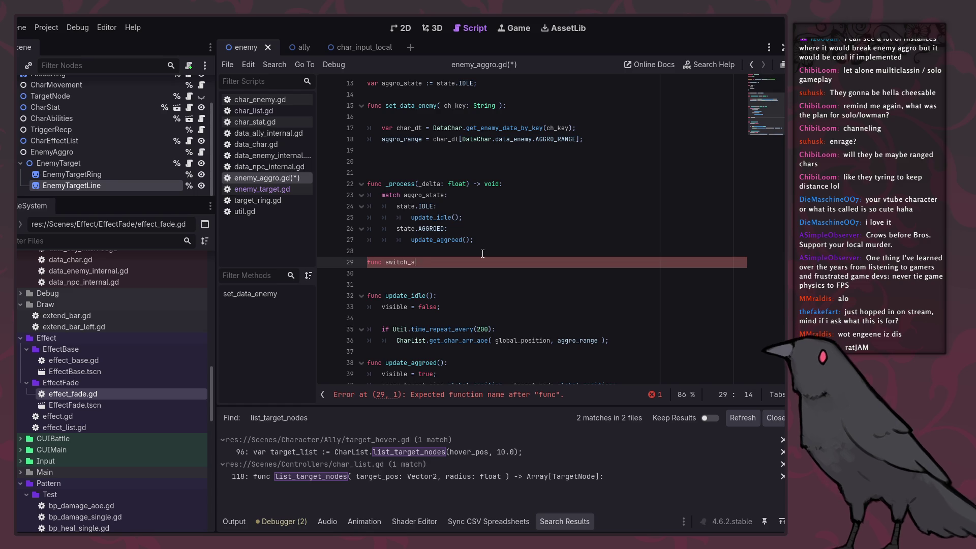
{"action": "type", "text": "tate():"}
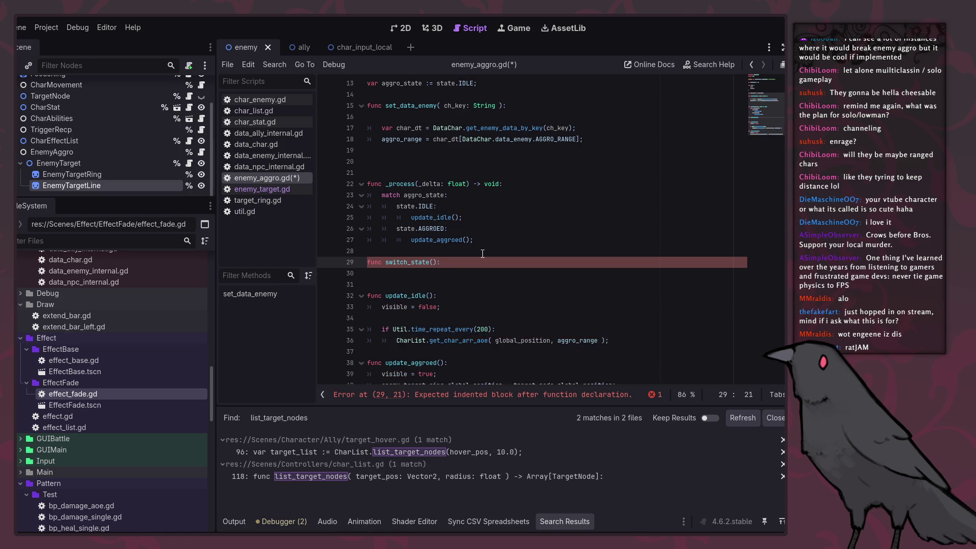
{"action": "key", "text": "Return"}
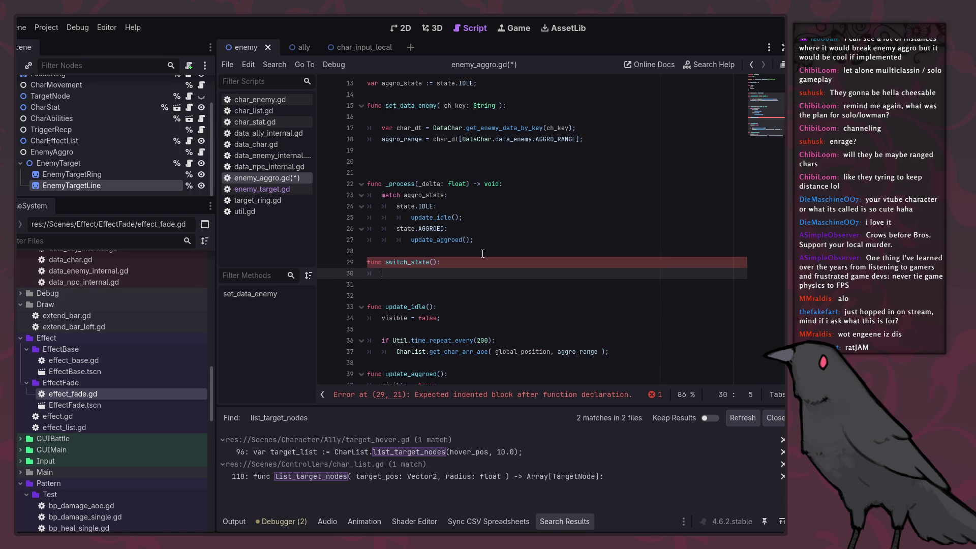
{"action": "mouse_move", "coordinate": [475, 240]}
{"action": "left_mouse_down"}
{"action": "mouse_move", "coordinate": [470, 224]}
{"action": "mouse_move", "coordinate": [488, 203]}
{"action": "mouse_move", "coordinate": [534, 186]}
{"action": "left_mouse_up"}
{"action": "key", "text": "ctrl+c"}
{"action": "left_click", "coordinate": [446, 275]}
{"action": "left_click", "coordinate": [446, 264]}
{"action": "key", "text": "ctrl+v"}
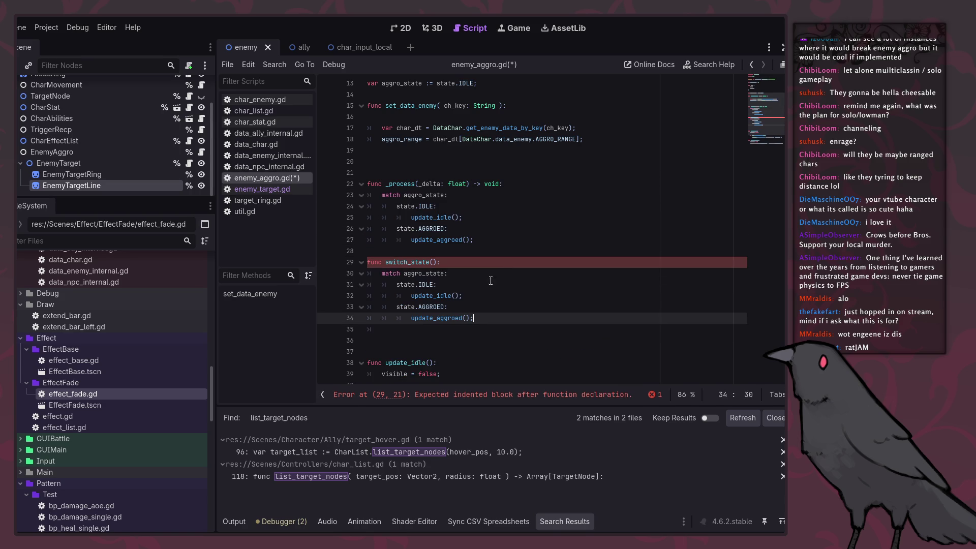
Give switch_state the parameter st: state and make it first set aggro_state = st;.
{"action": "left_click", "coordinate": [435, 263]}
{"action": "type", "text": "st:"}
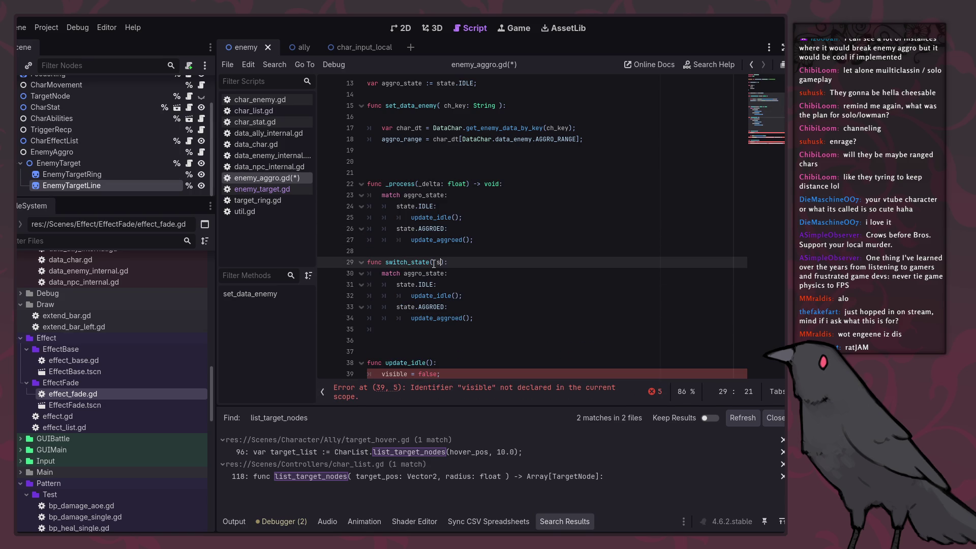
{"action": "type", "text": " state"}
{"action": "key", "text": "ctrl+s"}
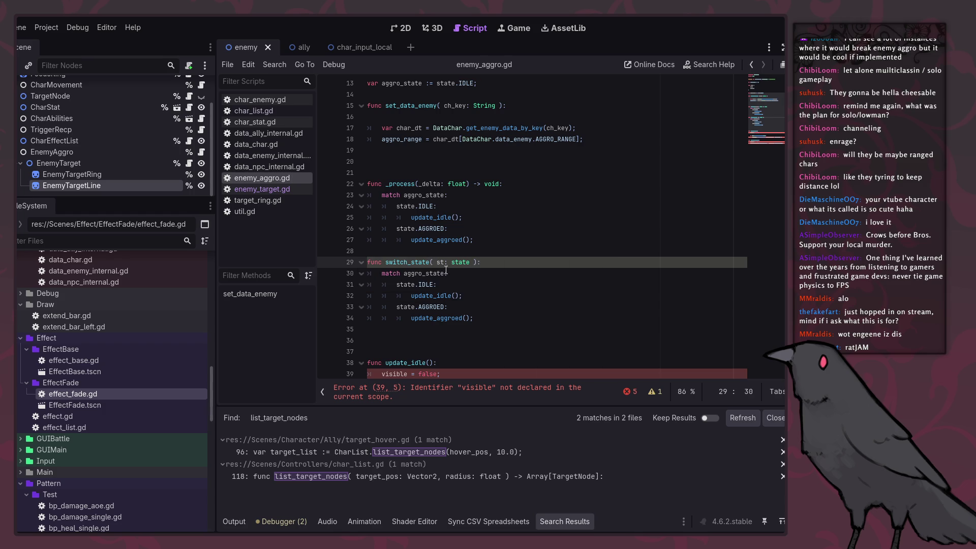
{"action": "left_click", "coordinate": [515, 262]}
{"action": "type", "text": ":"}
{"action": "key", "text": "Return"}
{"action": "type", "text": "aggro_state = st;"}
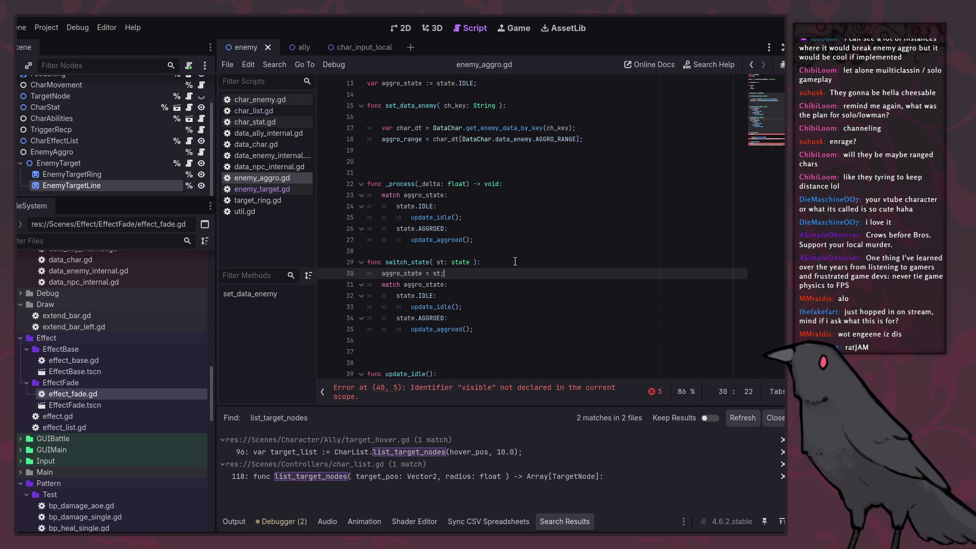
{"action": "scroll", "coordinate": [486, 295], "scroll_direction": "down", "scroll_amount": 3}
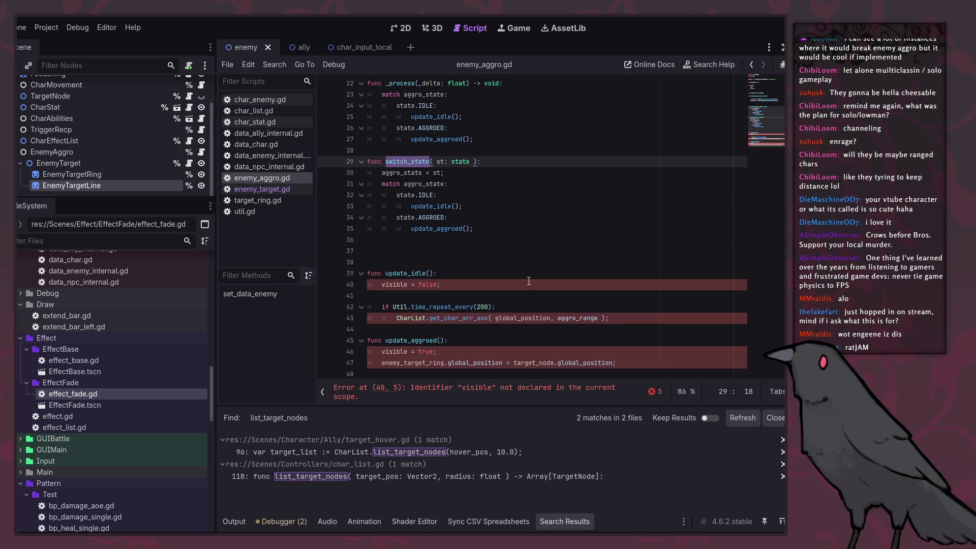
{"action": "left_click", "coordinate": [491, 284]}
{"action": "left_click", "coordinate": [407, 161]}
{"action": "left_click", "coordinate": [530, 318]}
{"action": "left_click", "coordinate": [506, 297]}
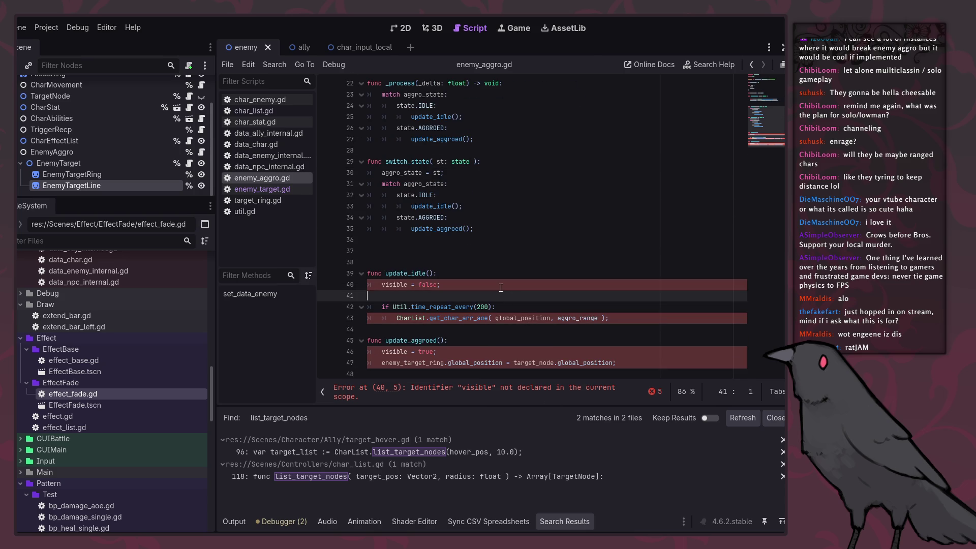
{"action": "left_click", "coordinate": [498, 287]}
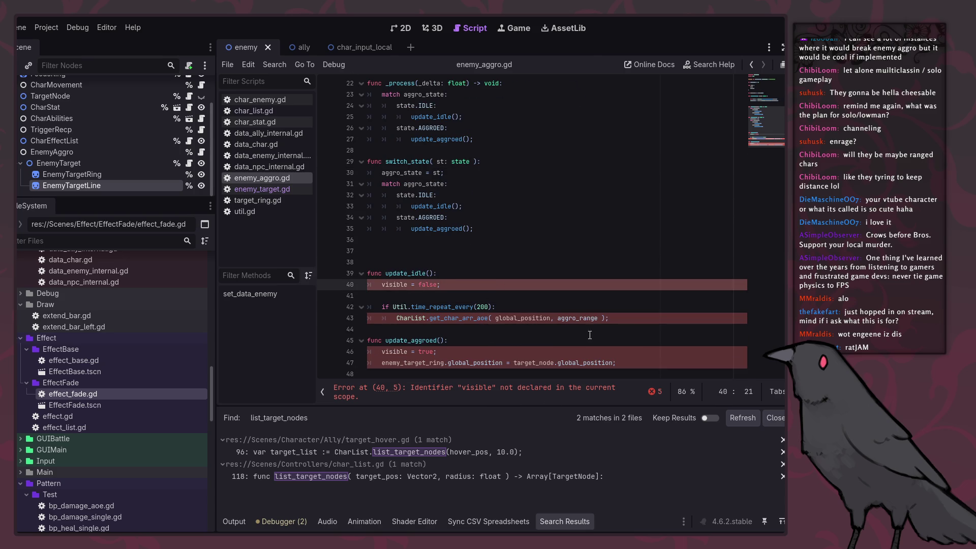
{"action": "left_click", "coordinate": [623, 321]}
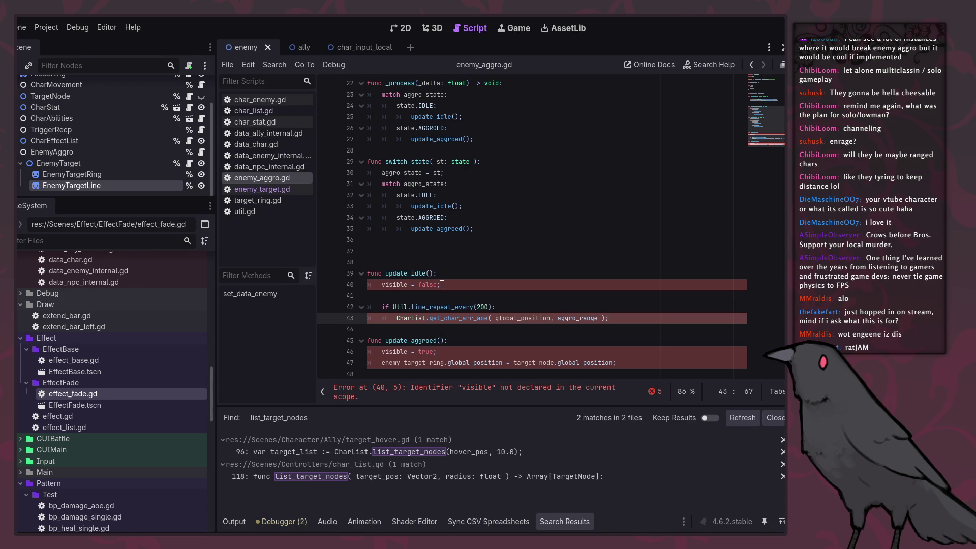
{"action": "left_click", "coordinate": [405, 285]}
{"action": "double_click", "coordinate": [404, 286]}
{"action": "scroll", "coordinate": [404, 286], "scroll_direction": "up", "scroll_amount": 6}
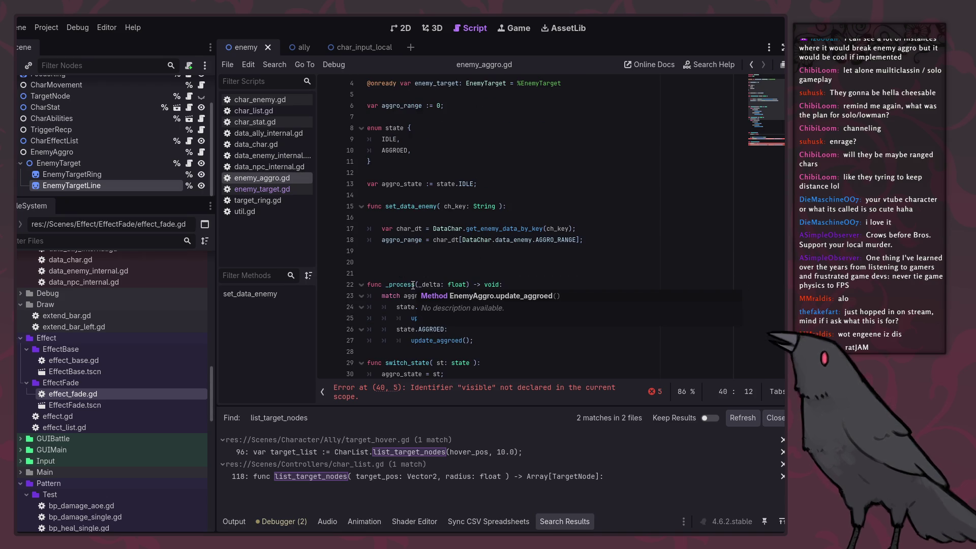
{"action": "scroll", "coordinate": [413, 285], "scroll_direction": "down", "scroll_amount": 6}
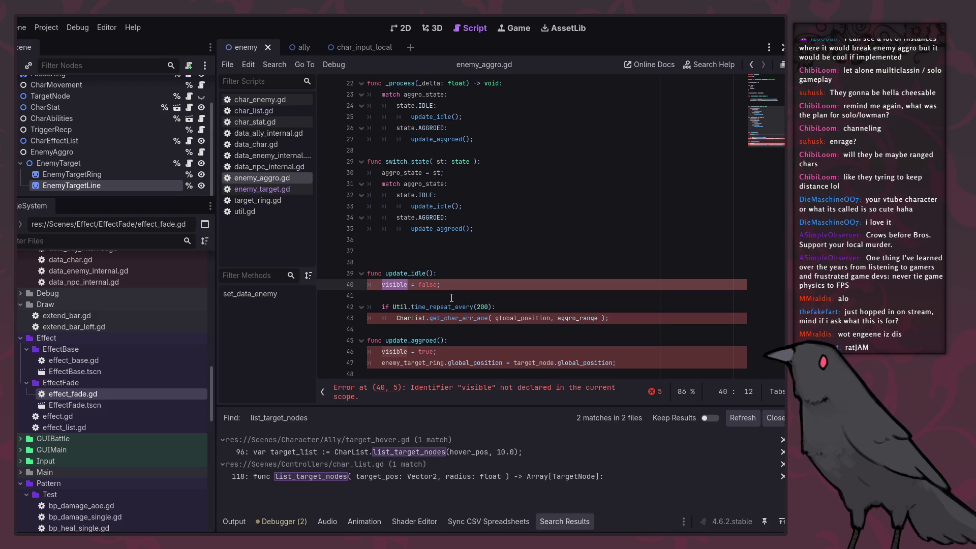
{"action": "left_click", "coordinate": [382, 285]}
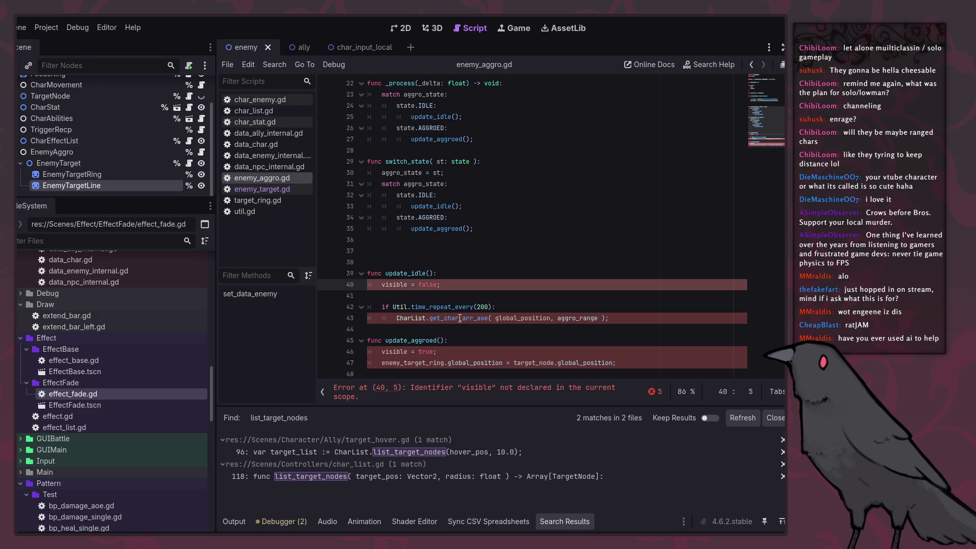
{"action": "scroll", "coordinate": [417, 229], "scroll_direction": "up", "scroll_amount": 7}
{"action": "left_click", "coordinate": [450, 116]}
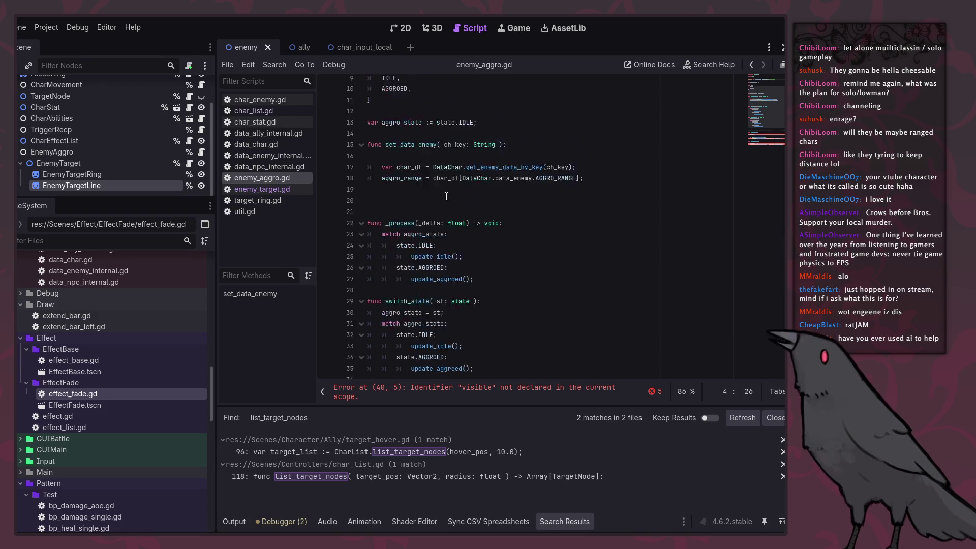
{"action": "scroll", "coordinate": [450, 116], "scroll_direction": "down", "scroll_amount": 7}
{"action": "left_click", "coordinate": [379, 286]}
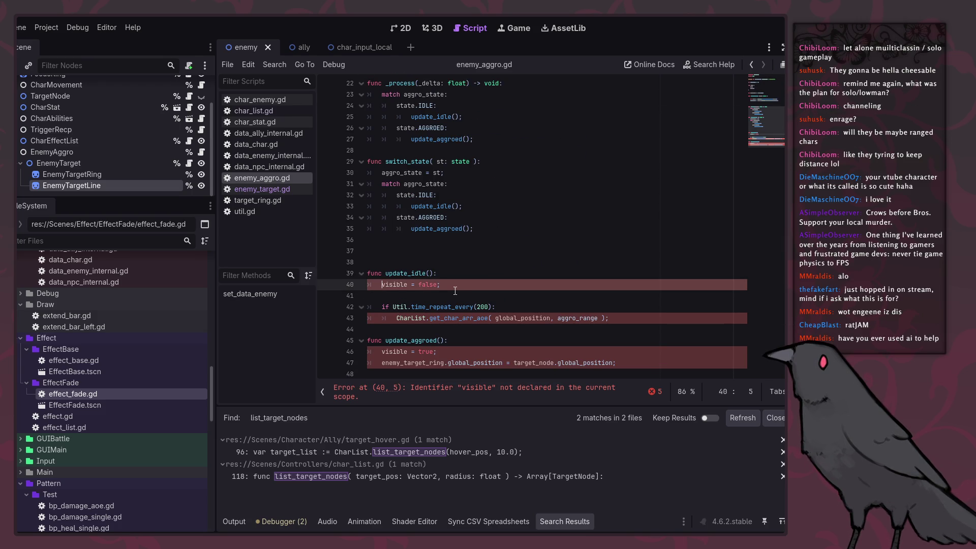
{"action": "type", "text": "enemy_target."}
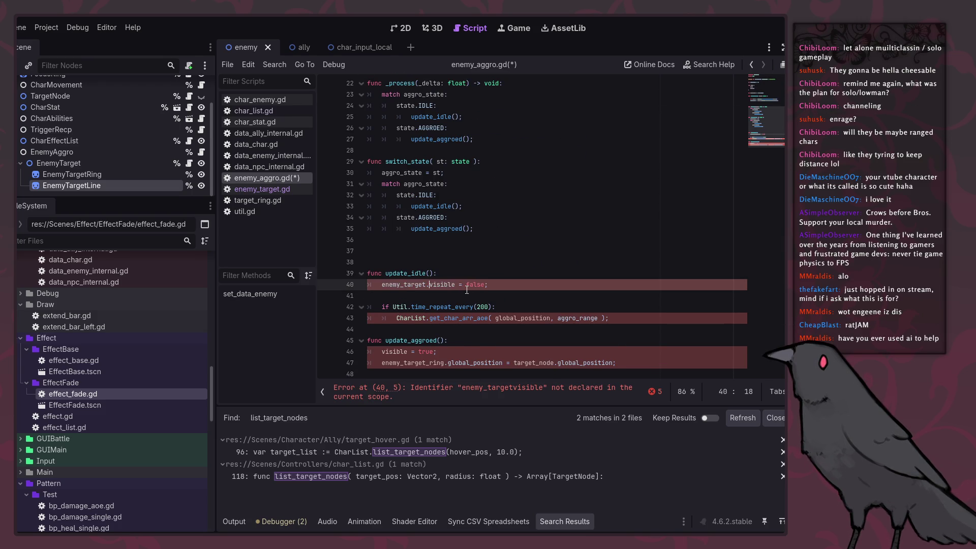
{"action": "key", "text": "ctrl+z"}
{"action": "key", "text": "ctrl+z"}
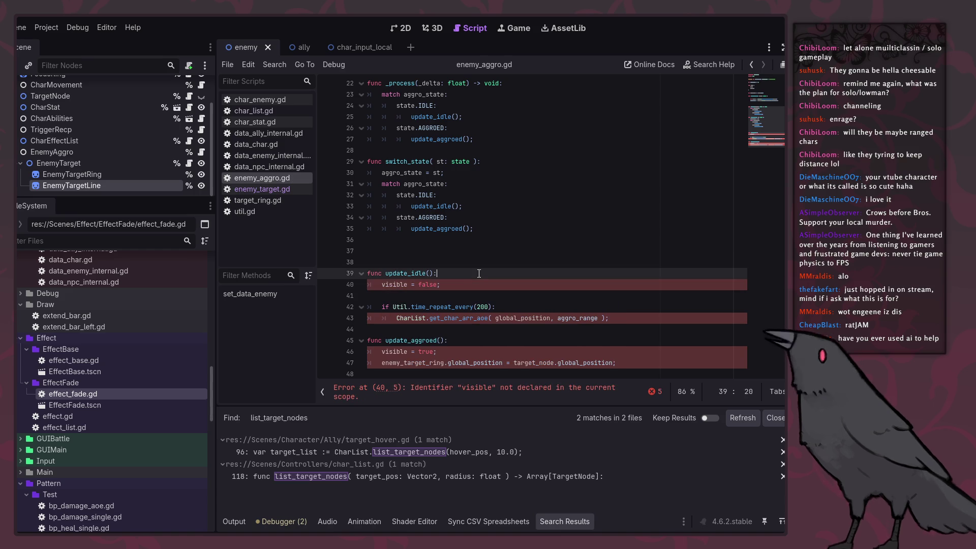
In enemy_target.gd, add a new function and rename it from hide() to detarget().
{"action": "left_click", "coordinate": [290, 192]}
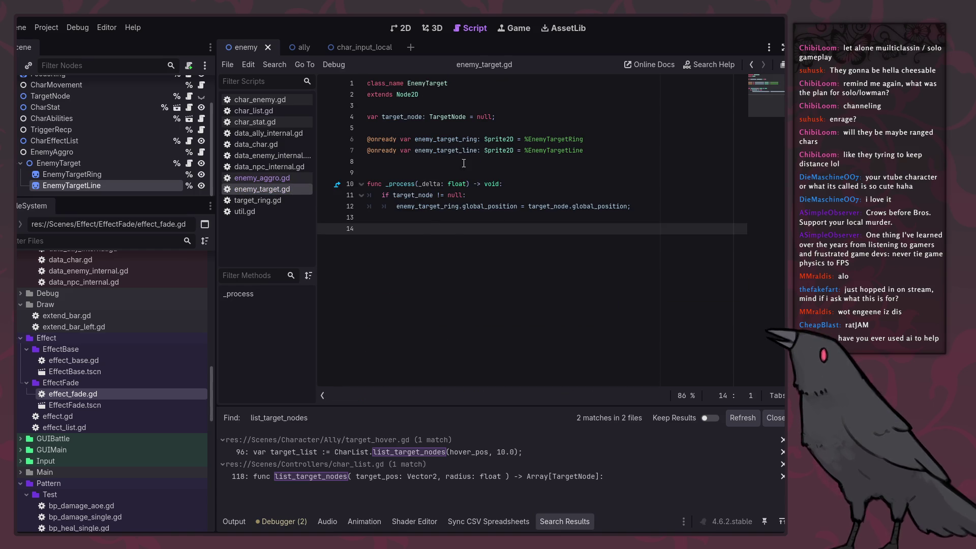
{"action": "type", "text": "func hide():"}
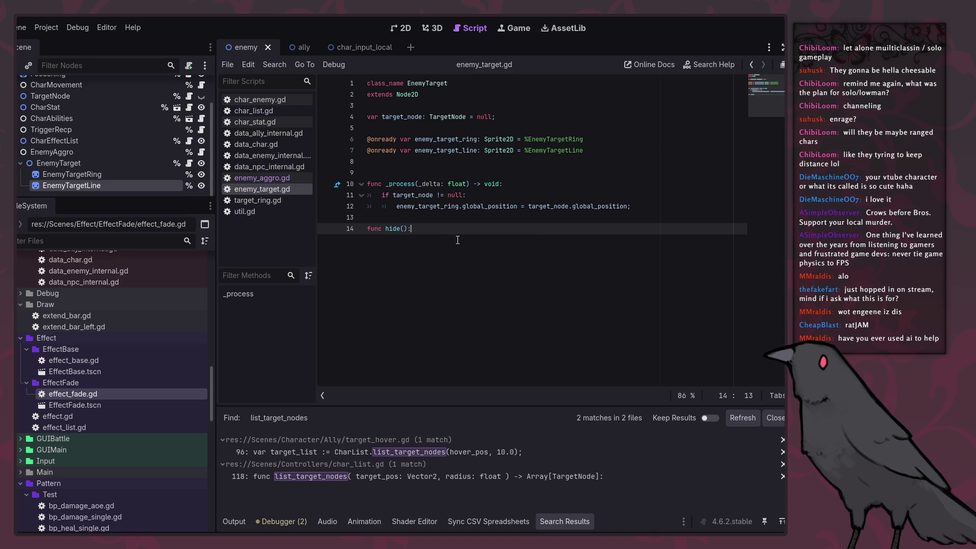
{"action": "key", "text": "Return"}
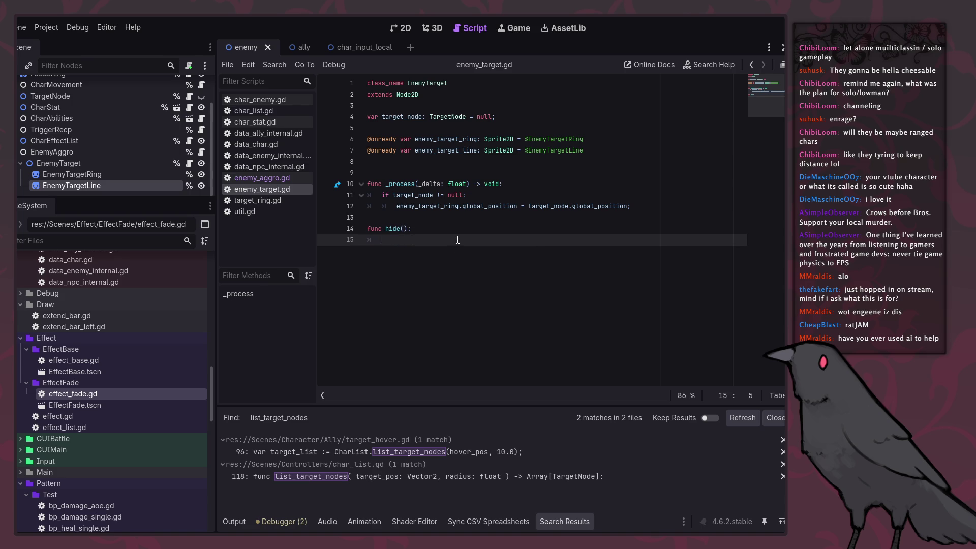
{"action": "key", "text": "Up"}
{"action": "key", "text": "BackSpace"}
{"action": "key", "text": "BackSpace"}
{"action": "key", "text": "BackSpace"}
{"action": "type", "text": "de"}
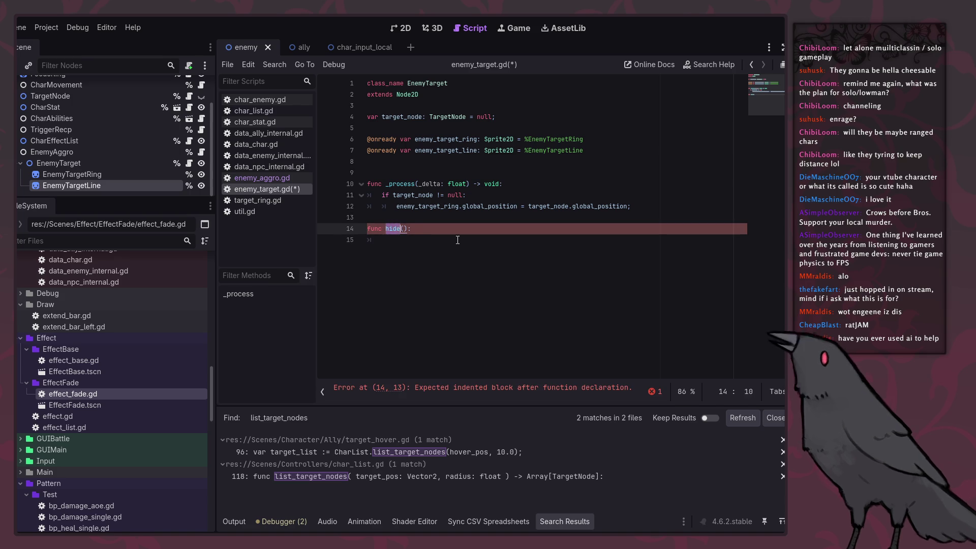
{"action": "type", "text": "target"}
{"action": "key", "text": "Down"}
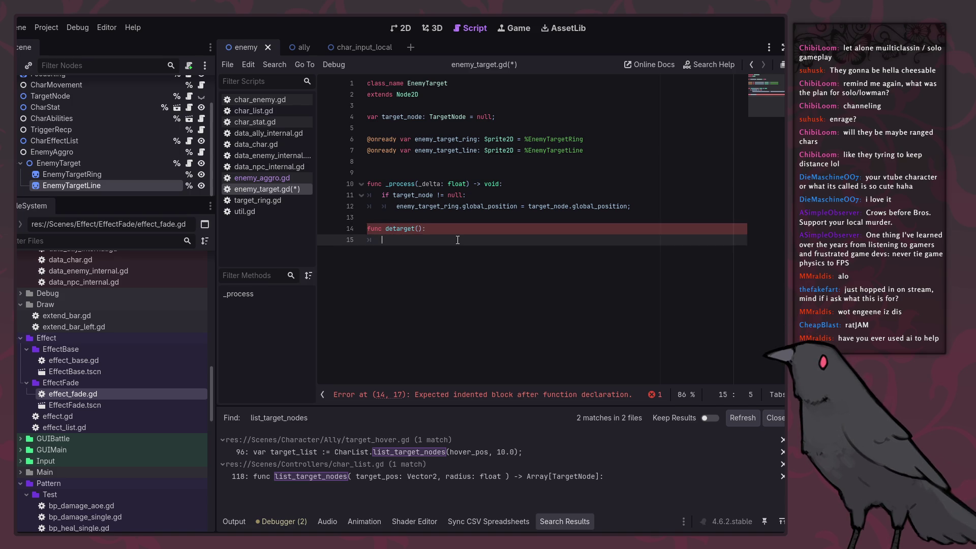
Make detarget set target_node = null and visible = false, save, and return to enemy_aggro.gd.
{"action": "type", "text": "target_node = nul"}
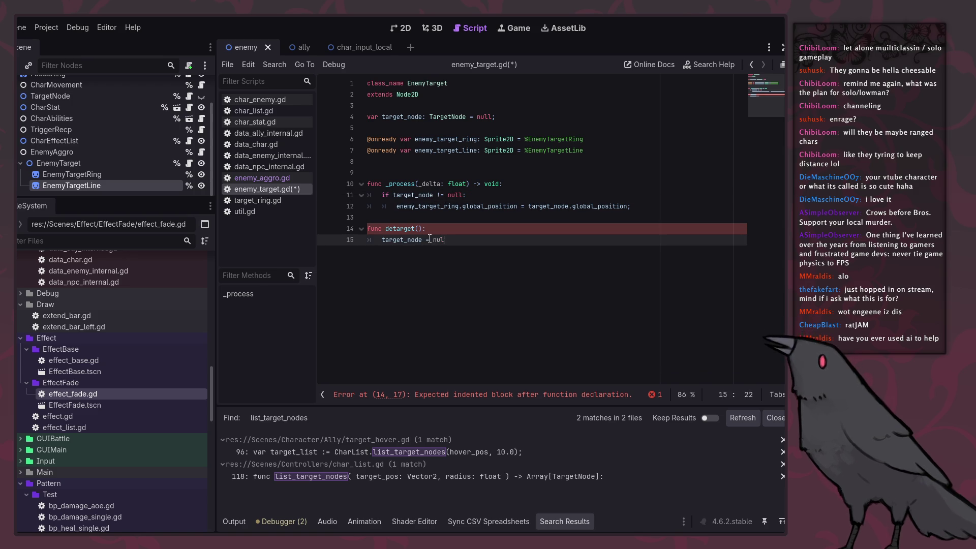
{"action": "type", "text": "l"}
{"action": "key", "text": "Return"}
{"action": "type", "text": "visible = false;"}
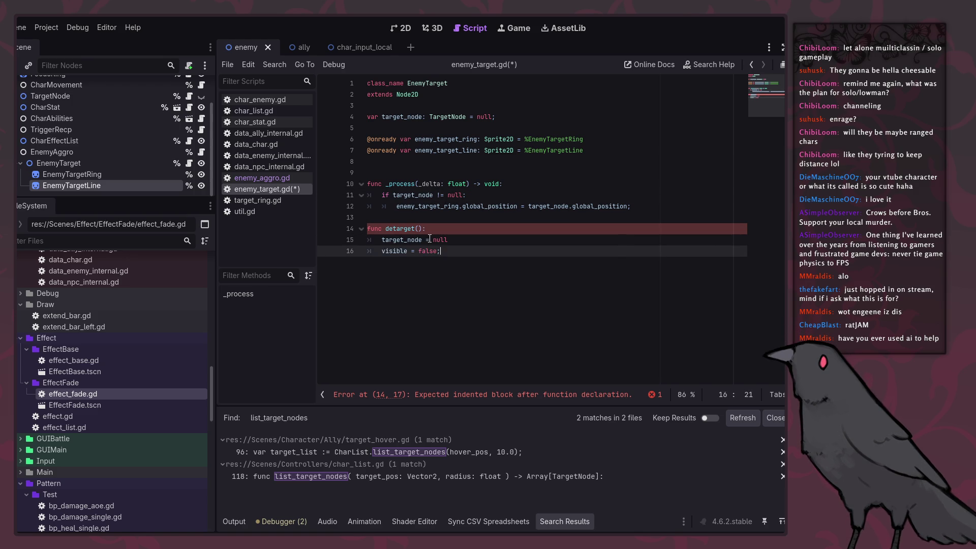
{"action": "key", "text": "ctrl+s"}
{"action": "left_click", "coordinate": [424, 226]}
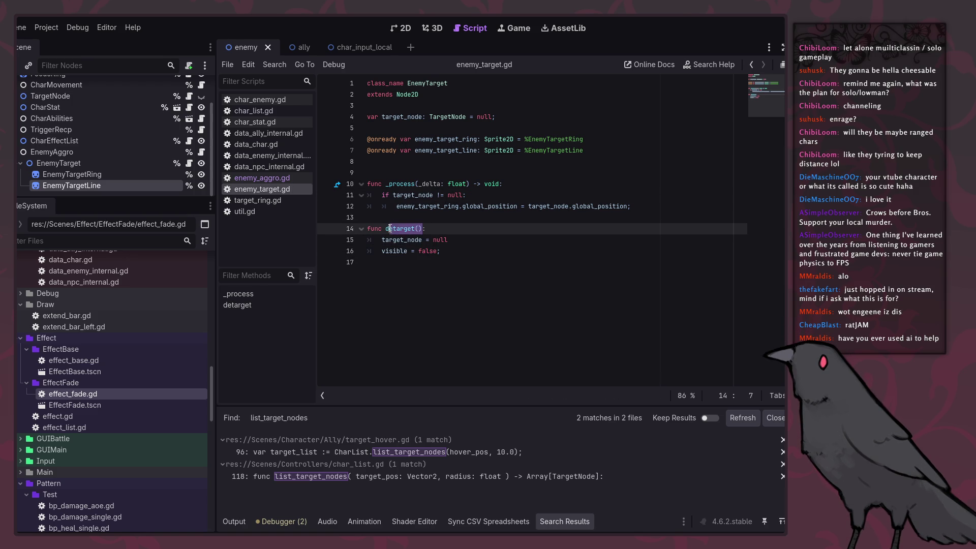
{"action": "left_click", "coordinate": [288, 181]}
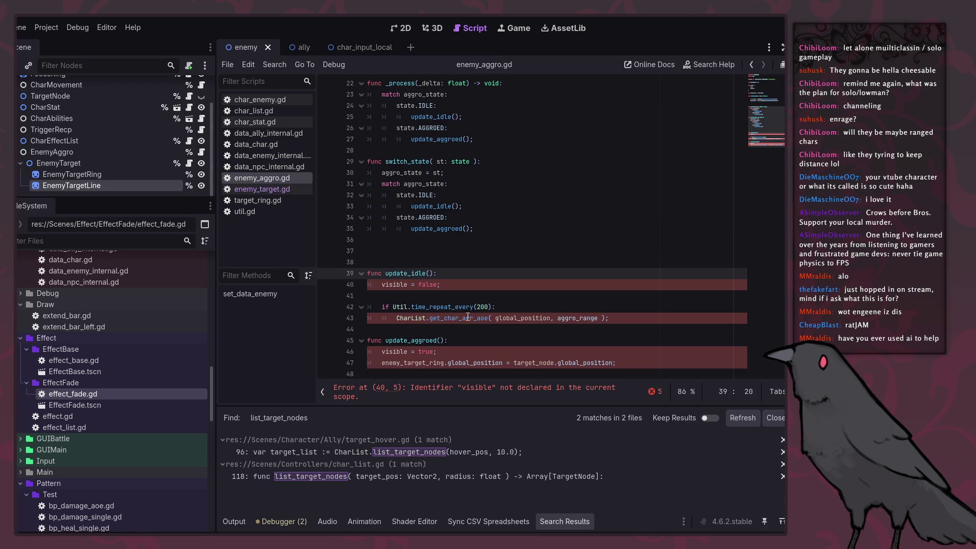
Replace line 40 with enemy_target.detarget(); after checking the enemy_target variable name.
{"action": "left_click", "coordinate": [384, 285]}
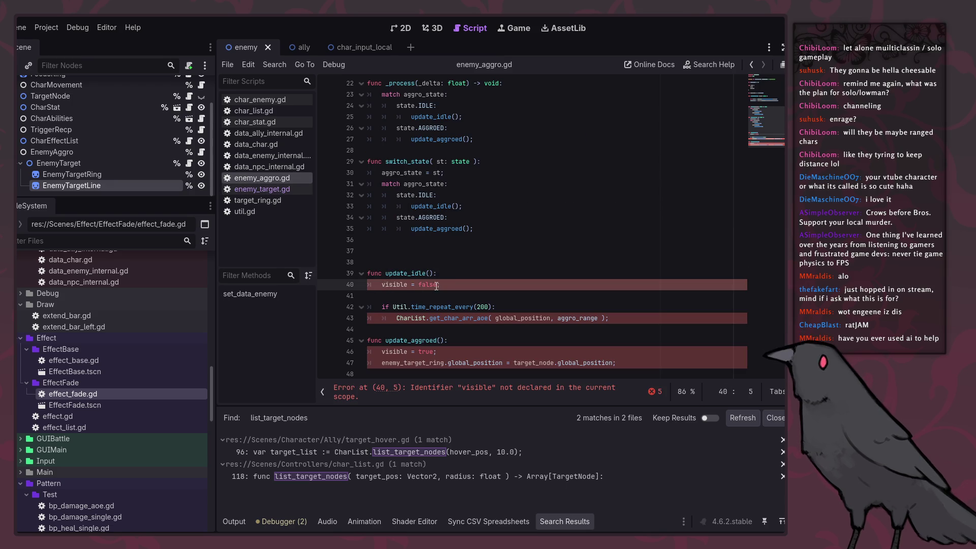
{"action": "key", "text": "shift+End"}
{"action": "type", "text": "target.de"}
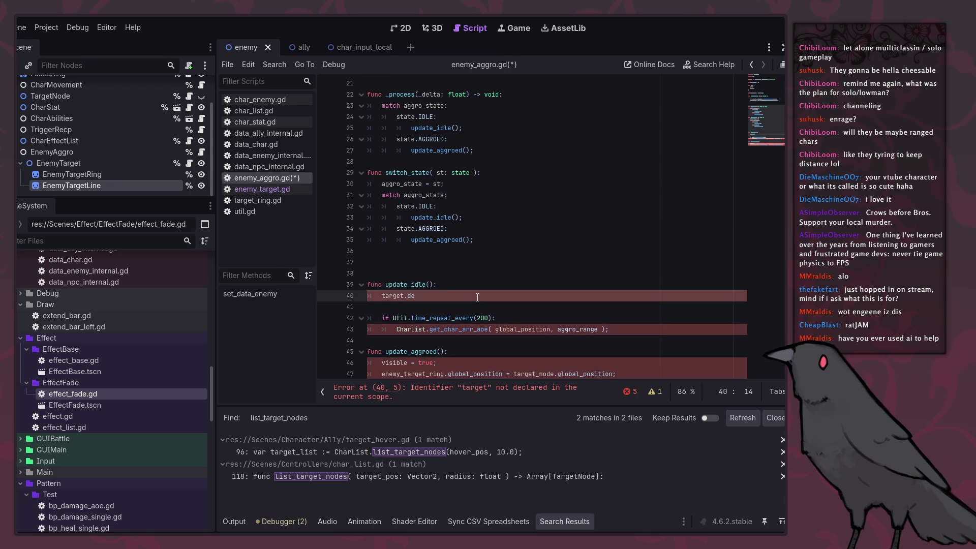
{"action": "key", "text": "BackSpace"}
{"action": "key", "text": "BackSpace"}
{"action": "scroll", "coordinate": [478, 295], "scroll_direction": "up", "scroll_amount": 5}
{"action": "left_click", "coordinate": [460, 117]}
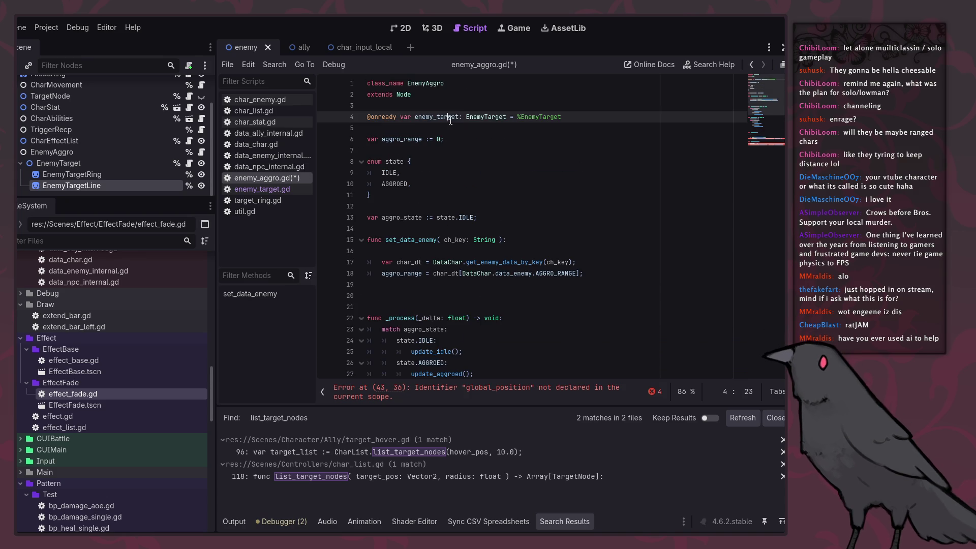
{"action": "scroll", "coordinate": [437, 324], "scroll_direction": "down", "scroll_amount": 7}
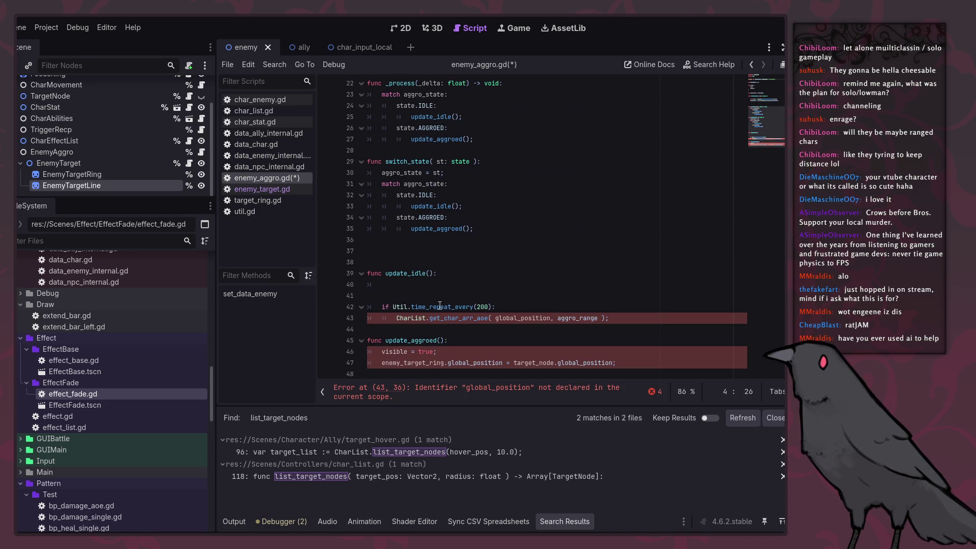
{"action": "left_click", "coordinate": [438, 284]}
{"action": "type", "text": "enemy_target."}
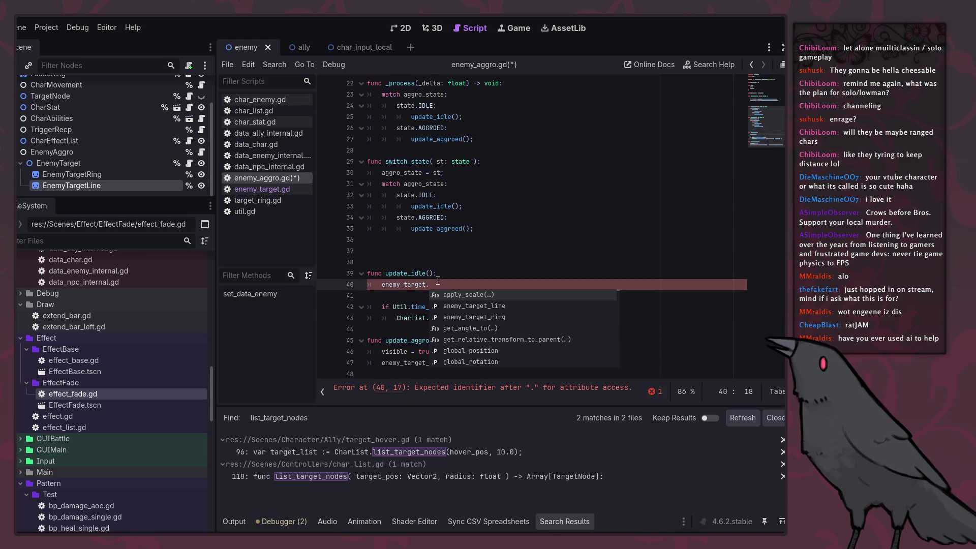
{"action": "type", "text": "detarget();"}
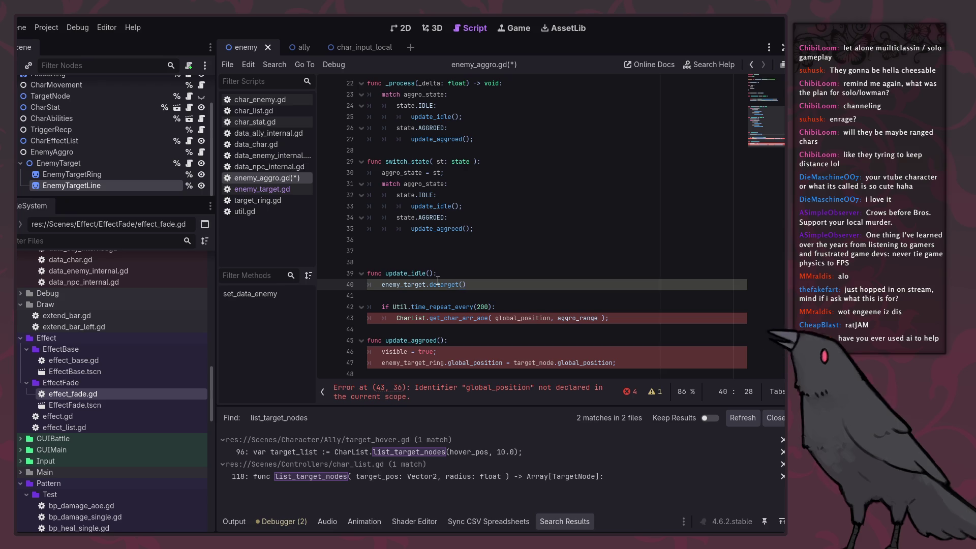
{"action": "key", "text": "shift+Up"}
{"action": "key", "text": "ctrl+c"}
{"action": "left_click", "coordinate": [441, 284]}
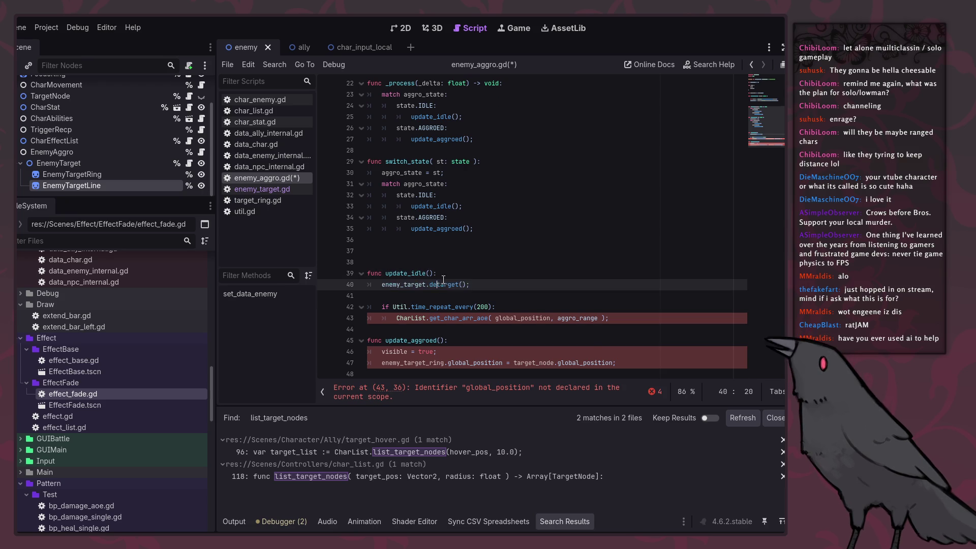
Replace the update_idle() call in the IDLE case with enemy_target.detarget(); and save.
{"action": "scroll", "coordinate": [473, 290], "scroll_direction": "up", "scroll_amount": 3}
{"action": "left_click_drag", "start_coordinate": [474, 306], "coordinate": [400, 307]}
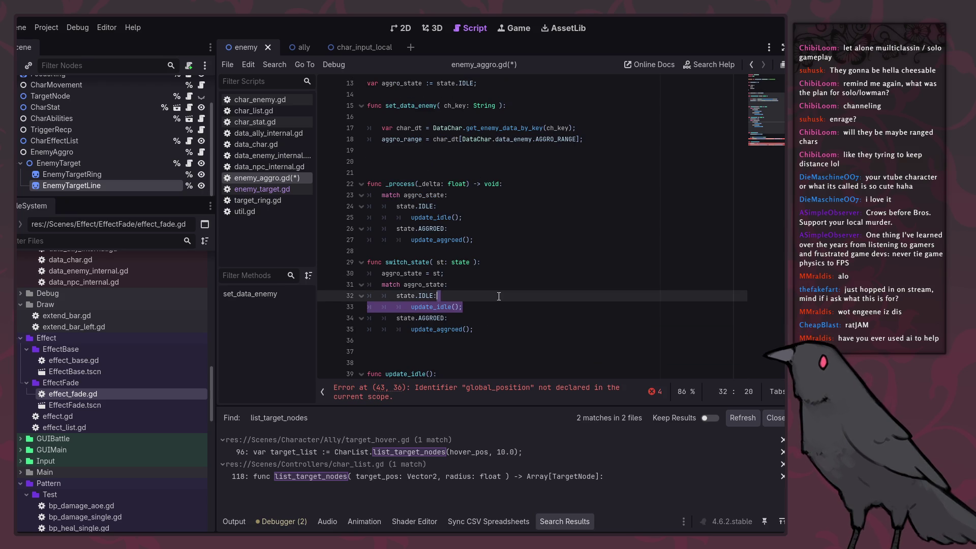
{"action": "key", "text": "ctrl+v"}
{"action": "key", "text": "Tab"}
{"action": "key", "text": "ctrl+s"}
Change the AGGROED case from update_aggroed() to pass; and save.
{"action": "left_click", "coordinate": [507, 330]}
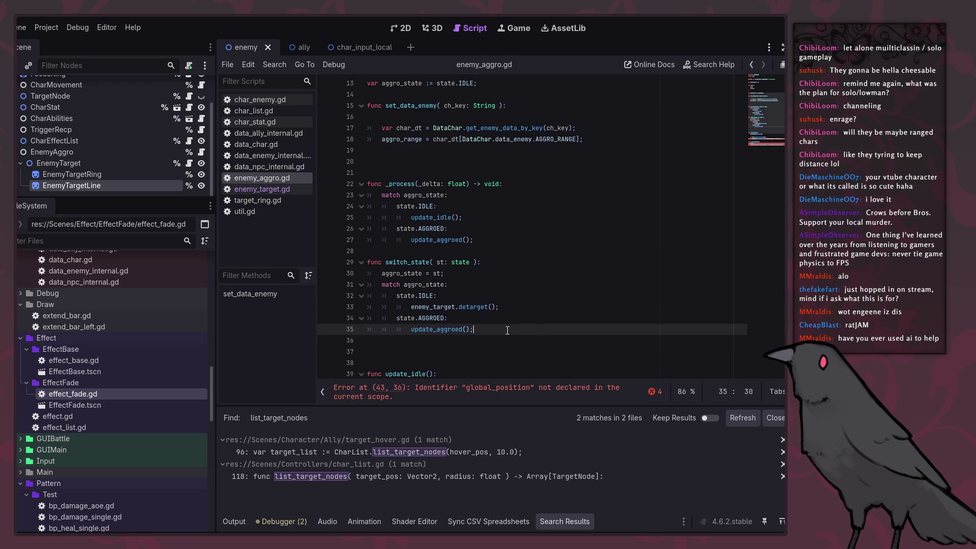
{"action": "scroll", "coordinate": [446, 293], "scroll_direction": "down", "scroll_amount": 3}
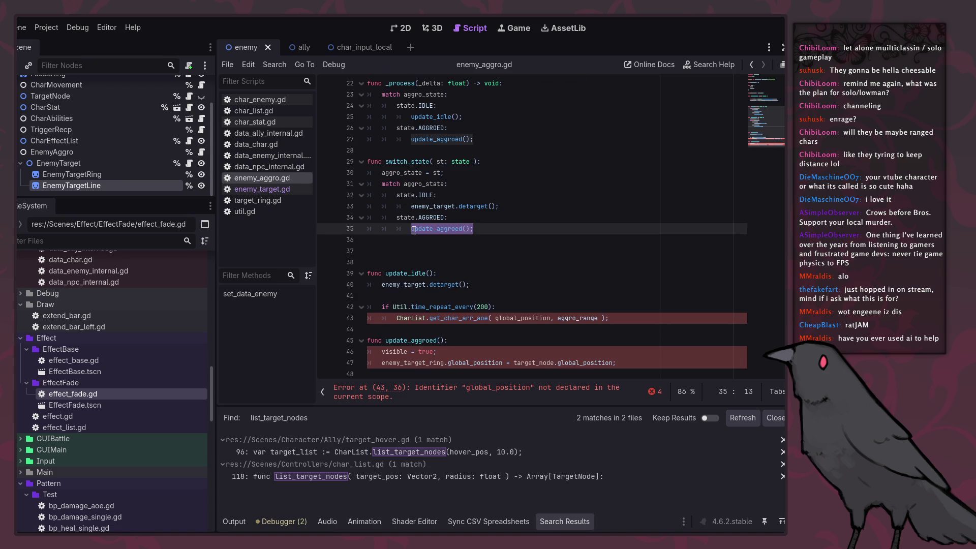
{"action": "type", "text": "pass;"}
{"action": "key", "text": "ctrl+s"}
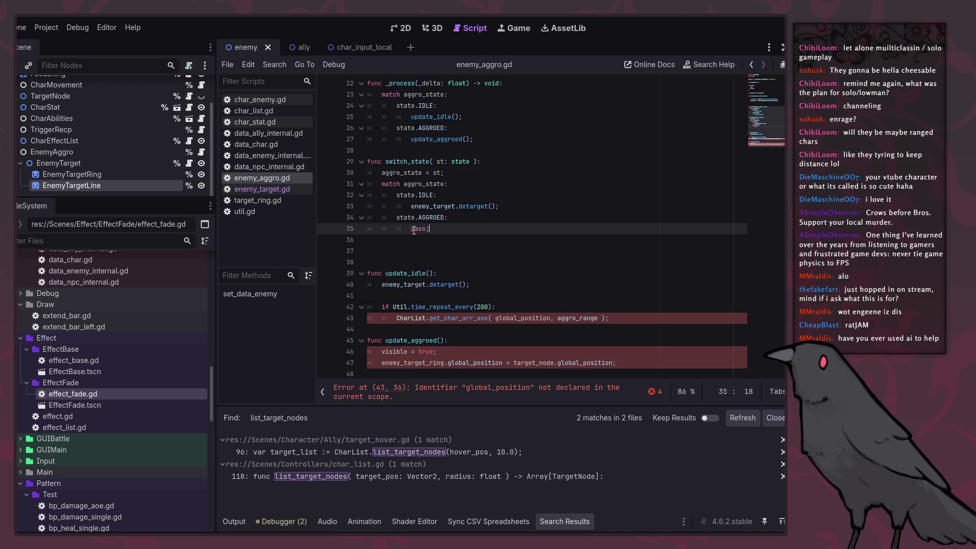
{"action": "left_click", "coordinate": [500, 319]}
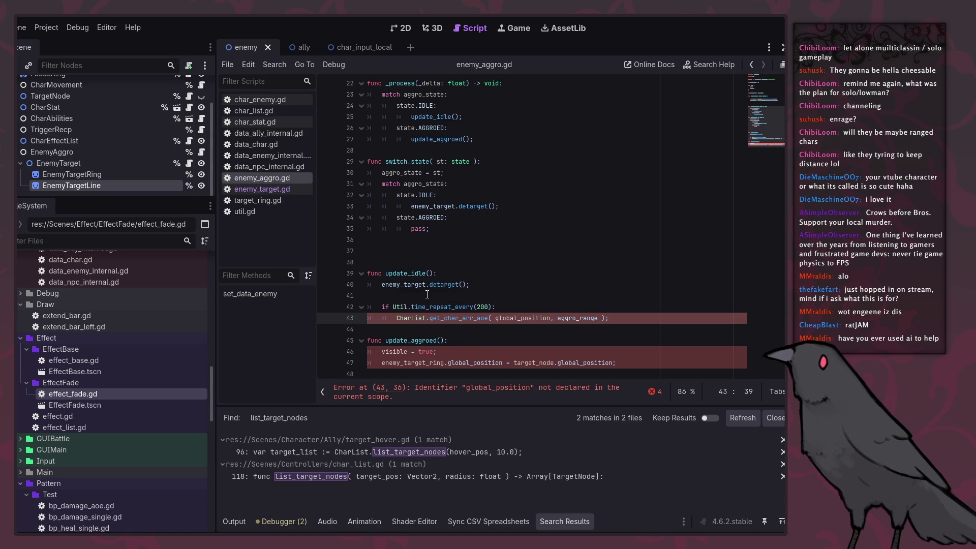
Delete the enemy_target.detarget() line from update_idle.
{"action": "left_click", "coordinate": [474, 275]}
{"action": "key", "text": "shift+Down"}
{"action": "key", "text": "shift+Down"}
{"action": "key", "text": "Delete"}
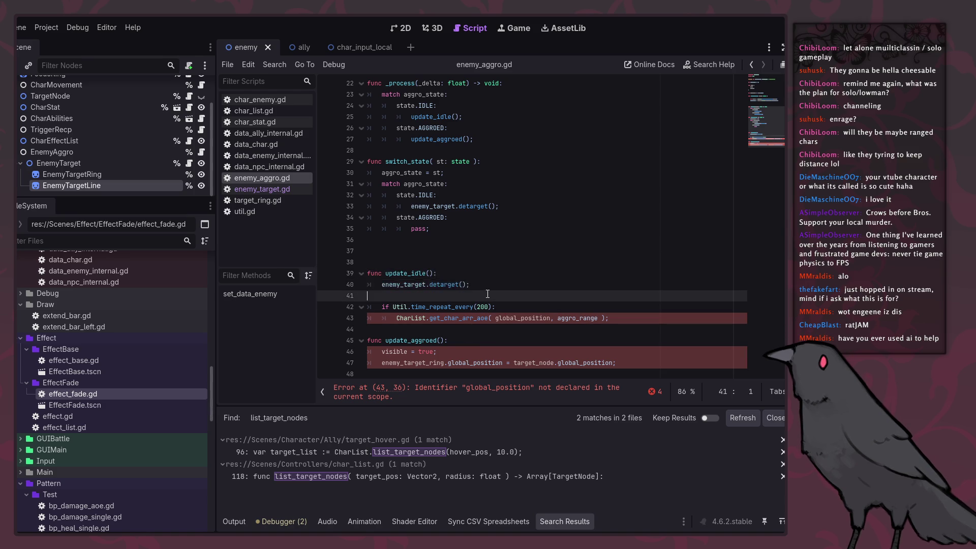
Add a _ready() function above _process that calls switch_state( state.IDLE );.
{"action": "scroll", "coordinate": [493, 276], "scroll_direction": "up", "scroll_amount": 4}
{"action": "left_click_drag", "start_coordinate": [478, 283], "coordinate": [385, 284]}
{"action": "left_click", "coordinate": [529, 302]}
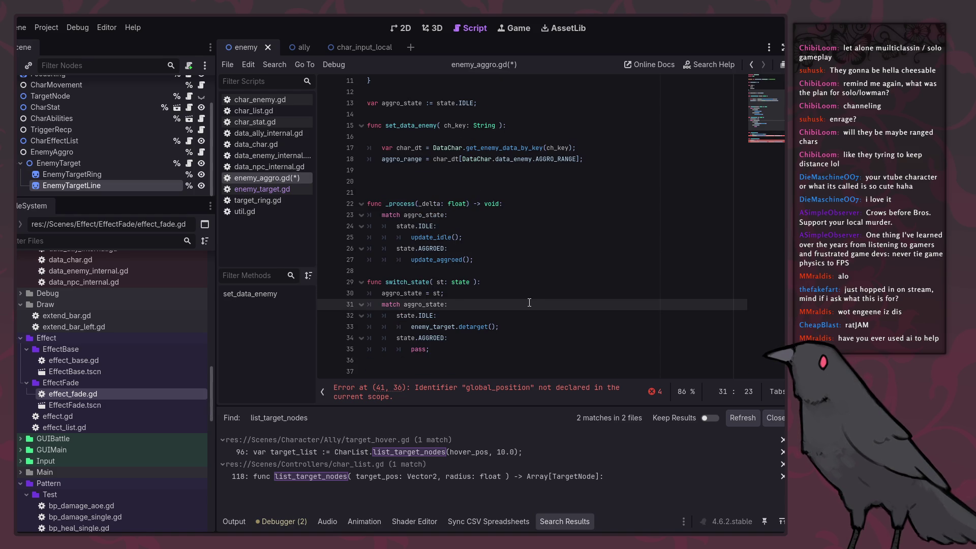
{"action": "scroll", "coordinate": [529, 302], "scroll_direction": "up", "scroll_amount": 3}
{"action": "left_click", "coordinate": [498, 283]}
{"action": "type", "text": "func _rea"}
{"action": "key", "text": "Return"}
{"action": "key", "text": "Return"}
{"action": "key", "text": "ctrl+v"}
{"action": "key", "text": "BackSpace"}
{"action": "key", "text": "BackSpace"}
{"action": "key", "text": "BackSpace"}
{"action": "type", "text": "ate.IDLE"}
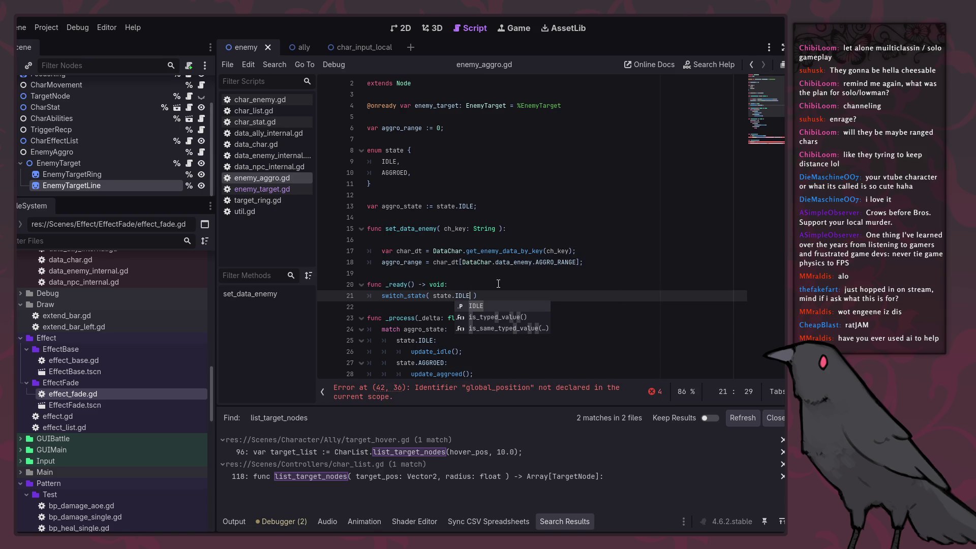
{"action": "left_click", "coordinate": [511, 291]}
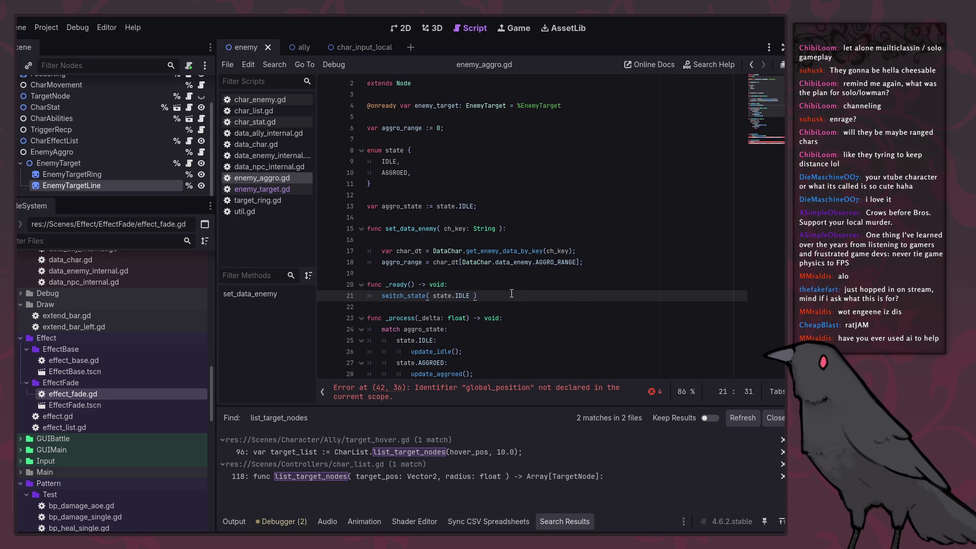
{"action": "type", "text": ";"}
{"action": "key", "text": "Up"}
{"action": "key", "text": "Up"}
Review the detarget call in switch_state's IDLE branch and update_idle's query on line 42.
{"action": "scroll", "coordinate": [407, 302], "scroll_direction": "down", "scroll_amount": 5}
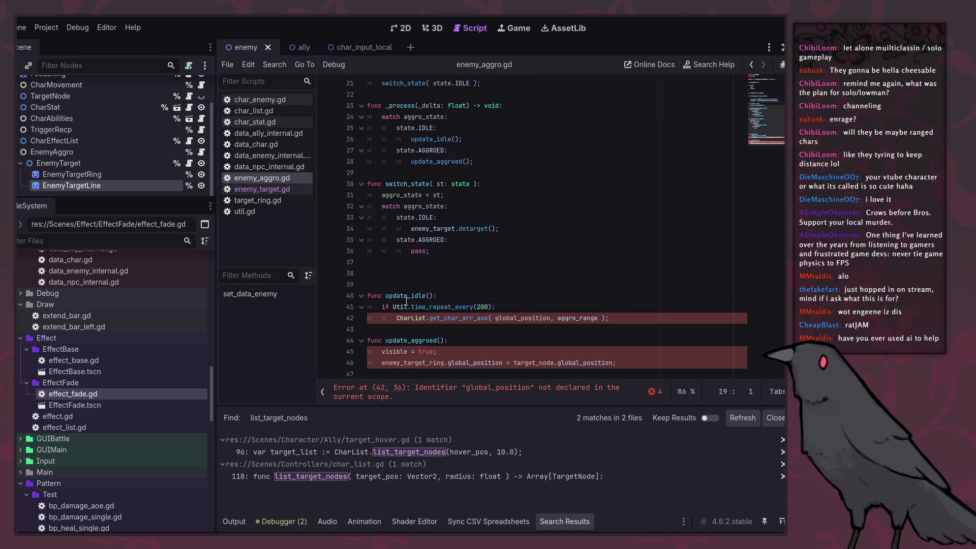
{"action": "double_click", "coordinate": [432, 229]}
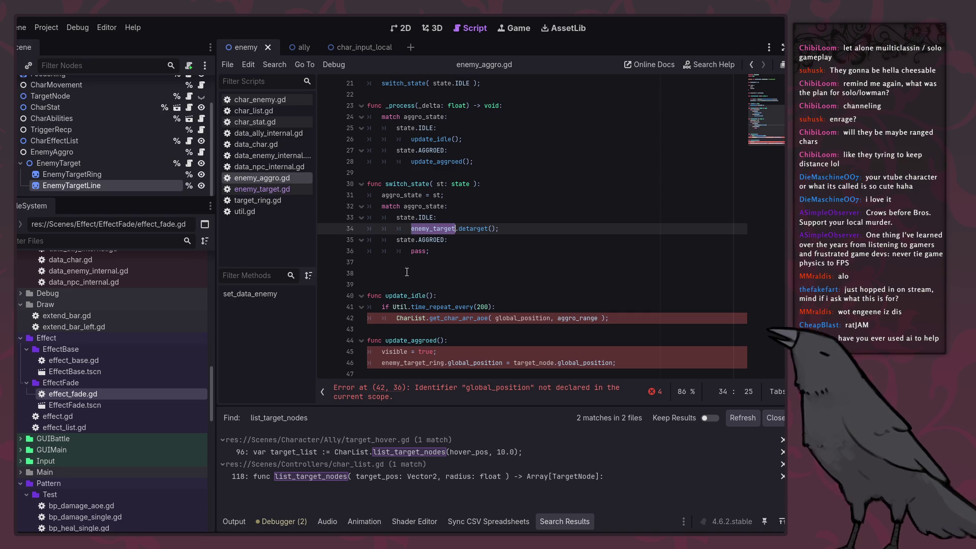
{"action": "scroll", "coordinate": [479, 183], "scroll_direction": "up", "scroll_amount": 5}
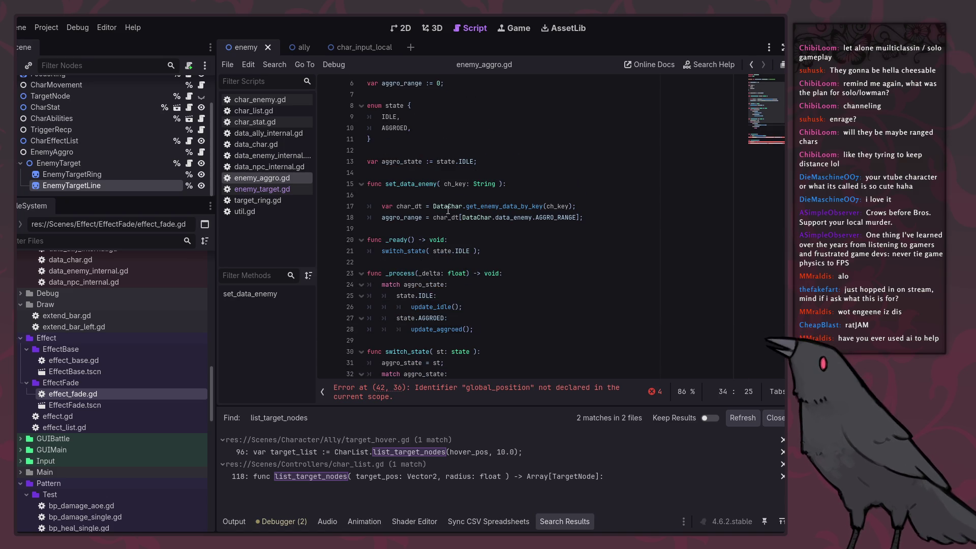
{"action": "scroll", "coordinate": [446, 212], "scroll_direction": "down", "scroll_amount": 5}
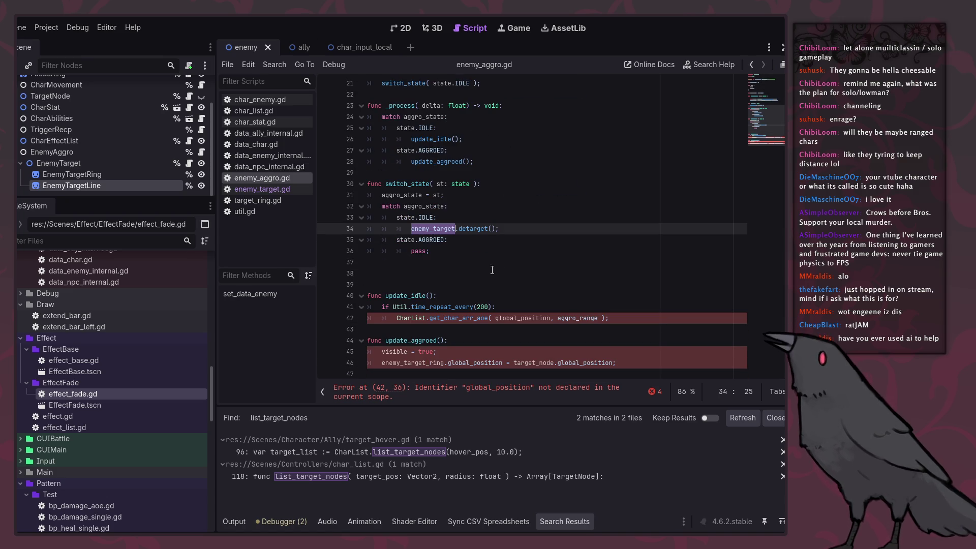
{"action": "left_click", "coordinate": [439, 295]}
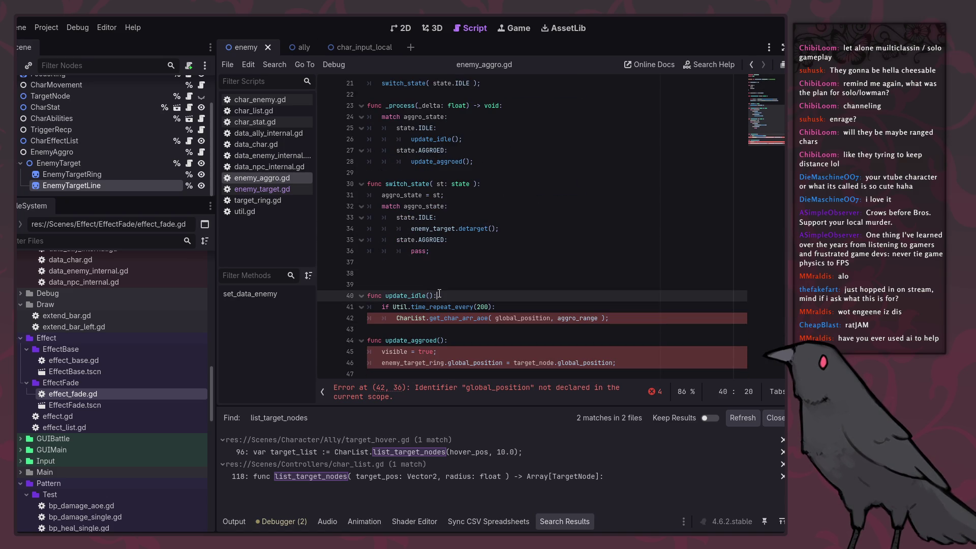
{"action": "left_click", "coordinate": [452, 229]}
{"action": "double_click", "coordinate": [473, 228]}
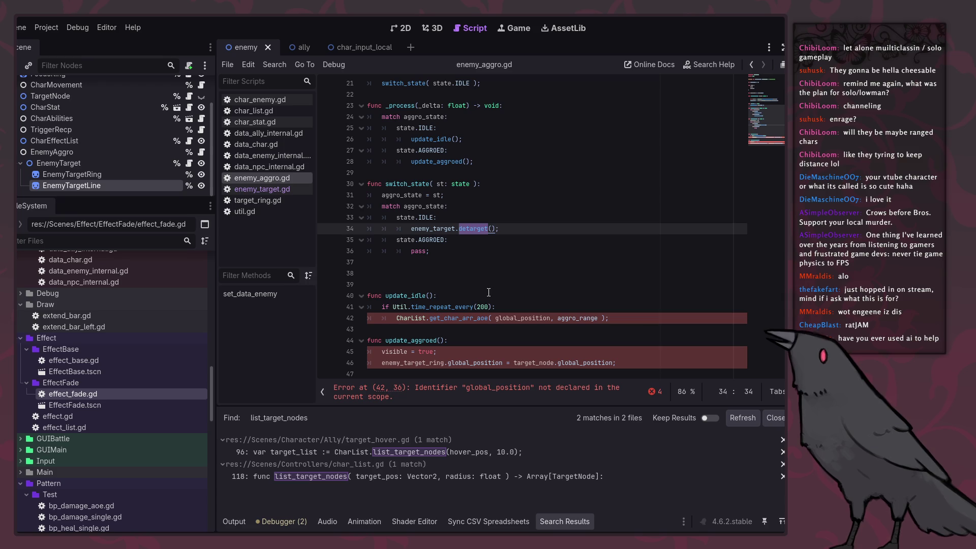
{"action": "left_click", "coordinate": [381, 307]}
{"action": "left_click", "coordinate": [443, 317]}
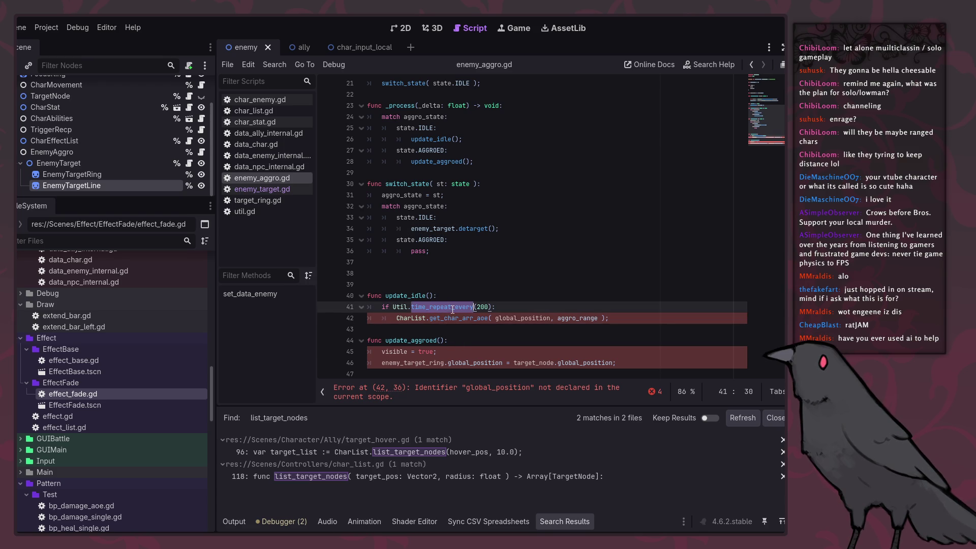
{"action": "left_click", "coordinate": [672, 318]}
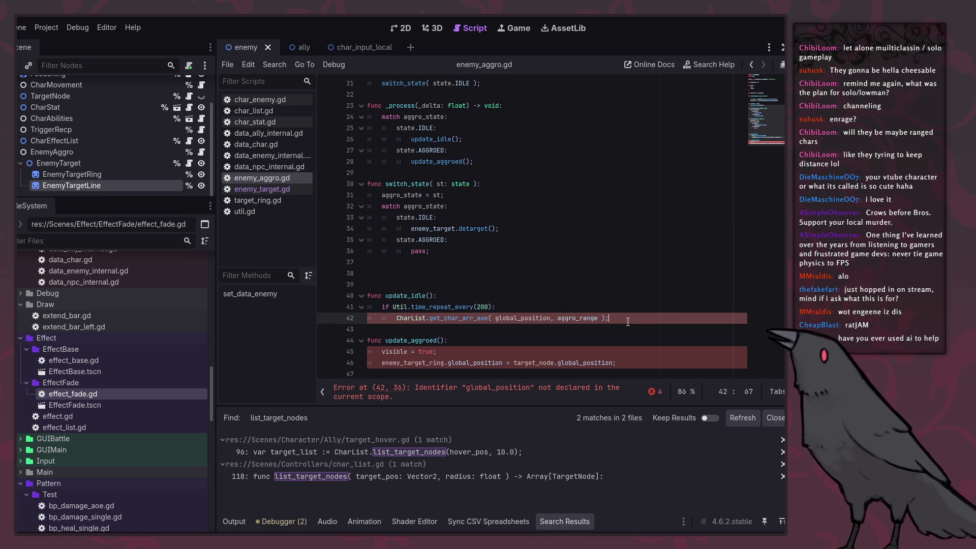
Use Change Type on the EnemyAggro node in the Scene dock to make it a Node2D.
{"action": "double_click", "coordinate": [582, 319]}
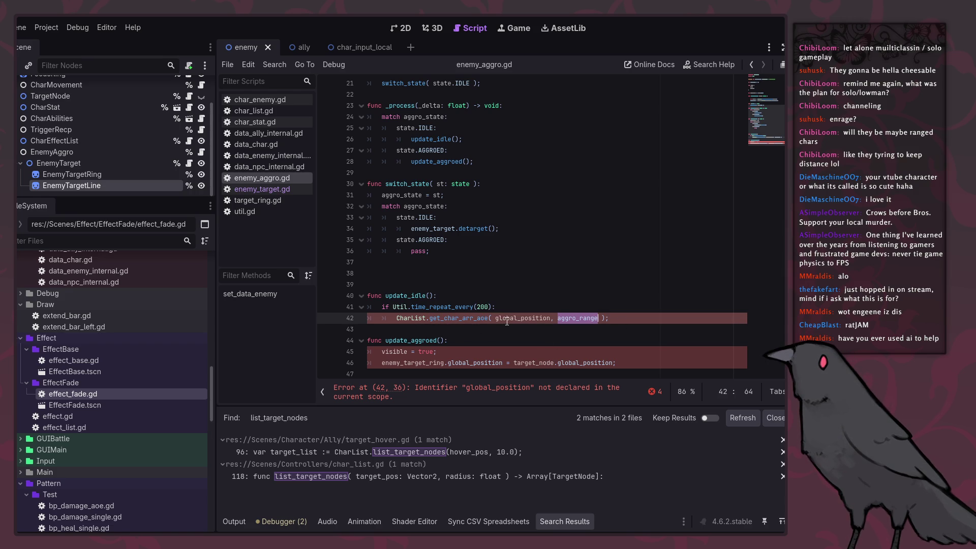
{"action": "right_click", "coordinate": [66, 154]}
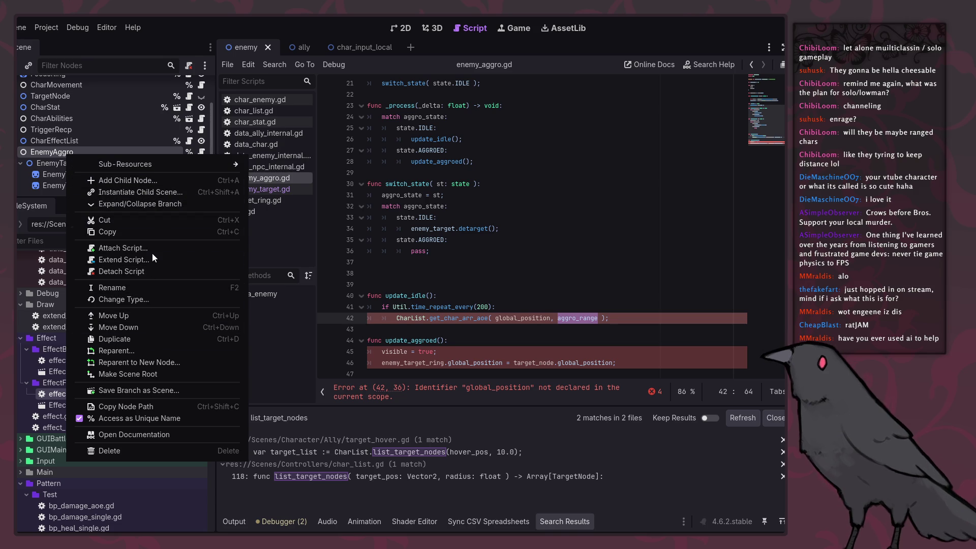
{"action": "left_click", "coordinate": [151, 298]}
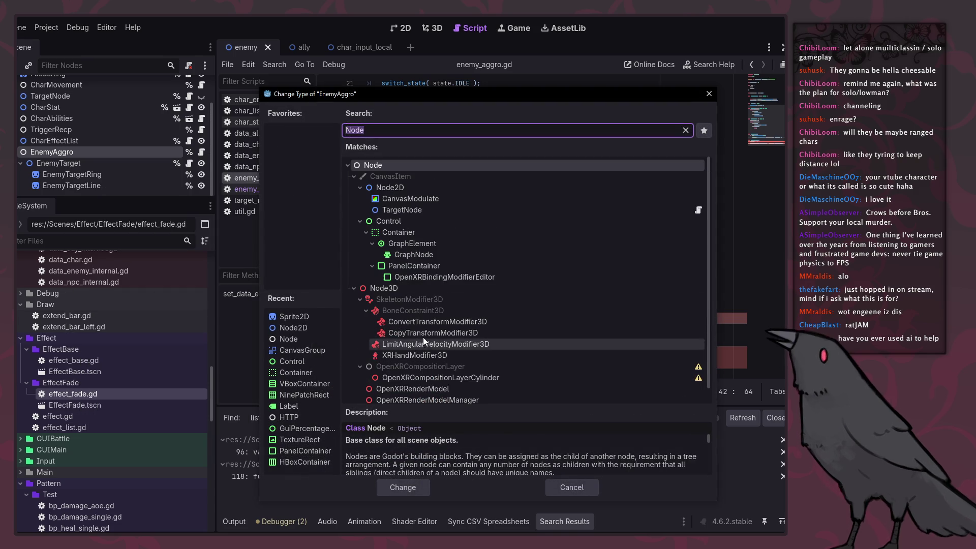
{"action": "double_click", "coordinate": [403, 192]}
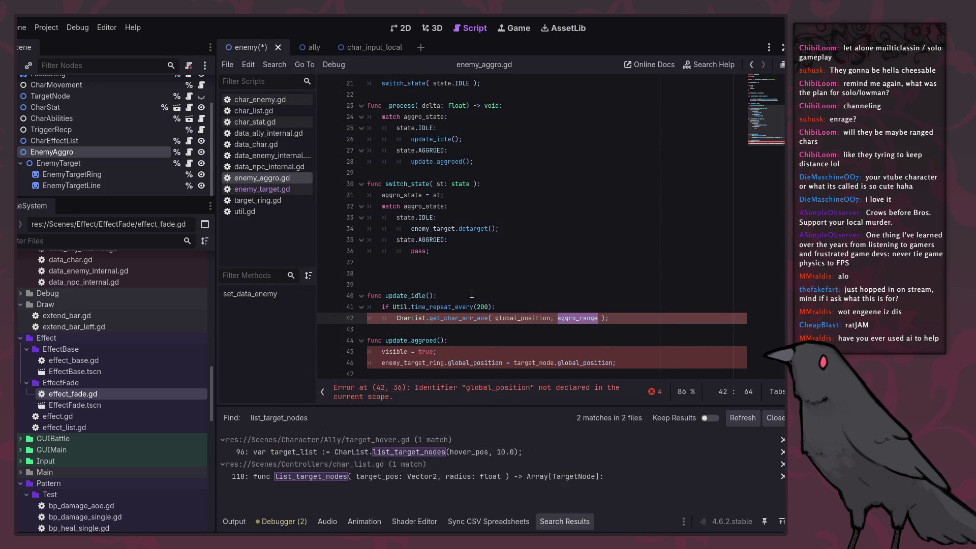
Change the script's extends line to Node2D and save.
{"action": "scroll", "coordinate": [472, 294], "scroll_direction": "up", "scroll_amount": 7}
{"action": "left_click", "coordinate": [416, 95]}
{"action": "type", "text": "2D"}
{"action": "left_click", "coordinate": [485, 262]}
{"action": "key", "text": "ctrl+s"}
Store the CharList query in var char_arr and begin filtering it with func(ch): ch.char_stat.
{"action": "scroll", "coordinate": [493, 269], "scroll_direction": "down", "scroll_amount": 7}
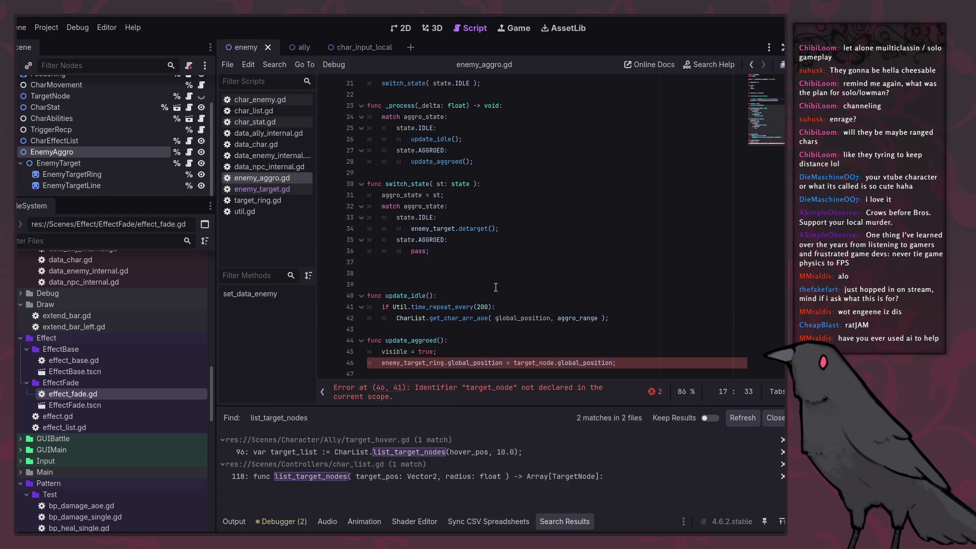
{"action": "left_click", "coordinate": [505, 341]}
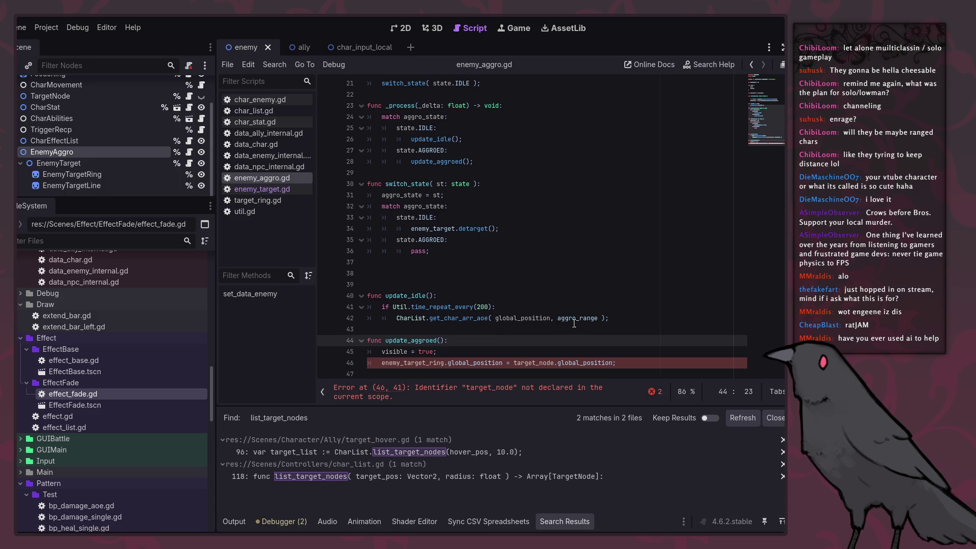
{"action": "left_click", "coordinate": [392, 320]}
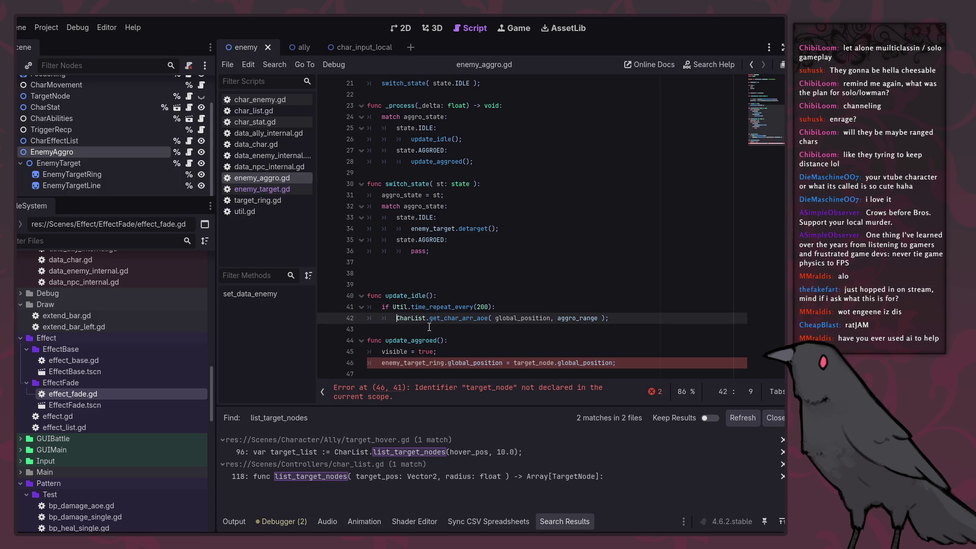
{"action": "type", "text": "var cha"}
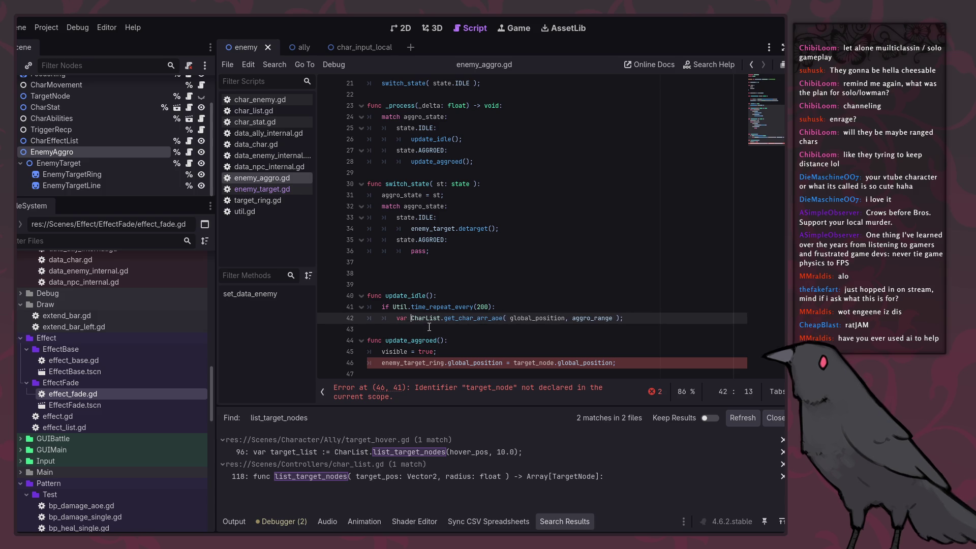
{"action": "type", "text": "r_arr ="}
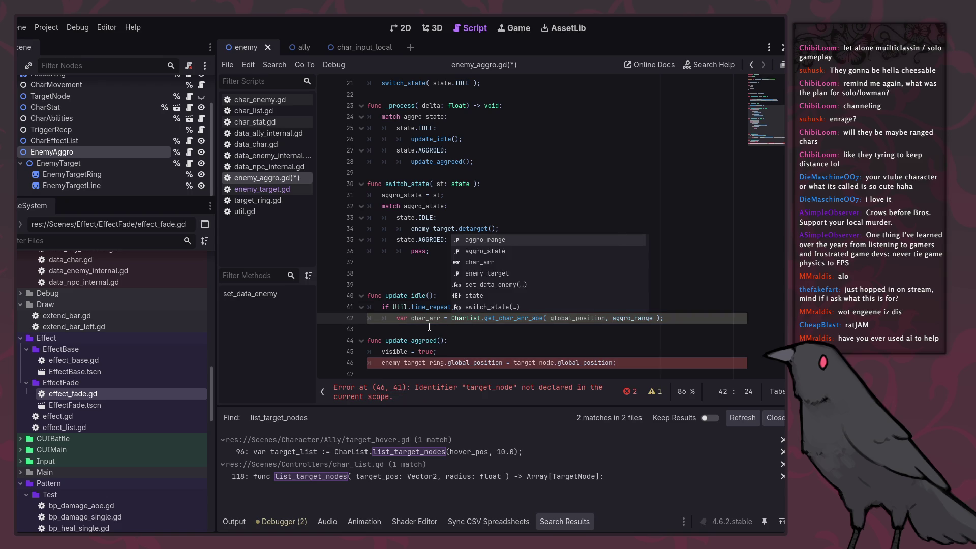
{"action": "key", "text": "Left"}
{"action": "key", "text": "Left"}
{"action": "key", "text": "Left"}
{"action": "key", "text": "ctrl+s"}
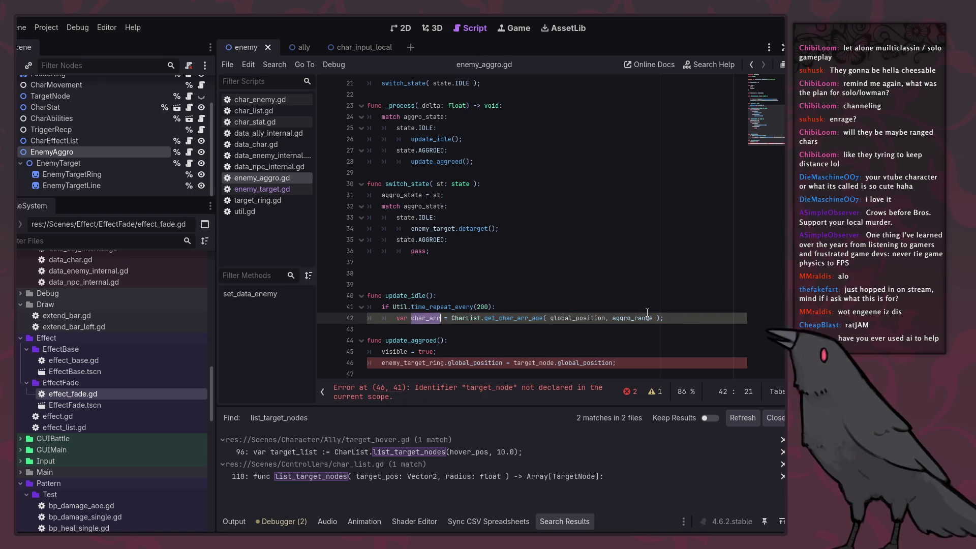
{"action": "left_click", "coordinate": [688, 318]}
{"action": "key", "text": "Return"}
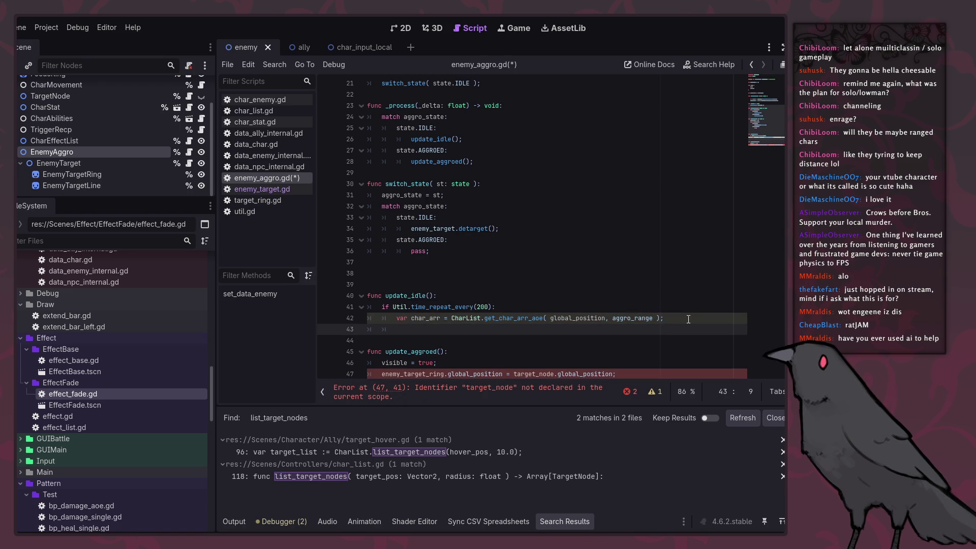
{"action": "type", "text": "char_a"}
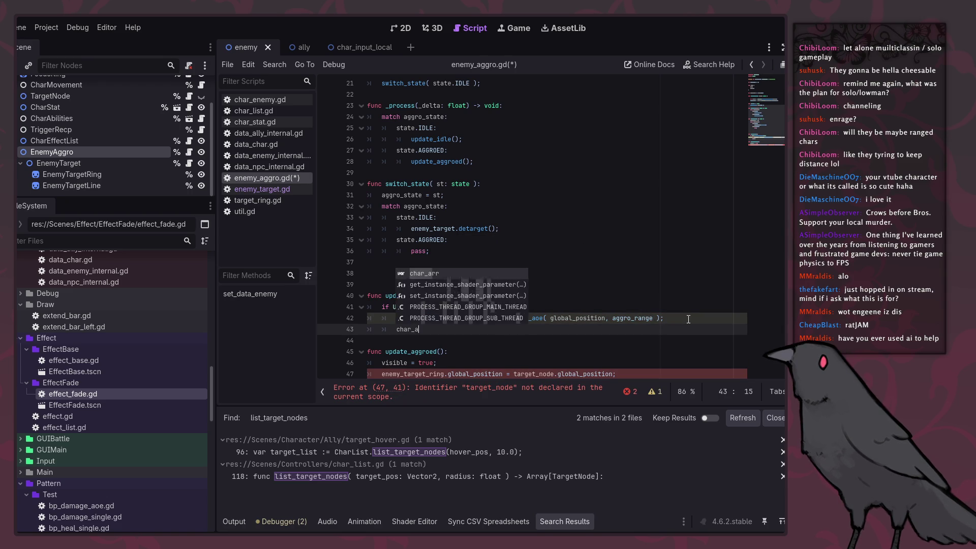
{"action": "type", "text": "rr = "}
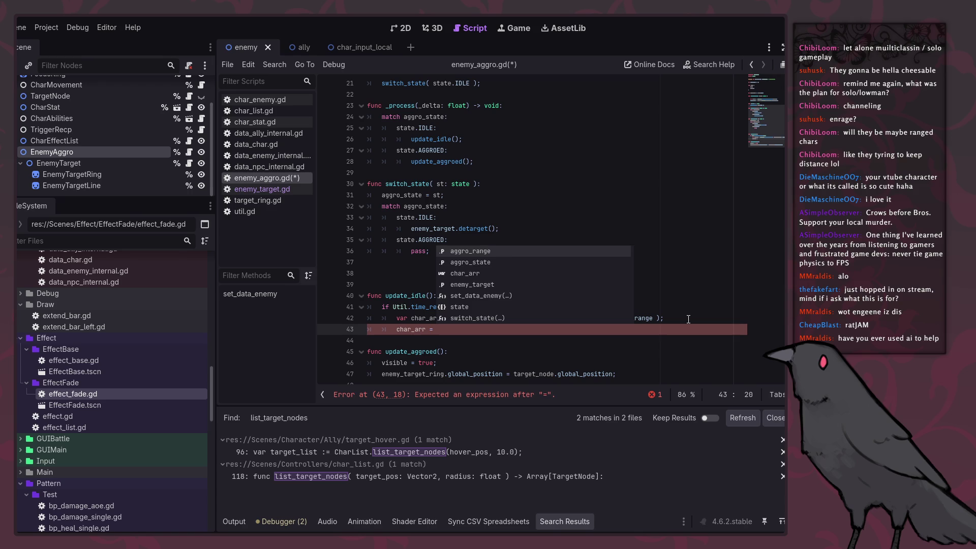
{"action": "type", "text": "char_arr"}
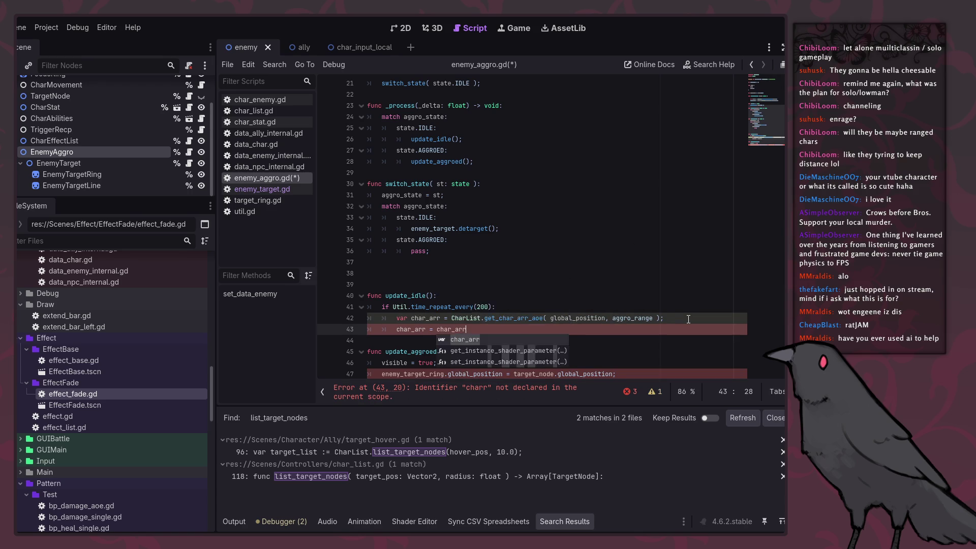
{"action": "type", "text": ".fil"}
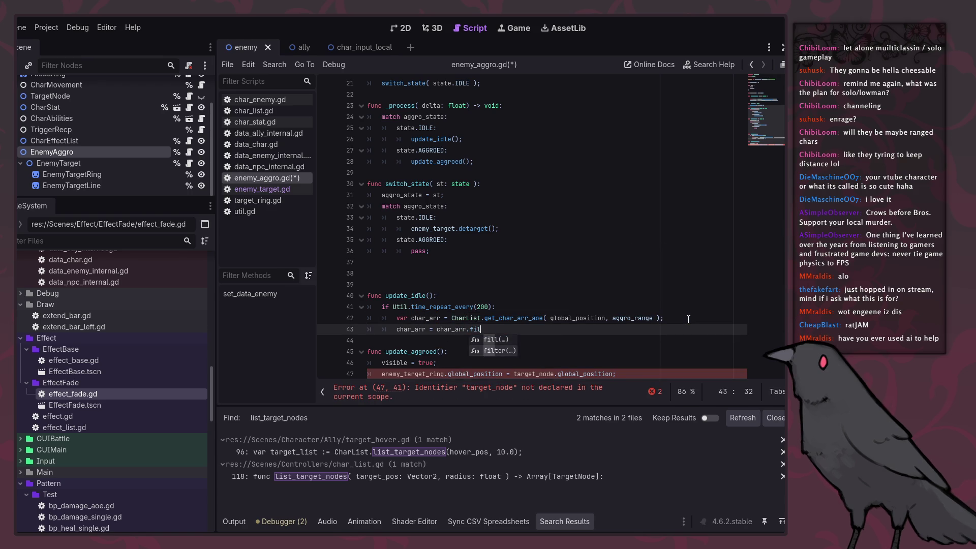
{"action": "type", "text": "ter( funct"}
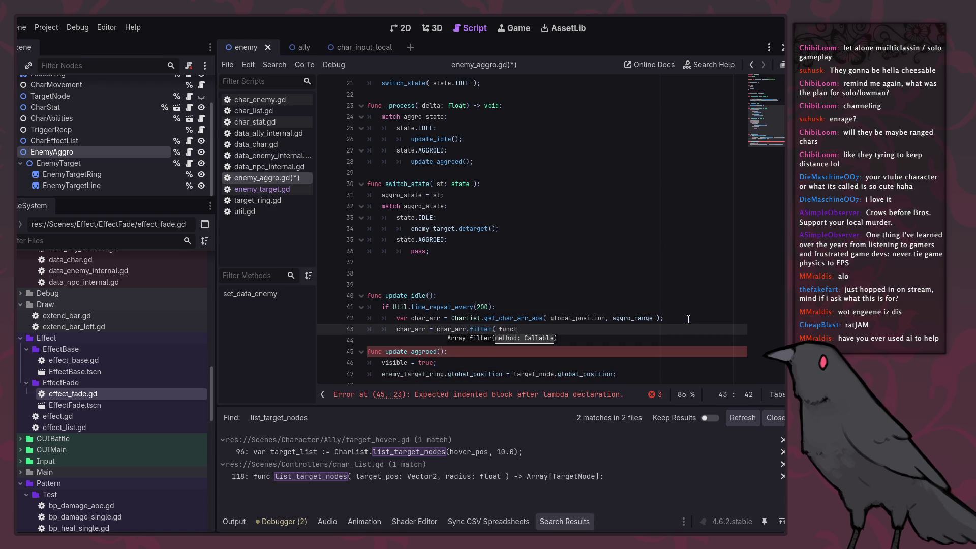
{"action": "key", "text": "BackSpace"}
{"action": "type", "text": "(ch): "}
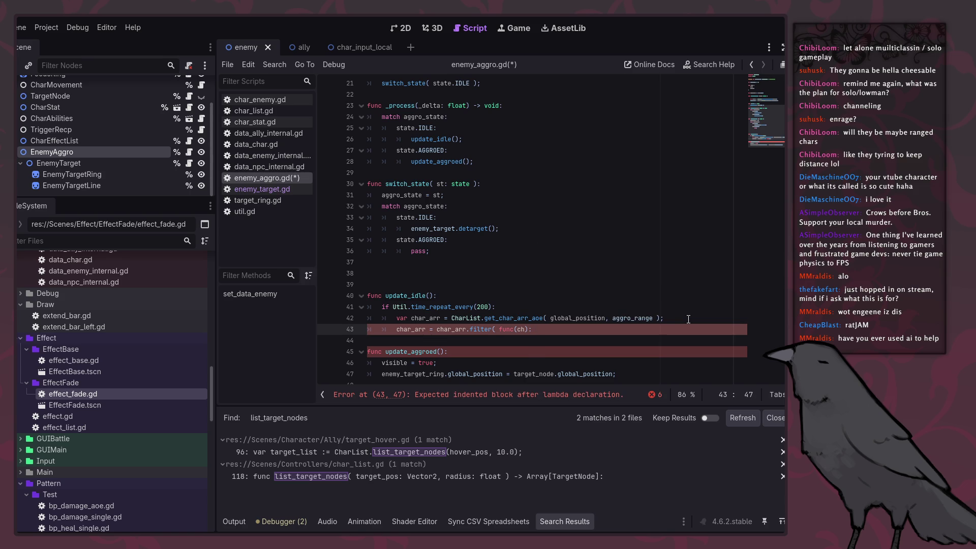
{"action": "type", "text": "ch."}
{"action": "type", "text": "char_"}
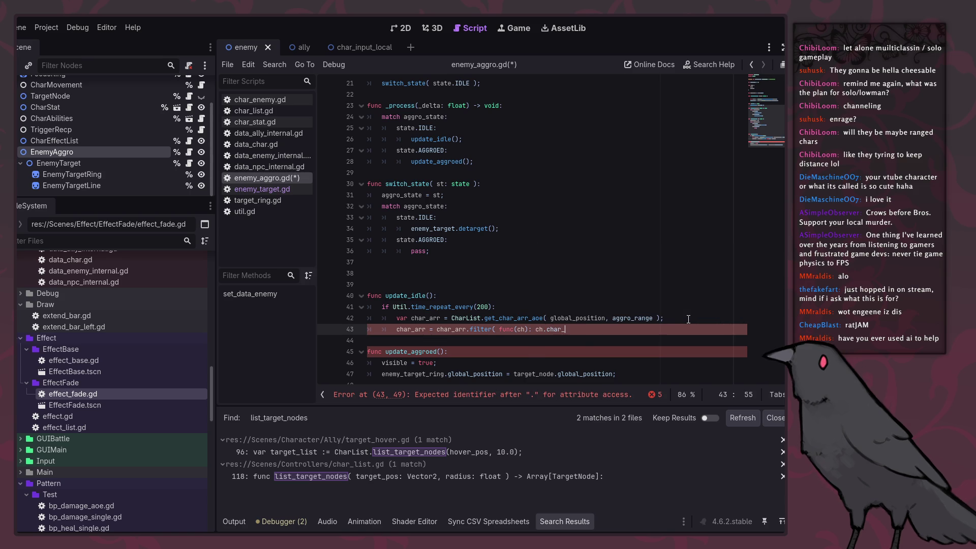
{"action": "type", "text": "stat."}
Declare char_arr with the type : Array[Character] and save.
{"action": "left_click", "coordinate": [426, 330]}
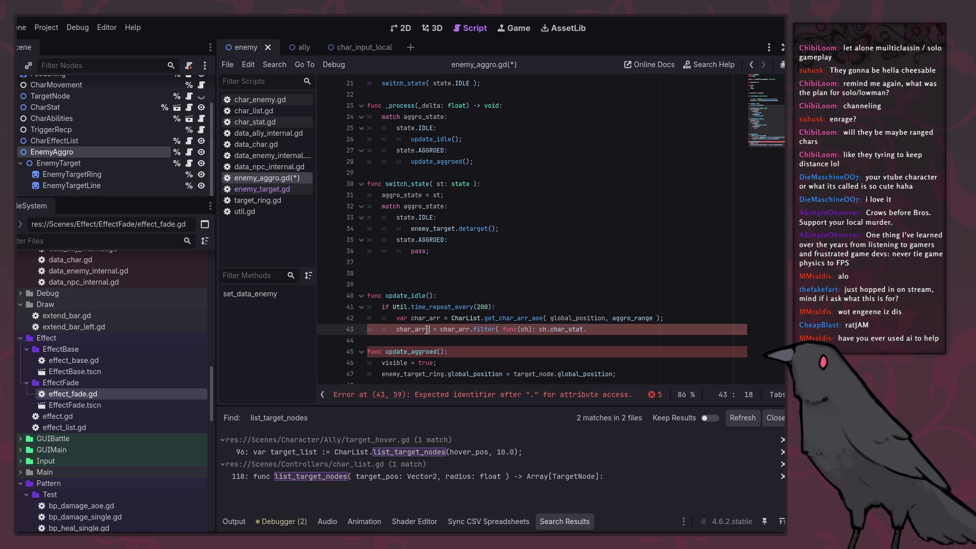
{"action": "key", "text": "Up"}
{"action": "key", "text": "Right"}
{"action": "key", "text": "Right"}
{"action": "key", "text": "Right"}
{"action": "key", "text": "Right"}
{"action": "type", "text": ": Array["}
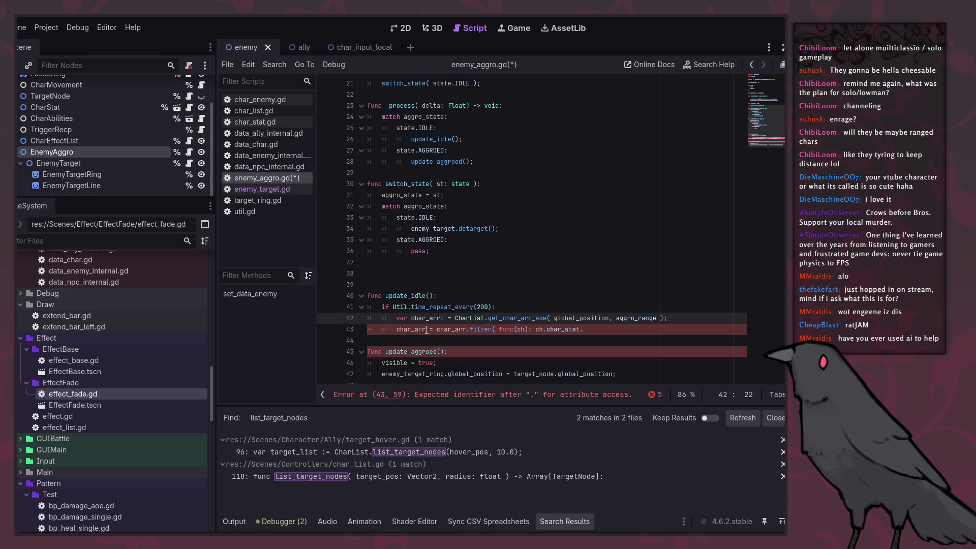
{"action": "type", "text": "Character]"}
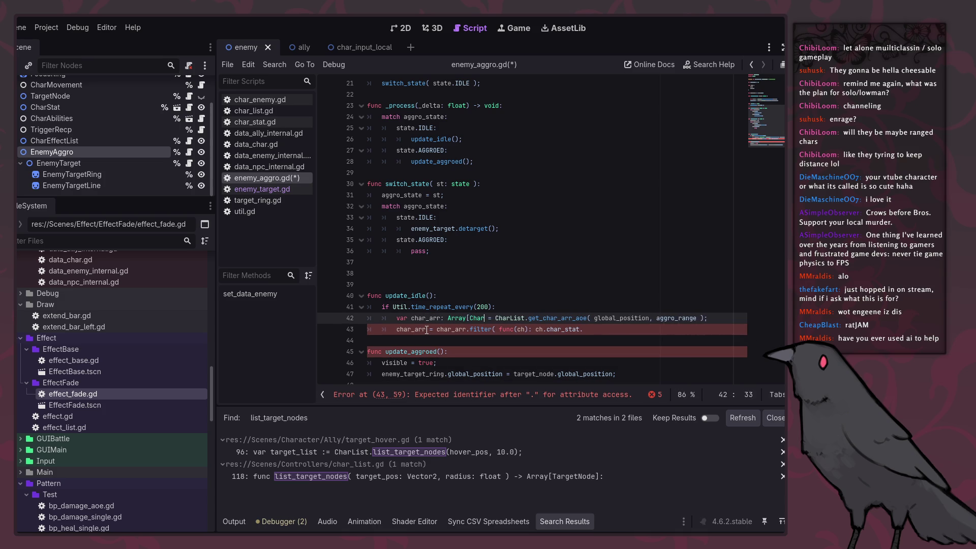
{"action": "key", "text": "ctrl+s"}
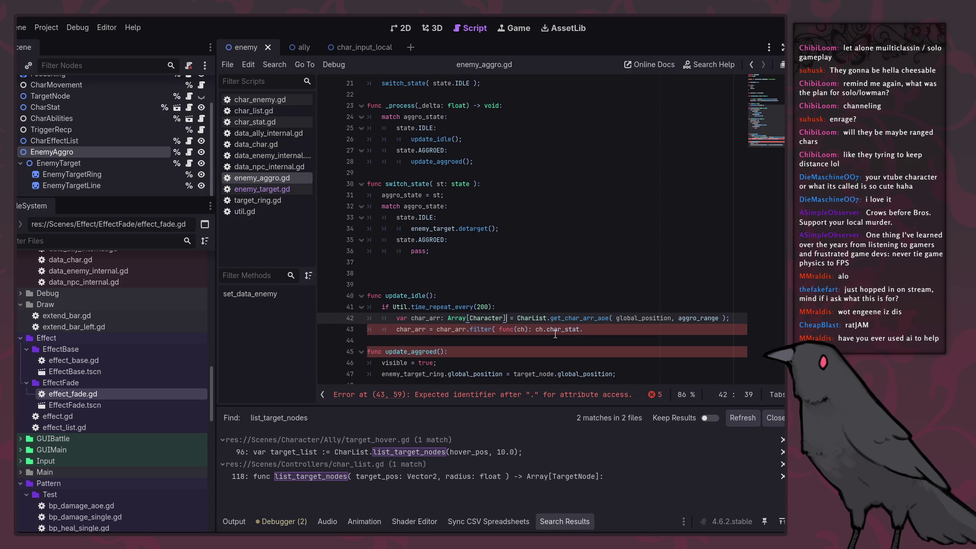
Open the Character class definition to look up its char_stat member.
{"action": "left_click", "coordinate": [582, 330]}
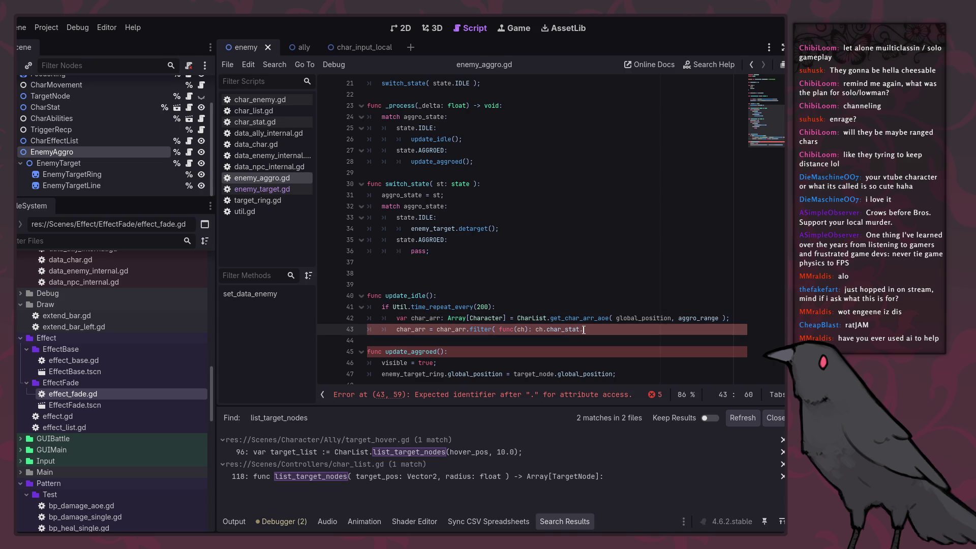
{"action": "left_click", "coordinate": [568, 338]}
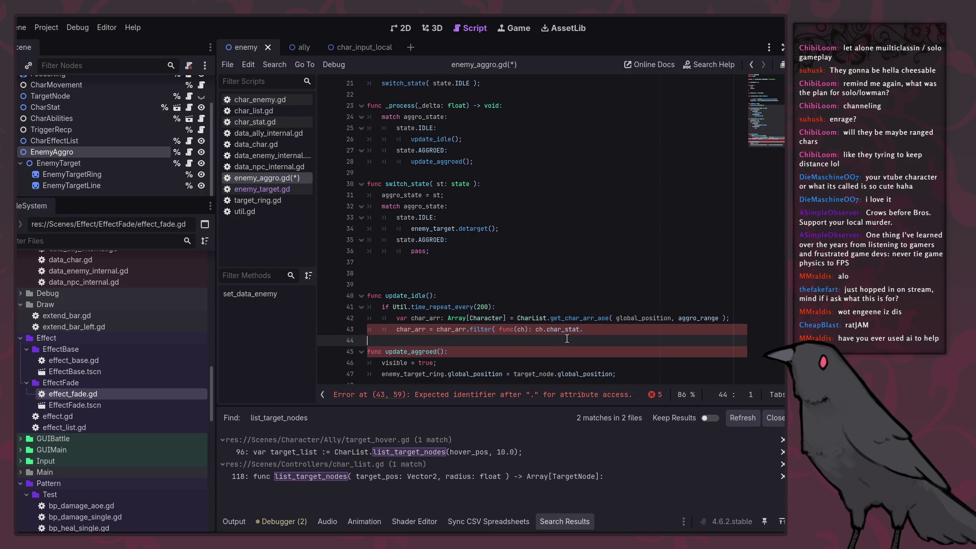
{"action": "scroll", "coordinate": [569, 338], "scroll_direction": "down", "scroll_amount": 1}
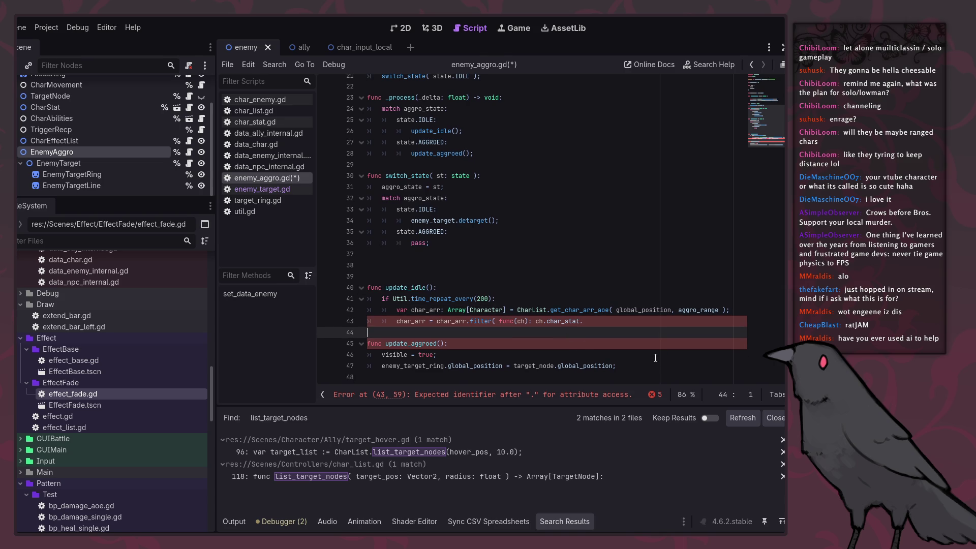
{"action": "left_click", "coordinate": [633, 321]}
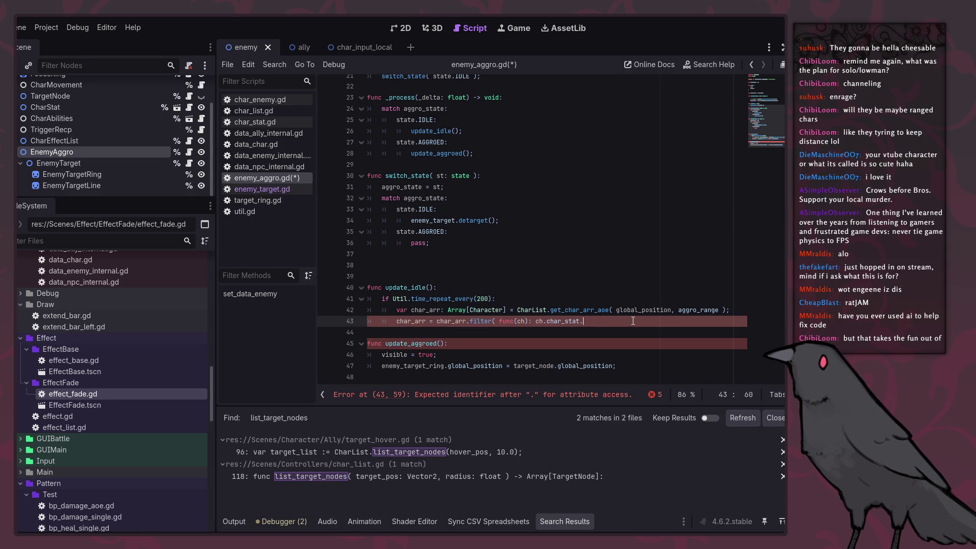
{"action": "left_click", "coordinate": [486, 310], "text": "ctrl"}
Check team_id in the CharStat script, then navigate back to enemy_aggro.gd.
{"action": "scroll", "coordinate": [484, 210], "scroll_direction": "up", "scroll_amount": 10}
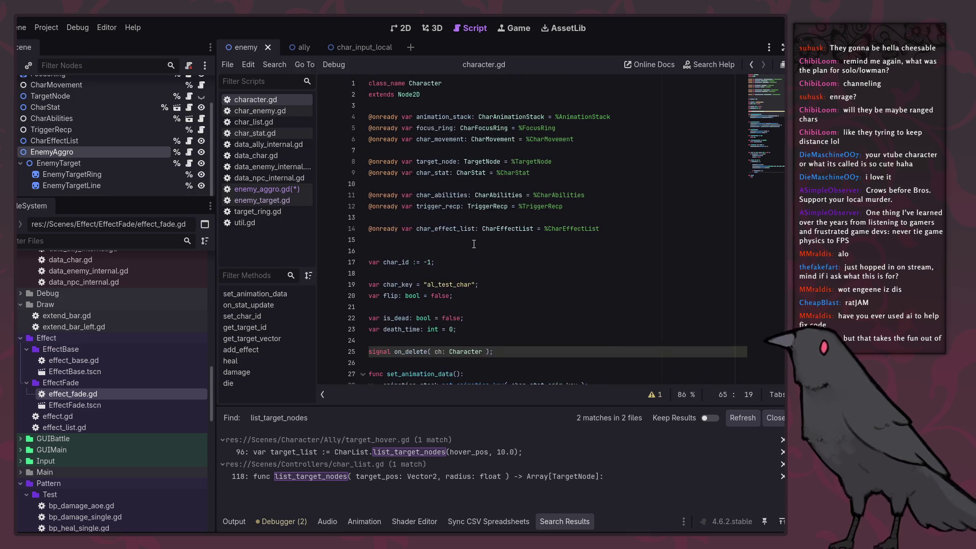
{"action": "left_click", "coordinate": [438, 173]}
{"action": "left_click", "coordinate": [469, 173], "text": "ctrl"}
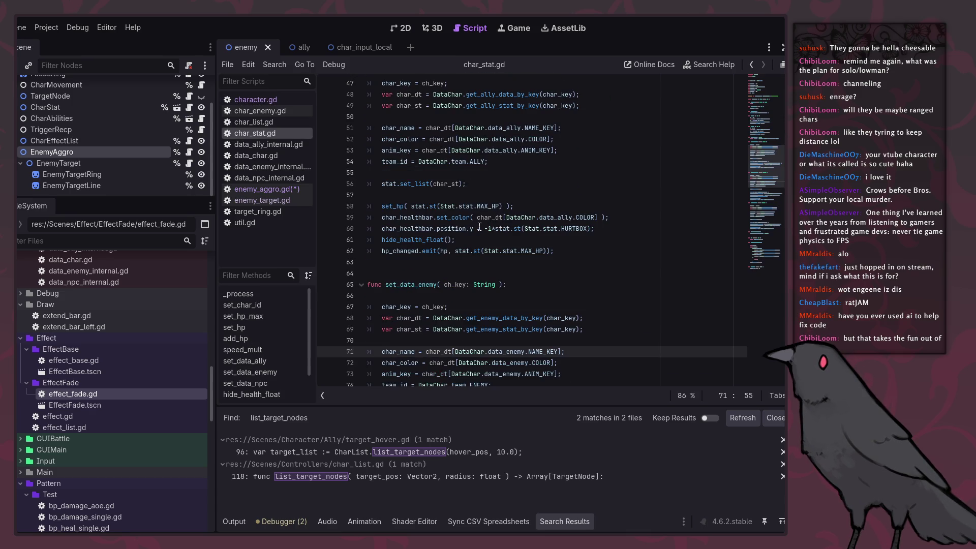
{"action": "scroll", "coordinate": [480, 225], "scroll_direction": "up", "scroll_amount": 15}
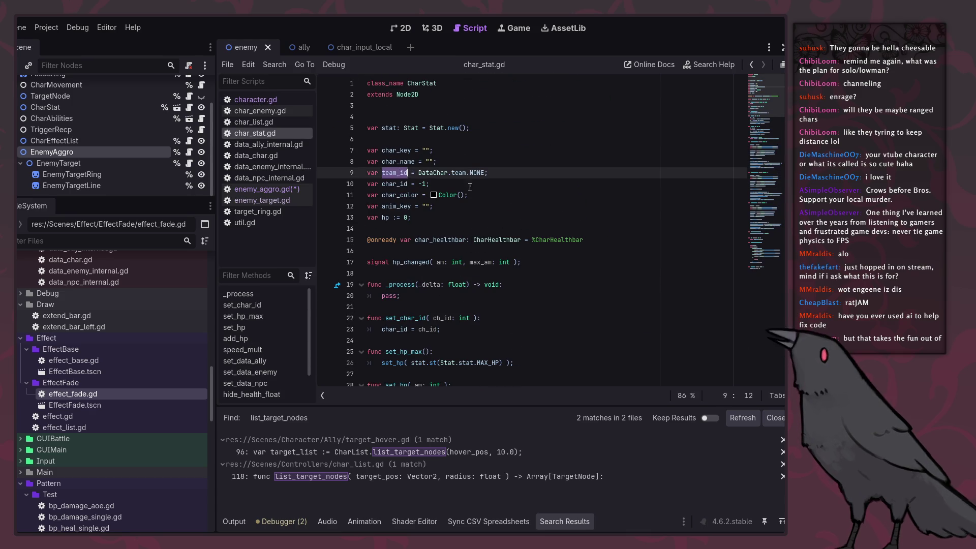
{"action": "left_click", "coordinate": [755, 69]}
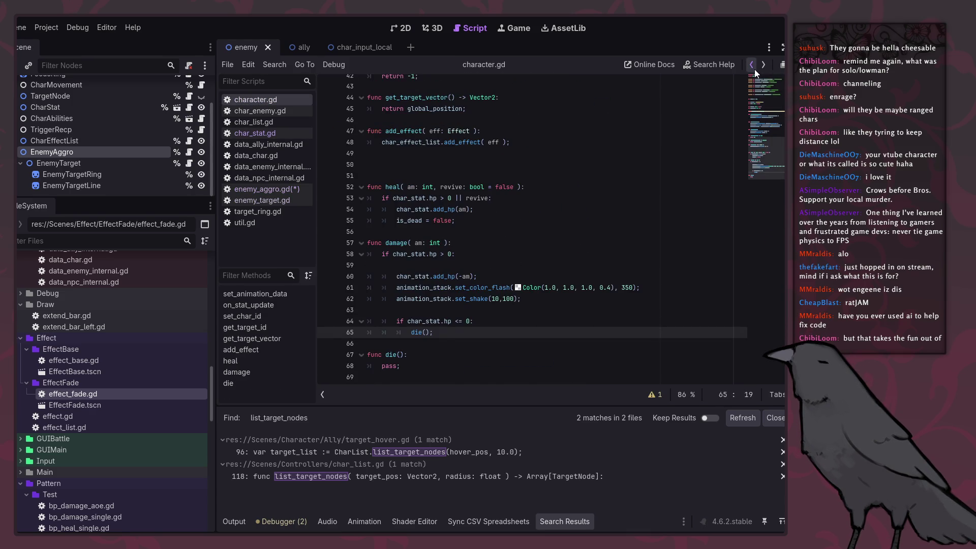
{"action": "left_click", "coordinate": [755, 70]}
{"action": "left_click", "coordinate": [753, 67]}
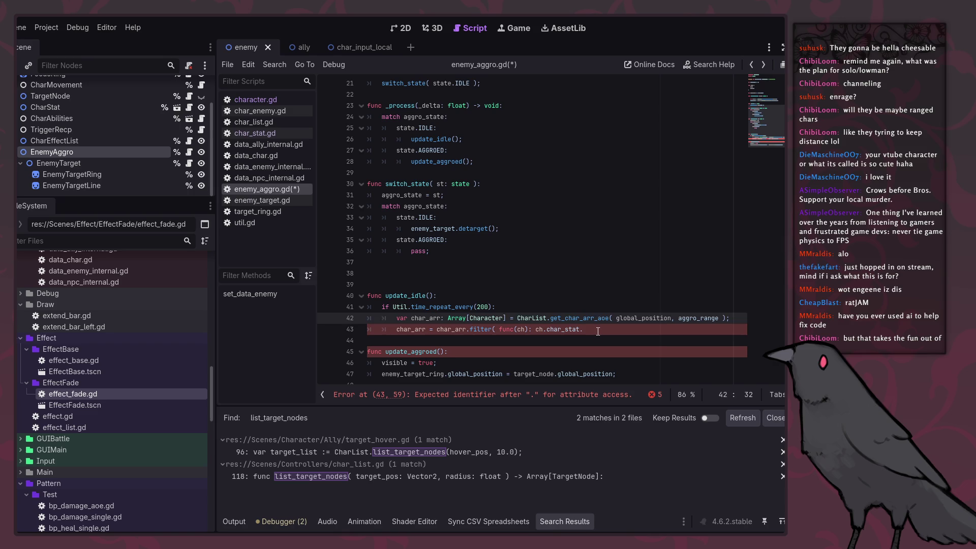
Complete the filter with team_id == DataChar.team.ALLY ); and start a new line.
{"action": "left_click", "coordinate": [664, 330]}
{"action": "type", "text": "team_id == "}
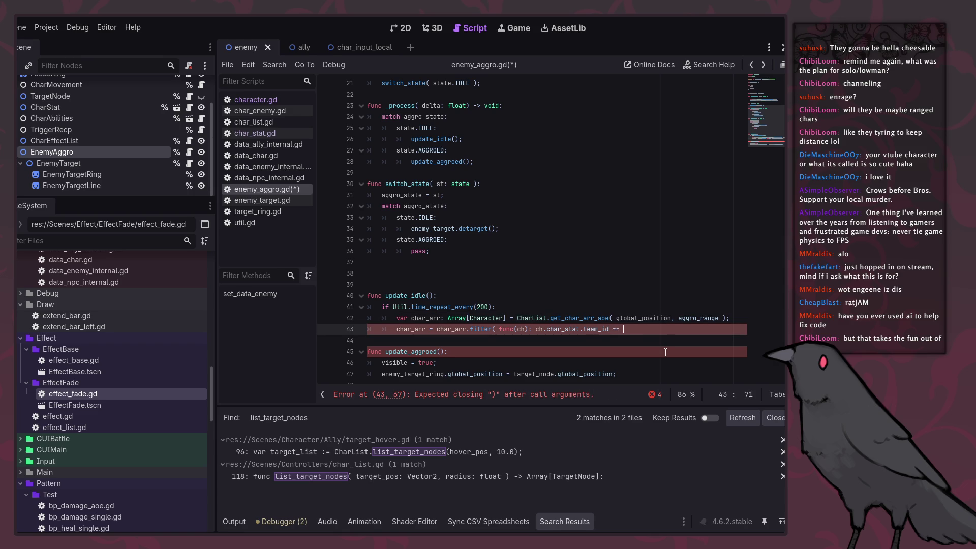
{"action": "type", "text": "D"}
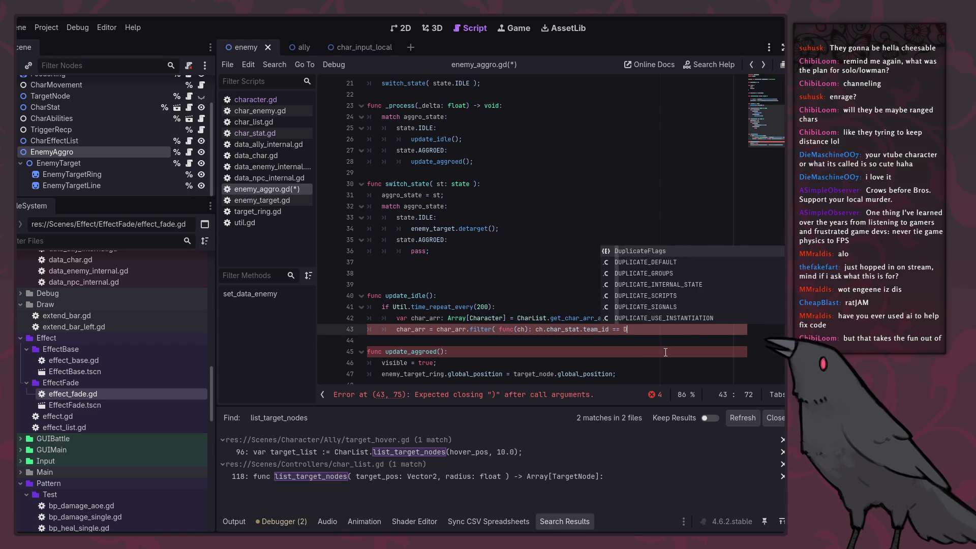
{"action": "type", "text": "ataChar.team.A"}
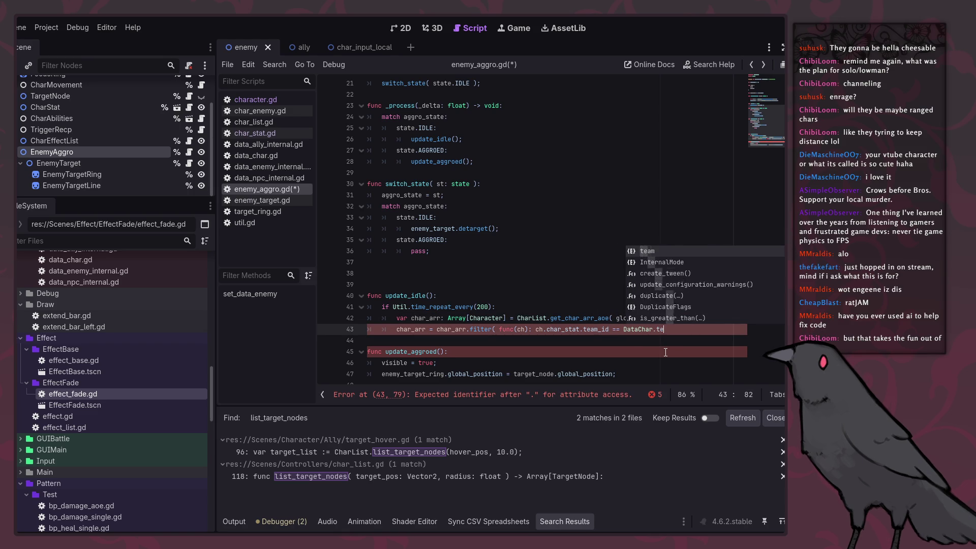
{"action": "key", "text": "Return"}
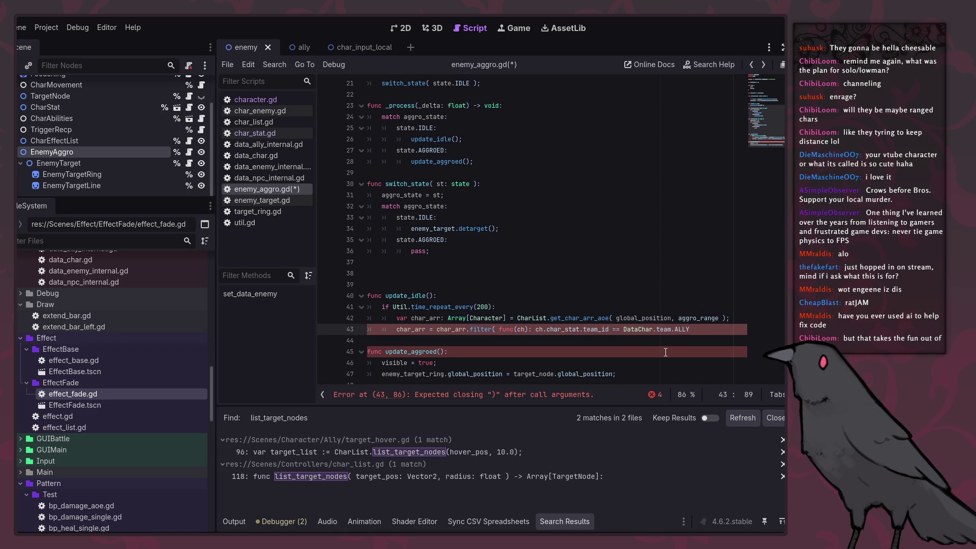
{"action": "type", "text": ";"}
{"action": "key", "text": "BackSpace"}
{"action": "type", "text": ");"}
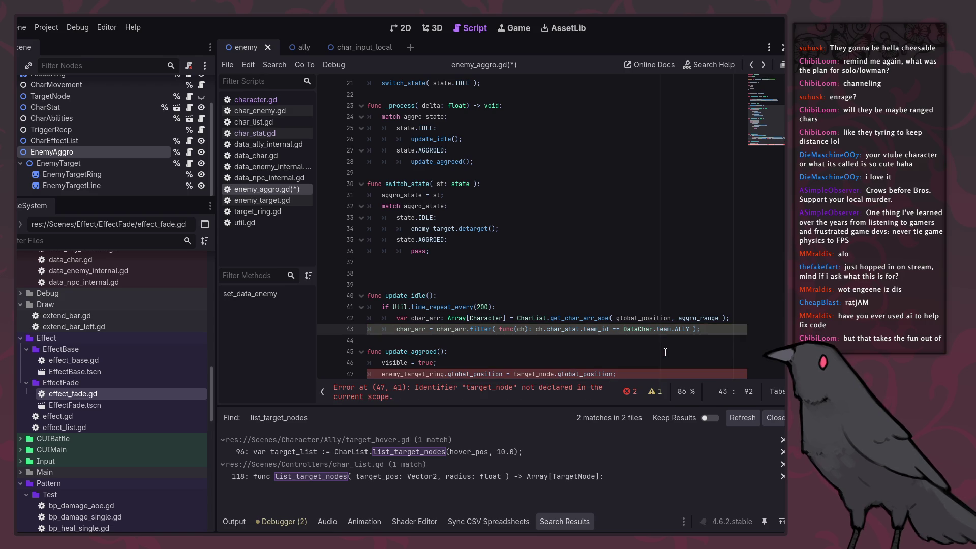
{"action": "scroll", "coordinate": [666, 352], "scroll_direction": "down", "scroll_amount": 1}
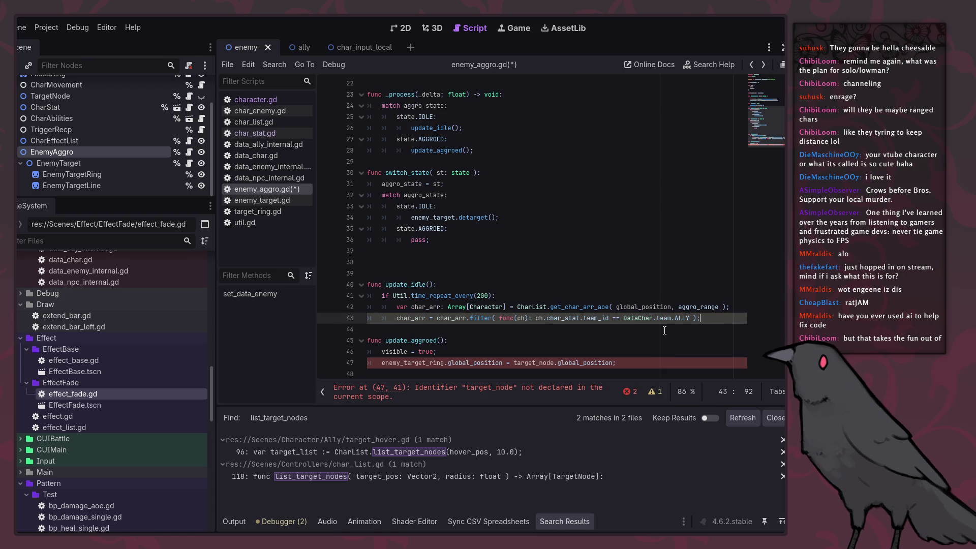
{"action": "key", "text": "Return"}
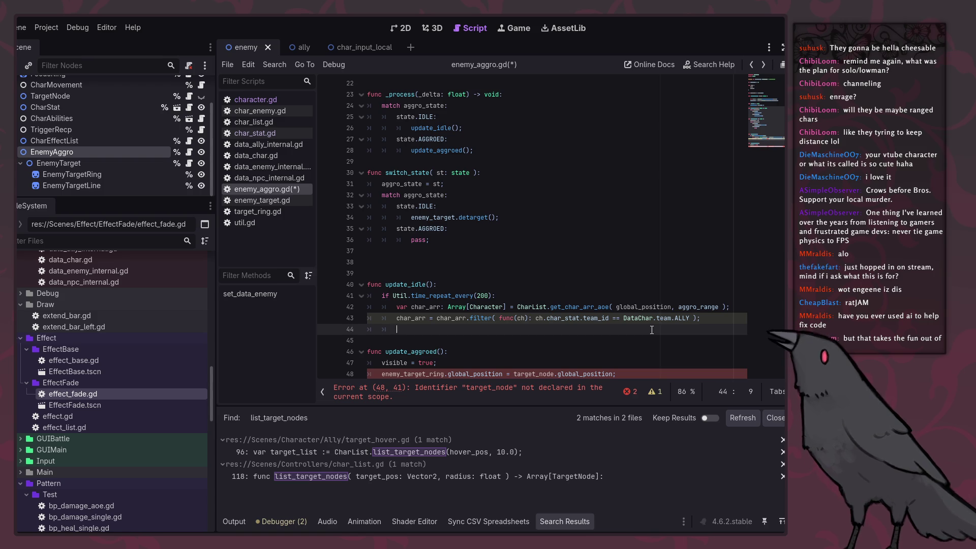
Trim the blank lines above update_idle to a single one so the function starts at line 39.
{"action": "left_click", "coordinate": [442, 337]}
{"action": "left_click", "coordinate": [452, 333]}
{"action": "scroll", "coordinate": [453, 333], "scroll_direction": "down", "scroll_amount": 1}
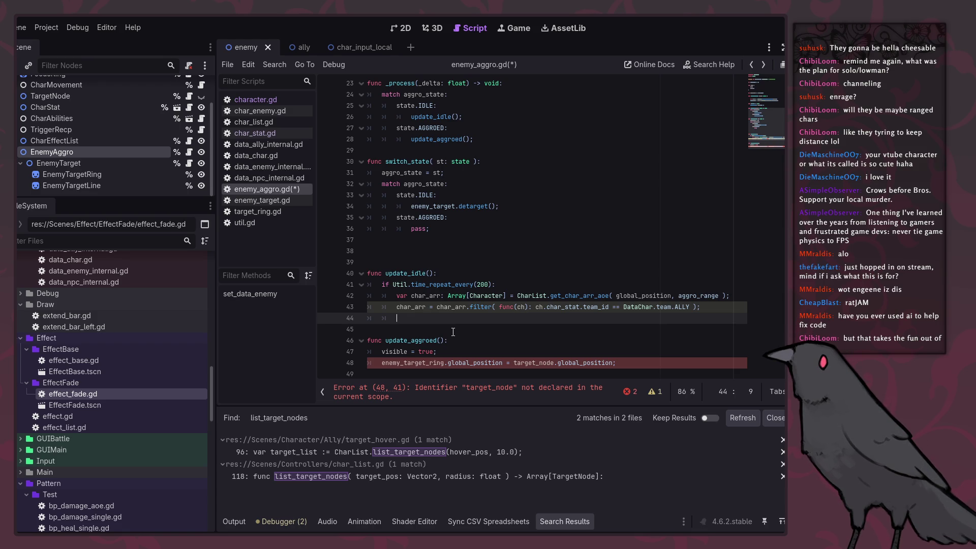
{"action": "key", "text": "Up"}
{"action": "key", "text": "Up"}
{"action": "key", "text": "Up"}
{"action": "key", "text": "BackSpace"}
{"action": "key", "text": "BackSpace"}
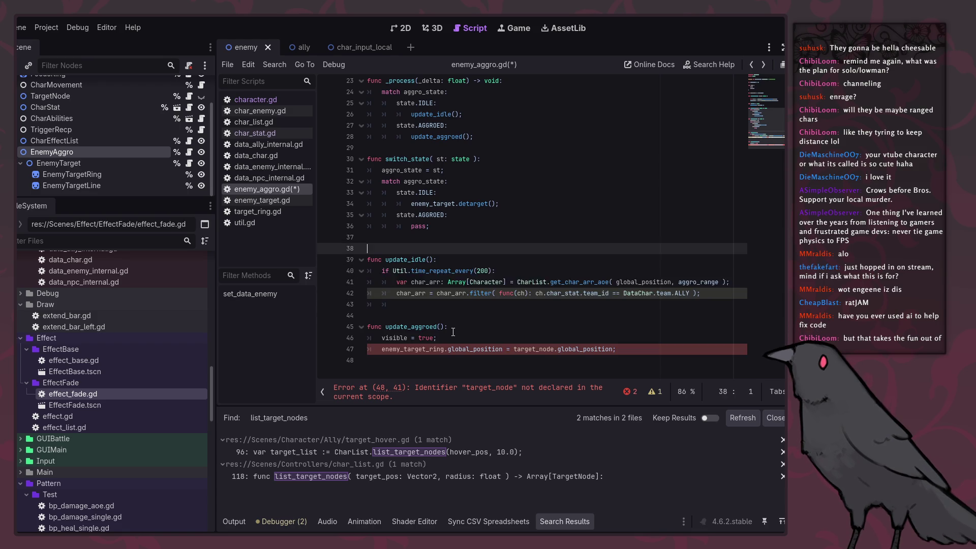
{"action": "key", "text": "Down"}
{"action": "key", "text": "Return"}
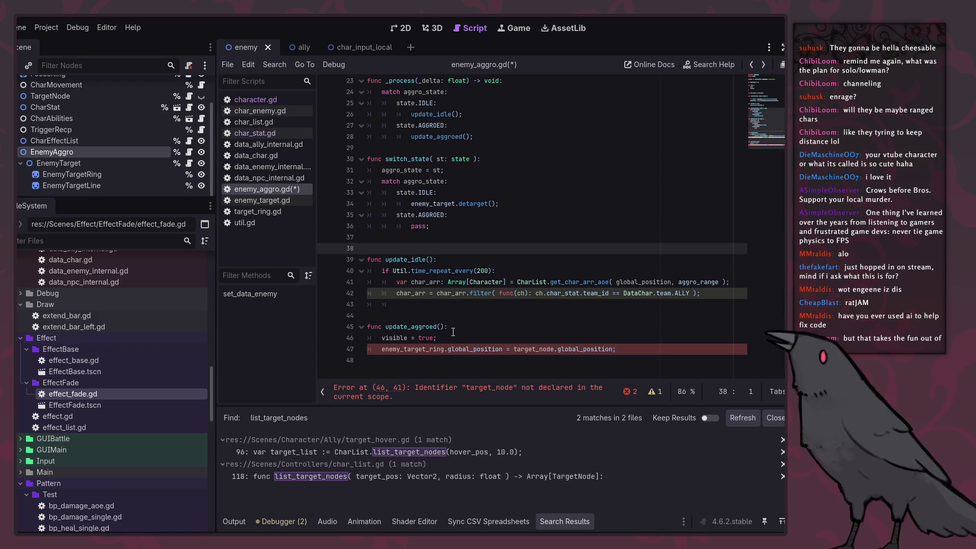
{"action": "key", "text": "Down"}
{"action": "key", "text": "Down"}
{"action": "key", "text": "Down"}
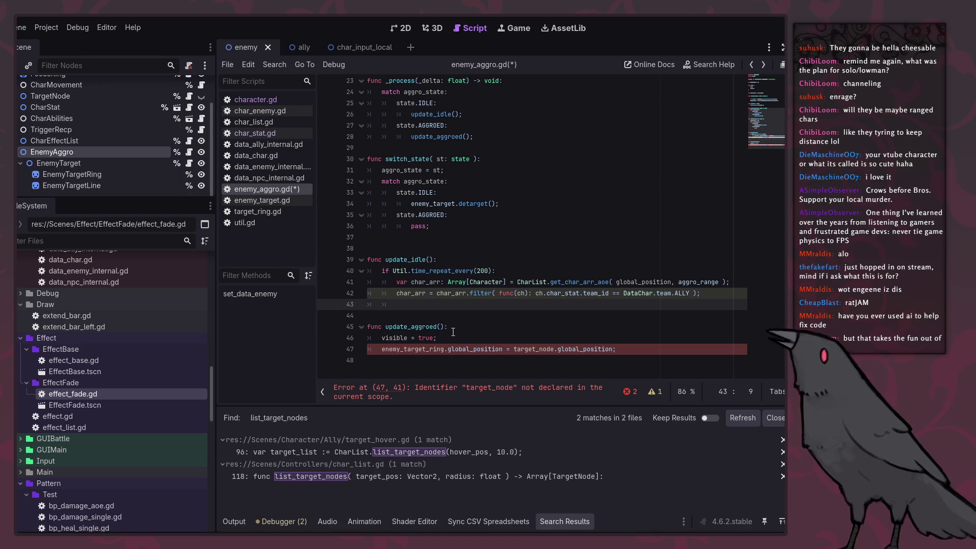
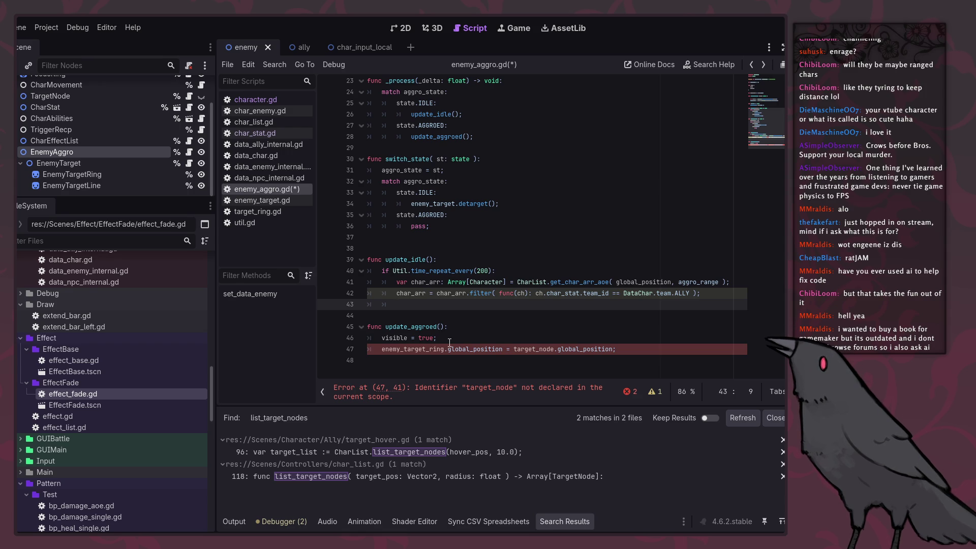
Place the caret on blank line 43, right after the ally-filtered char_arr in update_idle.
{"action": "left_click", "coordinate": [453, 251]}
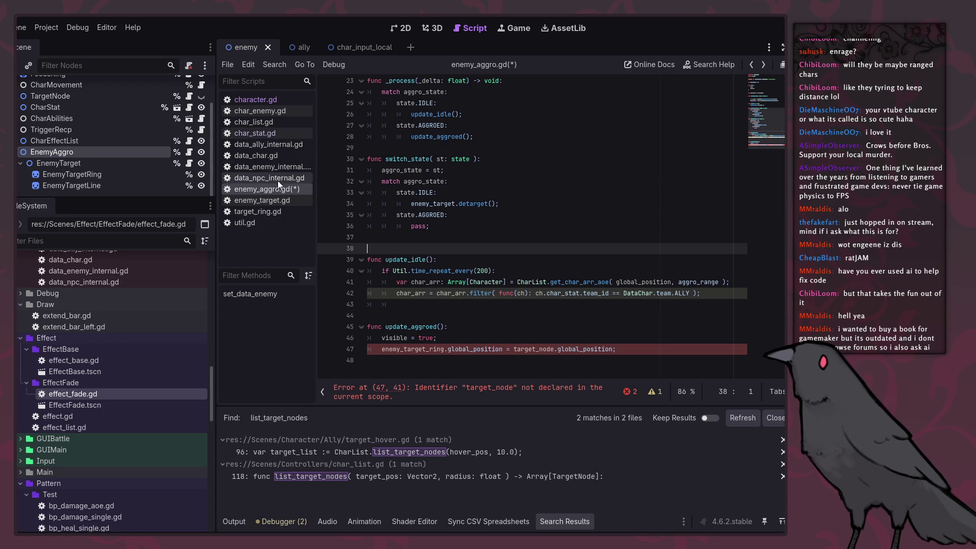
{"action": "left_click", "coordinate": [435, 304]}
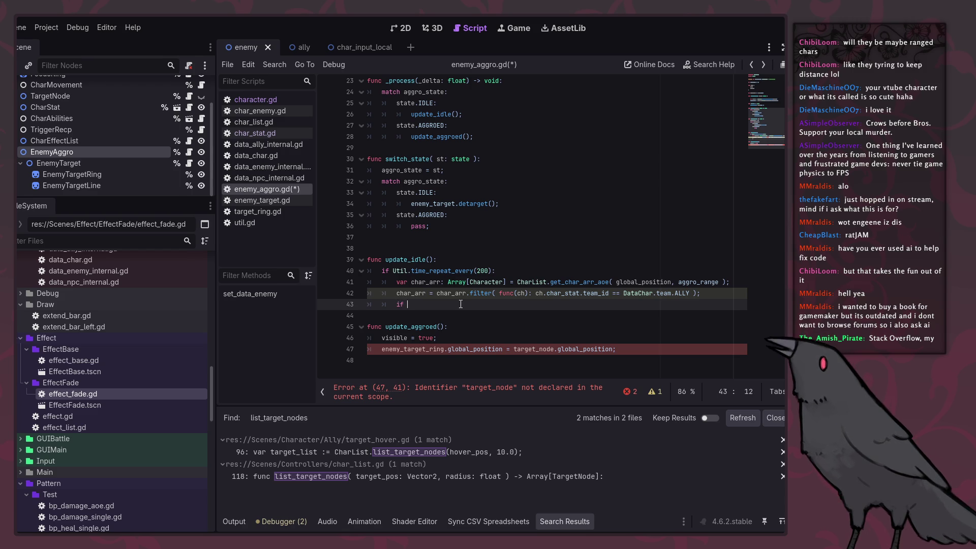
Start a char_arr.sort_custom(func(ch)) call on the blank line using autocomplete.
{"action": "type", "text": "if"}
{"action": "scroll", "coordinate": [461, 304], "scroll_direction": "up", "scroll_amount": 1}
{"action": "key", "text": "BackSpace"}
{"action": "key", "text": "BackSpace"}
{"action": "key", "text": "BackSpace"}
{"action": "type", "text": "char_arr"}
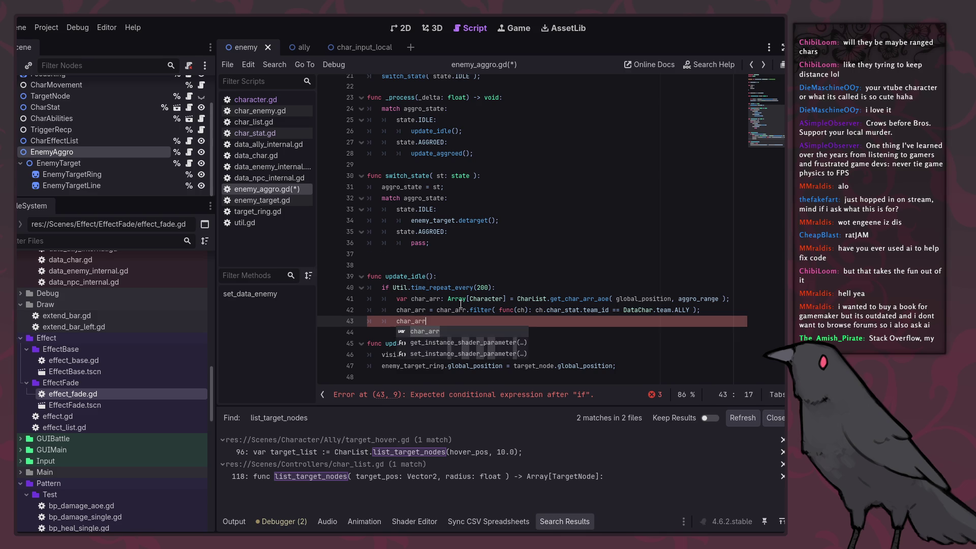
{"action": "type", "text": ".sor"}
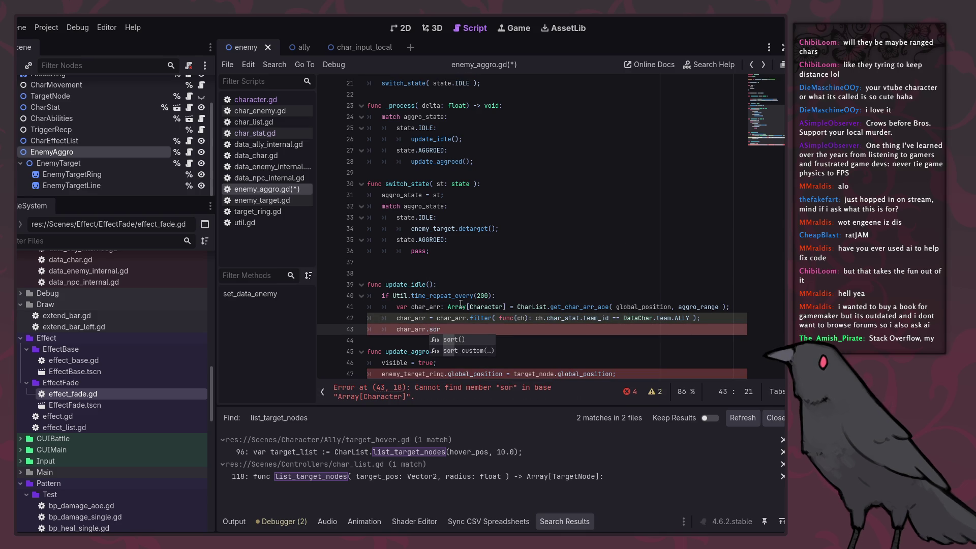
{"action": "key", "text": "Down"}
{"action": "key", "text": "Return"}
{"action": "type", "text": "func(ch)"}
{"action": "key", "text": "Left"}
{"action": "key", "text": "Left"}
{"action": "key", "text": "Left"}
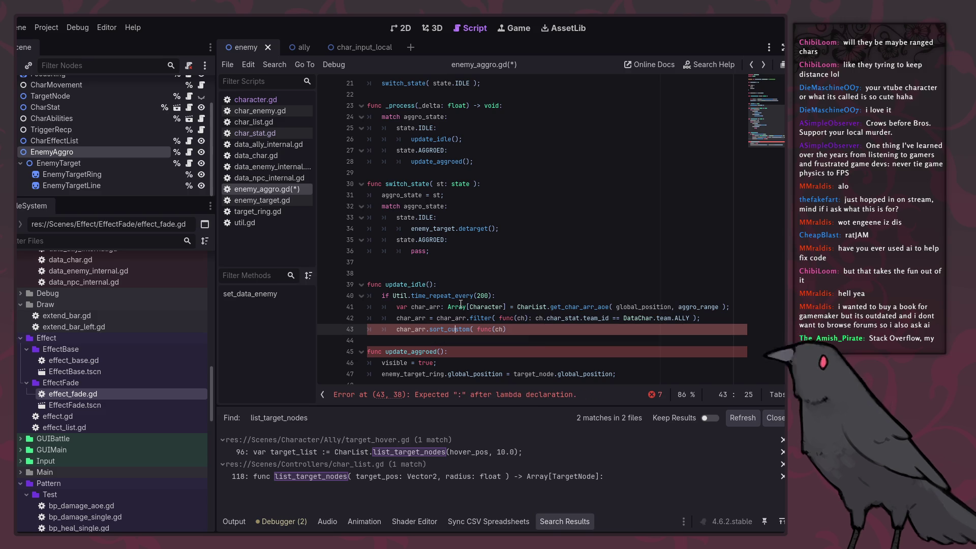
Add 'if char_arr.size() > 0:' above the sort call, then indent it and add the lambda colon.
{"action": "key", "text": "ctrl+shift+Return"}
{"action": "type", "text": "if"}
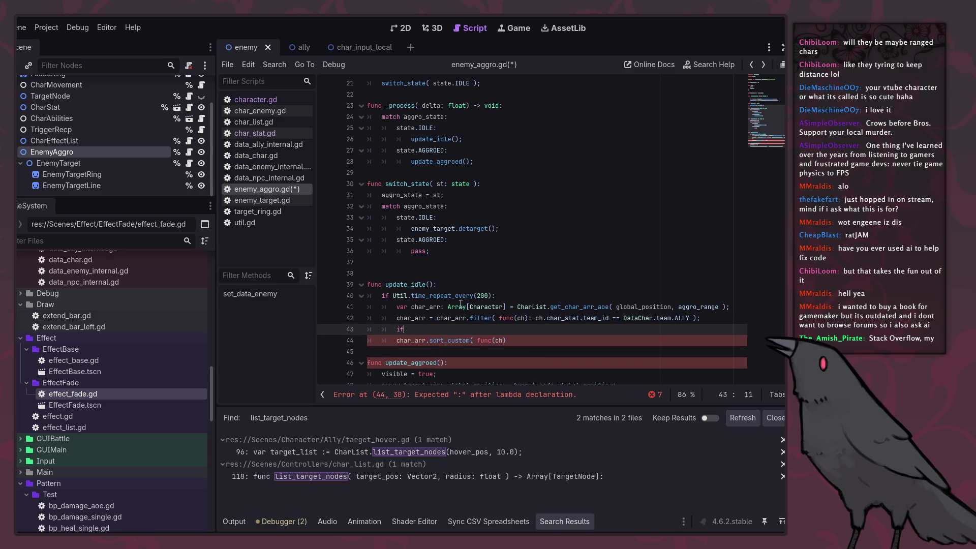
{"action": "type", "text": " char_"}
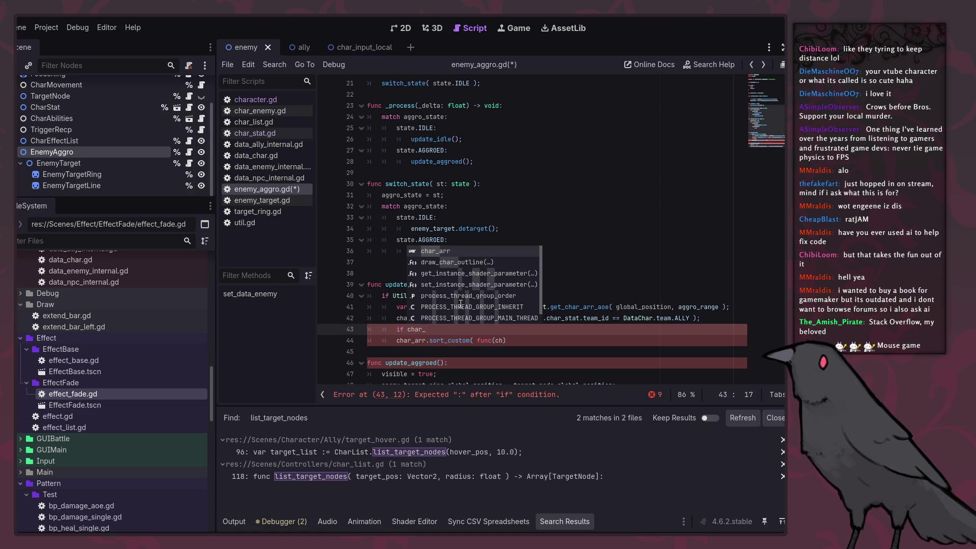
{"action": "key", "text": "Return"}
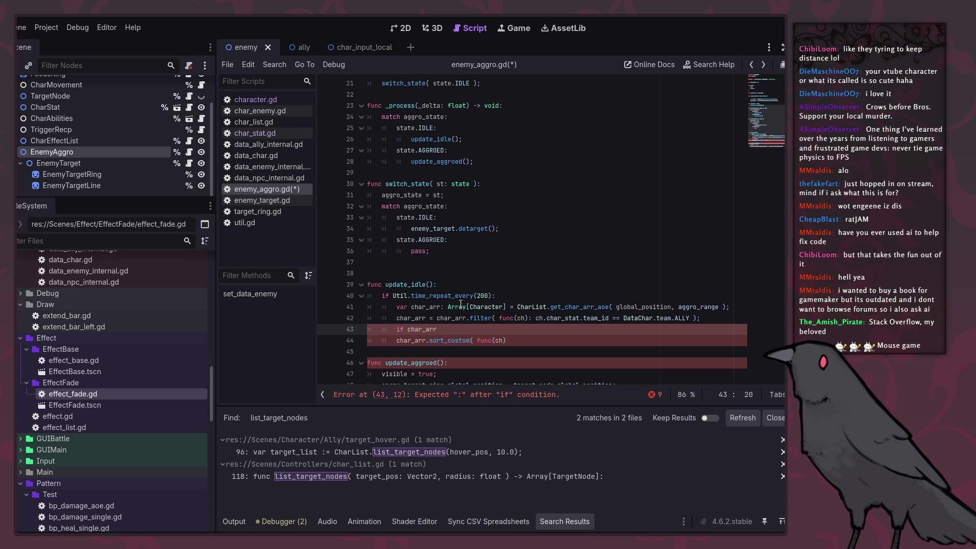
{"action": "type", "text": ".siz"}
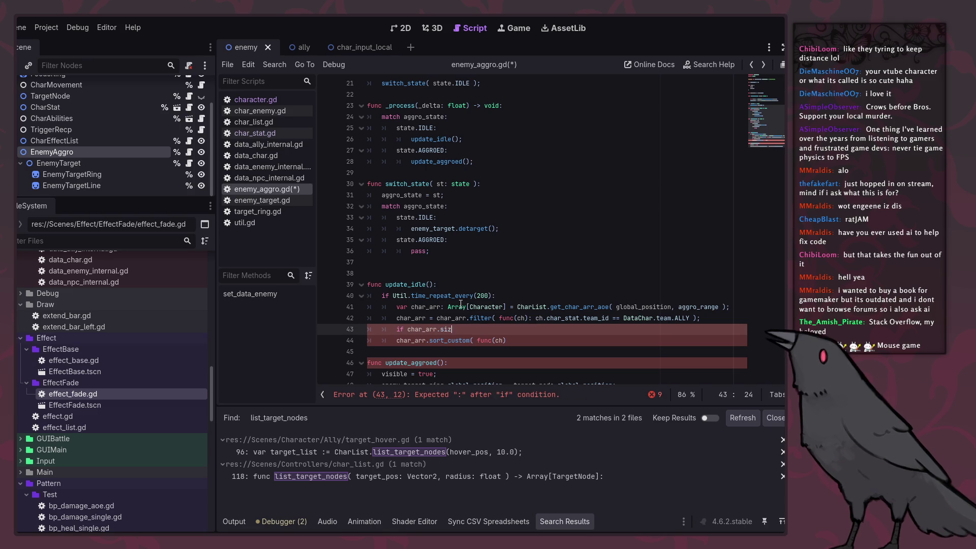
{"action": "type", "text": "e() > 0"}
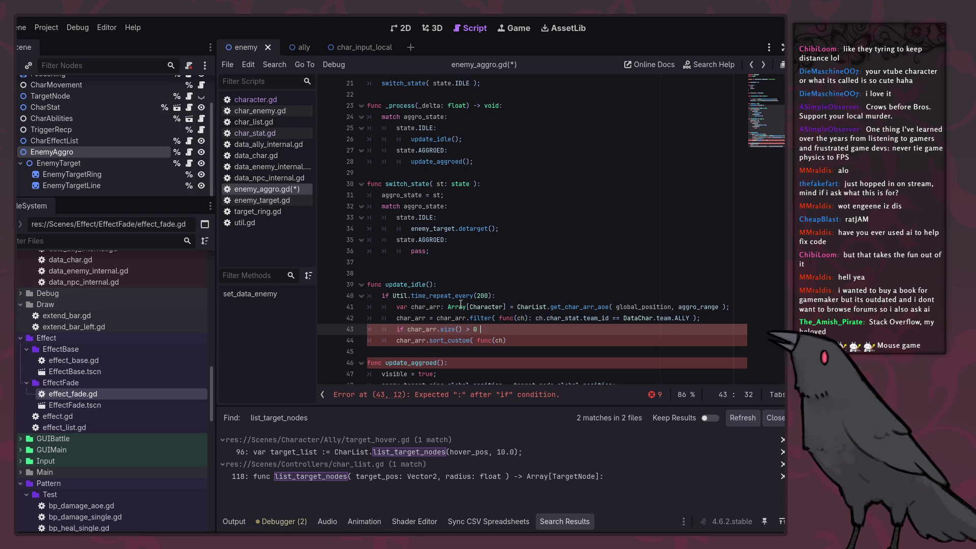
{"action": "key", "text": "Down"}
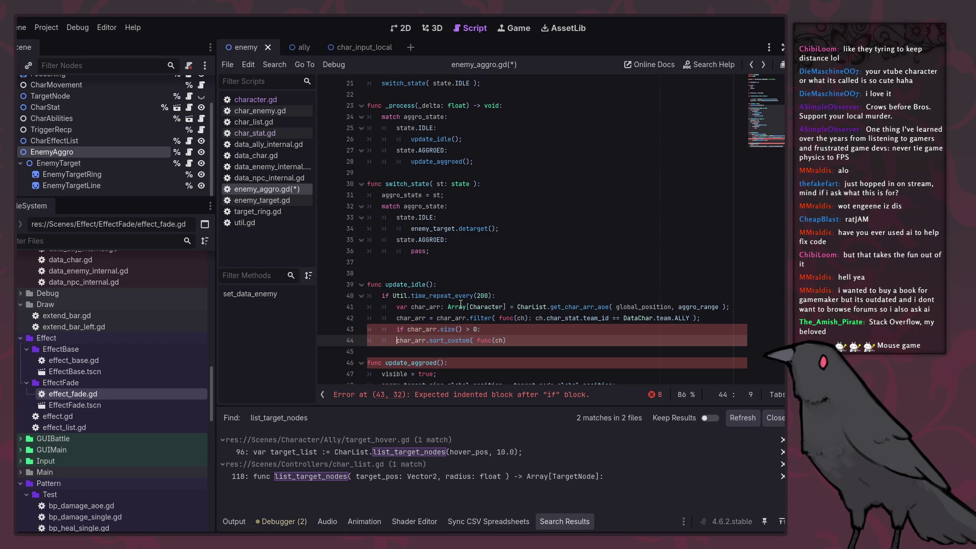
{"action": "key", "text": "Home"}
{"action": "key", "text": "Tab"}
{"action": "key", "text": "End"}
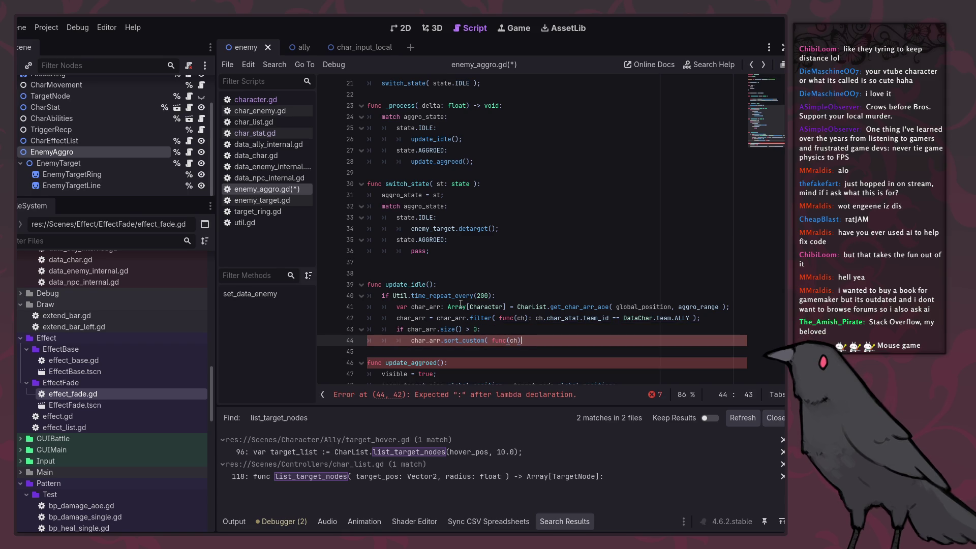
{"action": "type", "text": ": "}
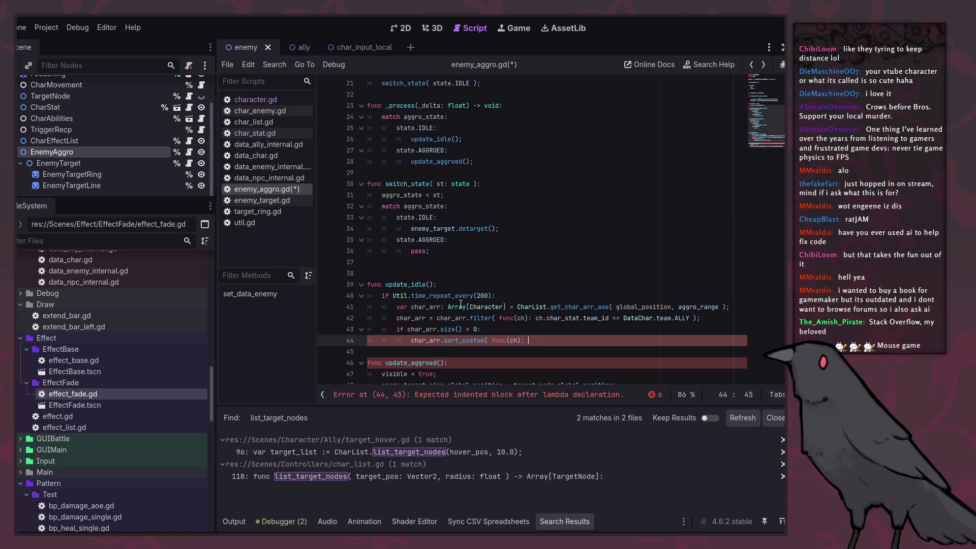
{"action": "type", "text": "ch."}
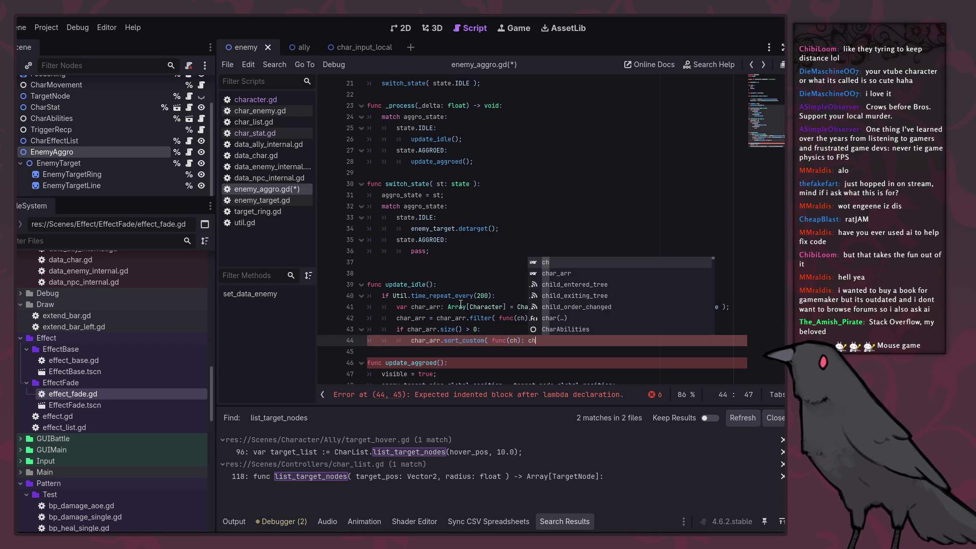
{"action": "key", "text": "BackSpace"}
{"action": "key", "text": "BackSpace"}
{"action": "key", "text": "BackSpace"}
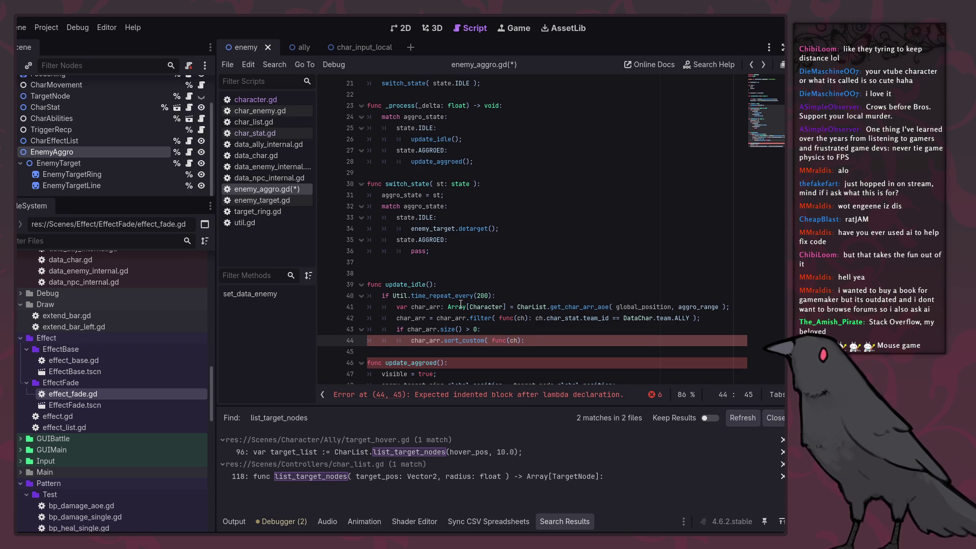
Write global_position.distance_to( as the sort lambda body, then put the caret on CharList.
{"action": "type", "text": "ch"}
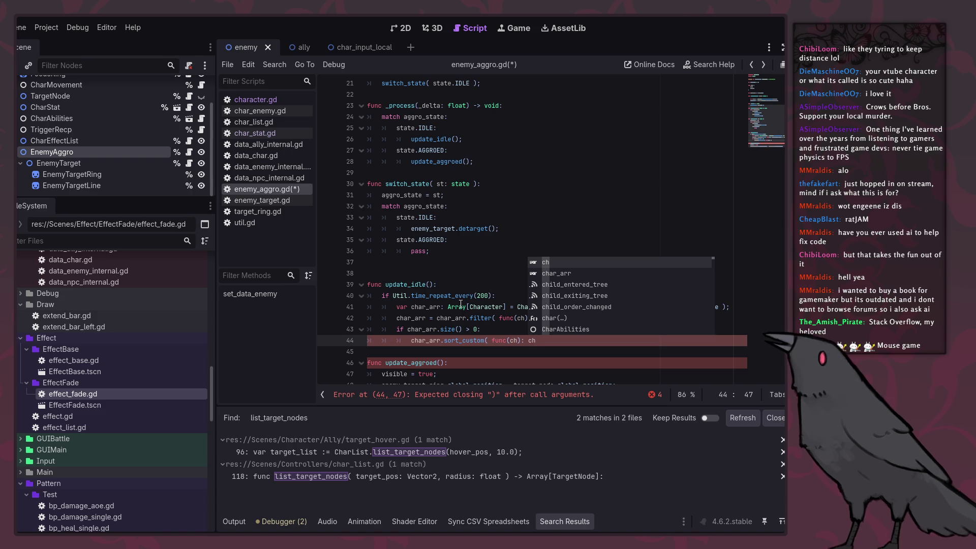
{"action": "type", "text": "."}
{"action": "key", "text": "Escape"}
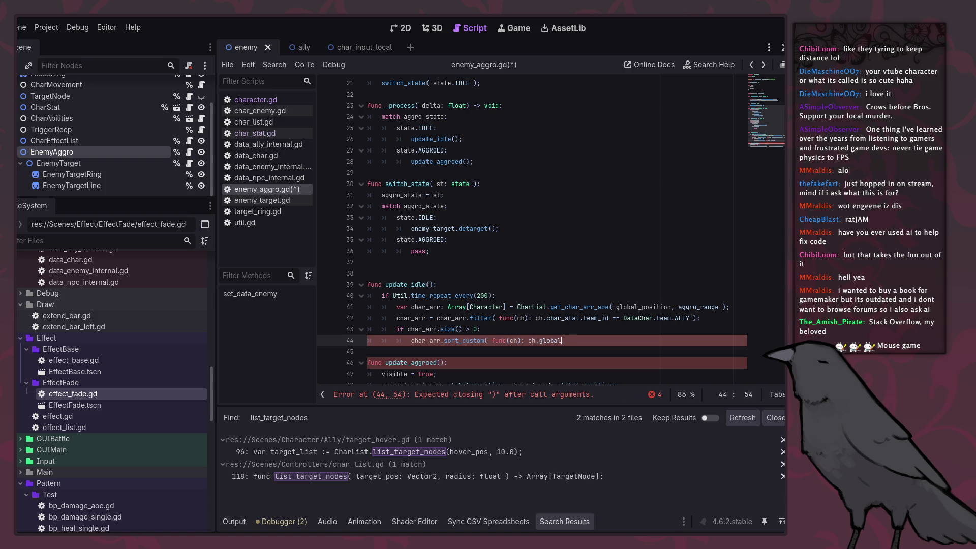
{"action": "key", "text": "BackSpace"}
{"action": "type", "text": "di"}
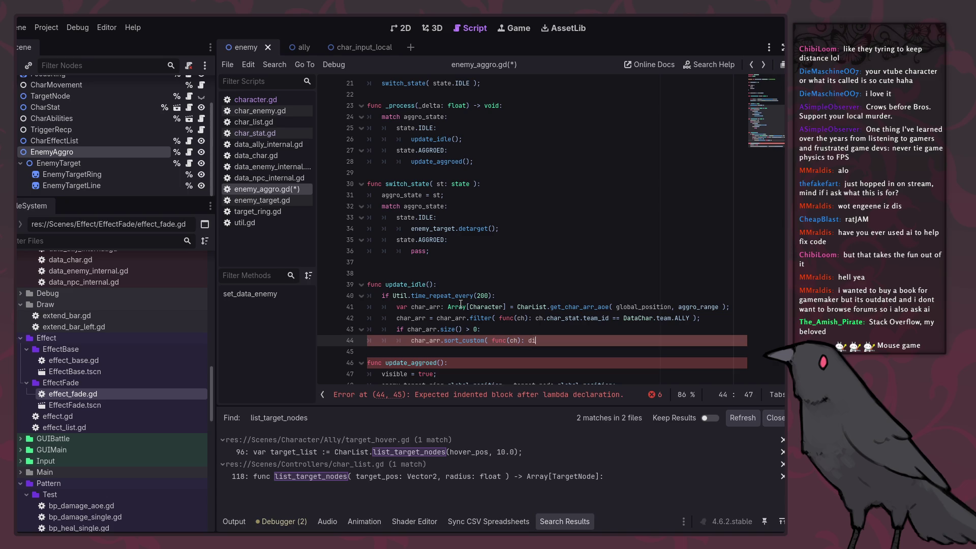
{"action": "type", "text": "s"}
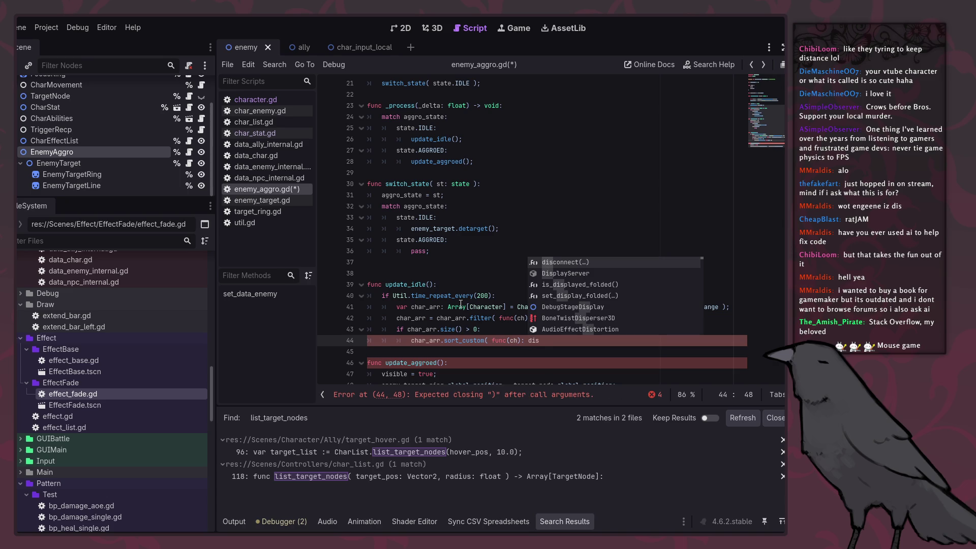
{"action": "key", "text": "BackSpace"}
{"action": "key", "text": "BackSpace"}
{"action": "key", "text": "BackSpace"}
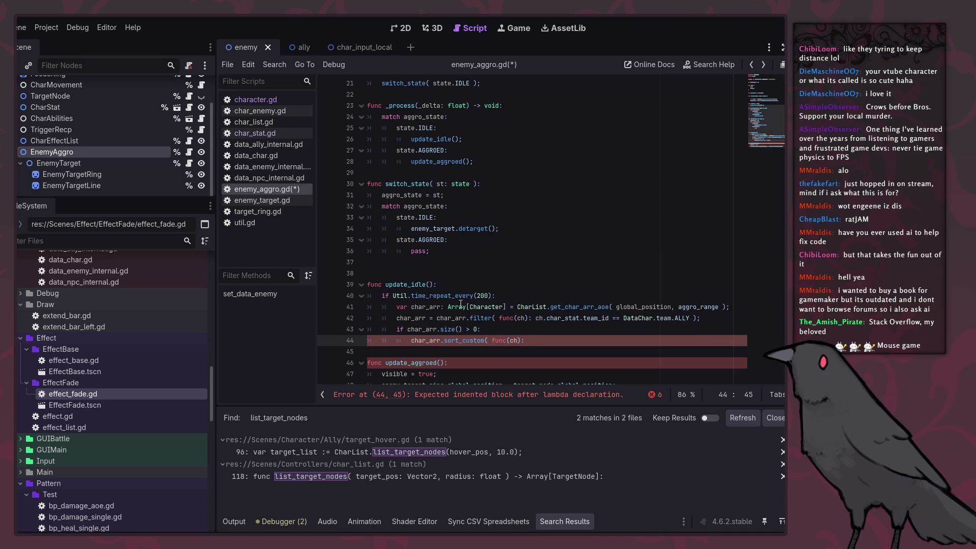
{"action": "type", "text": "global_p"}
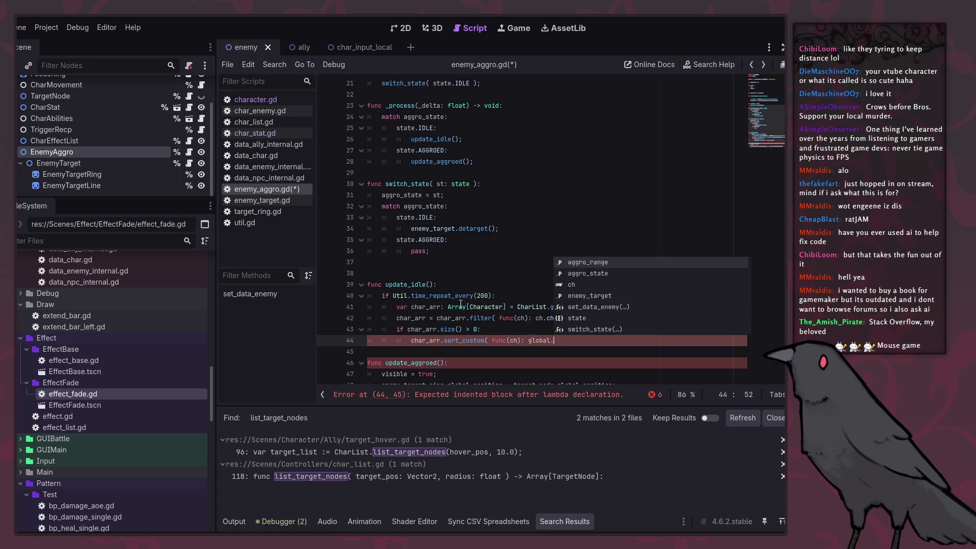
{"action": "type", "text": "osi"}
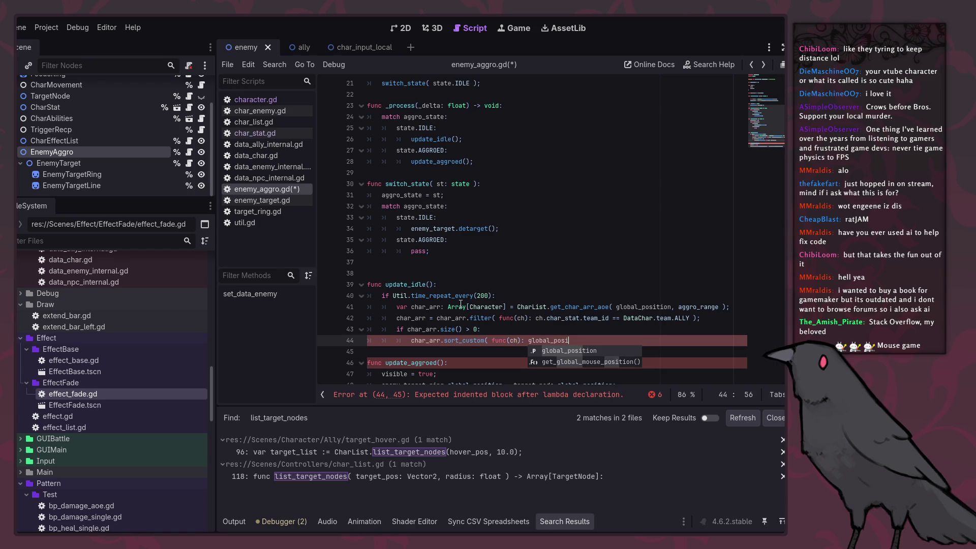
{"action": "type", "text": "tion.dis"}
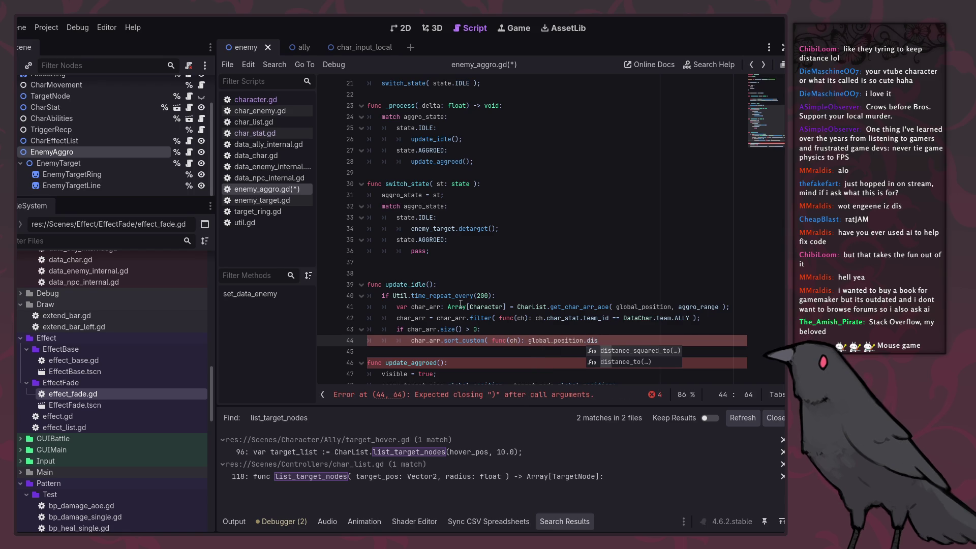
{"action": "key", "text": "Return"}
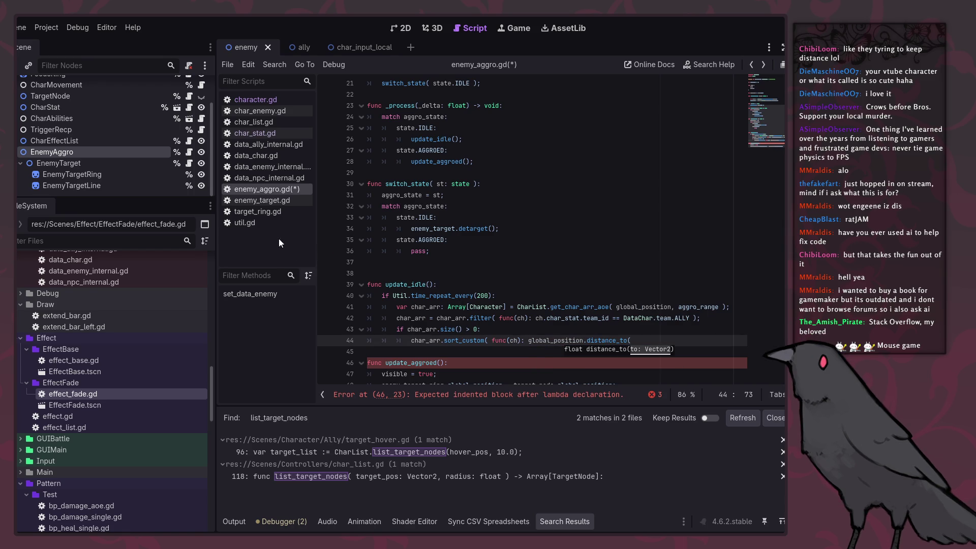
{"action": "left_click", "coordinate": [529, 307]}
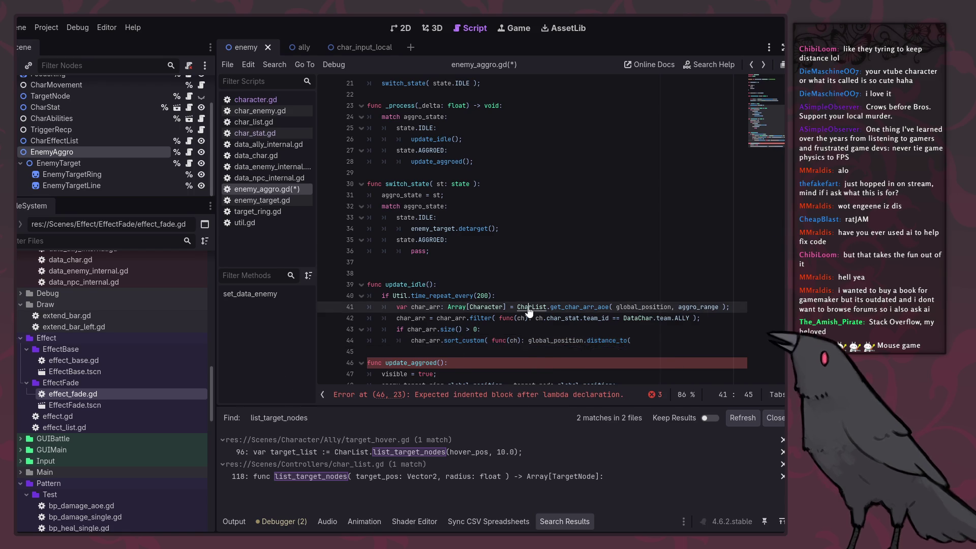
Select the sort_custom lambda in char_list.gd's list_target_nodes, then return to line 44 of enemy_aggro.gd.
{"action": "left_click", "coordinate": [529, 307], "text": "ctrl"}
{"action": "scroll", "coordinate": [532, 347], "scroll_direction": "down", "scroll_amount": 20}
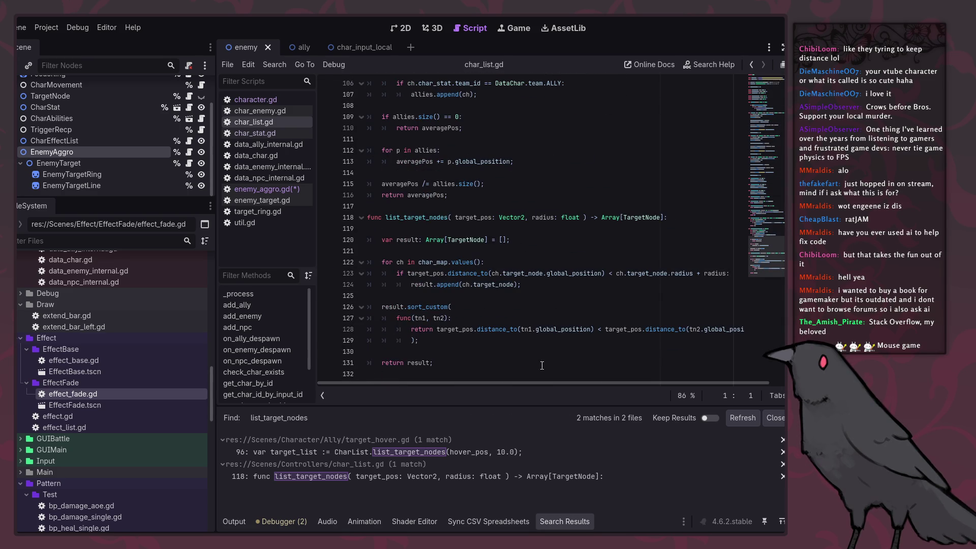
{"action": "left_click_drag", "start_coordinate": [487, 383], "coordinate": [536, 383]}
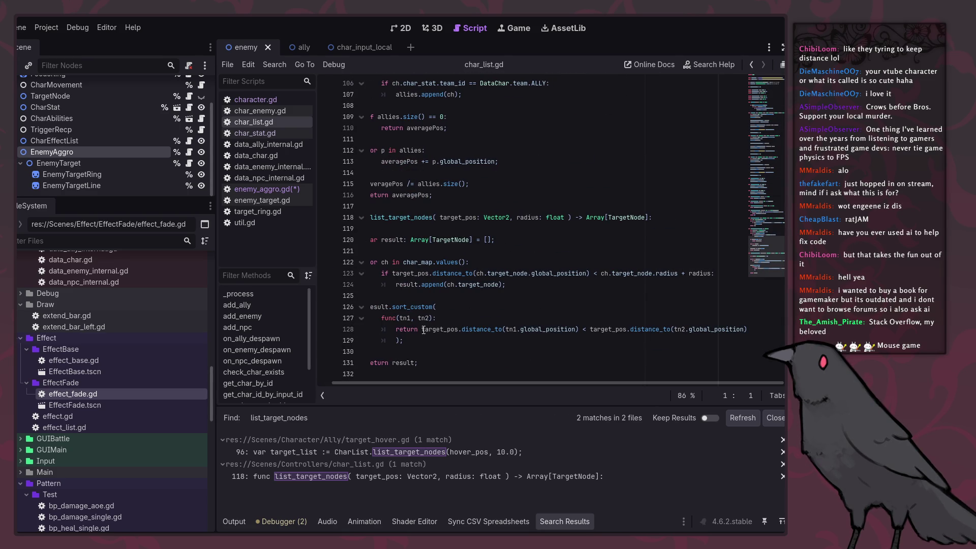
{"action": "left_click_drag", "start_coordinate": [424, 331], "coordinate": [743, 330]}
{"action": "left_click", "coordinate": [560, 351]}
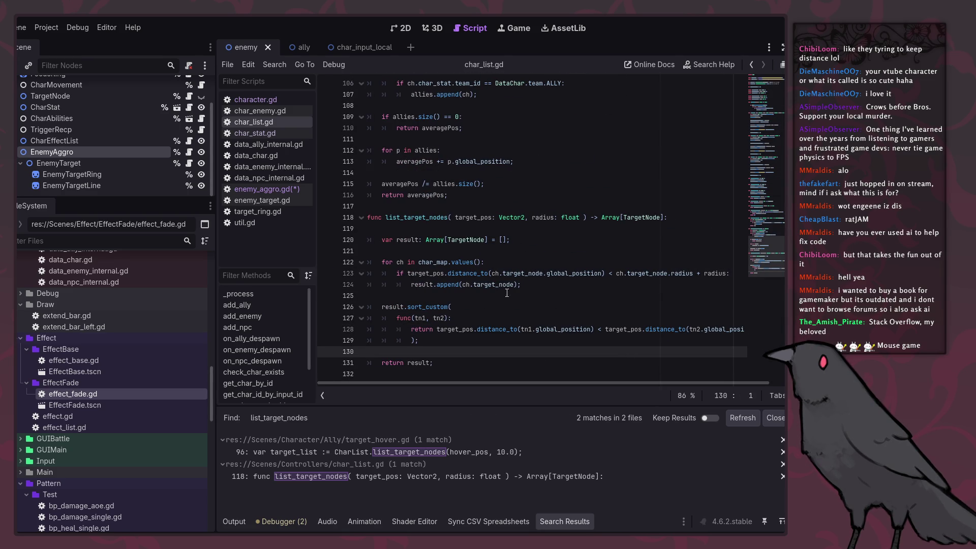
{"action": "left_click", "coordinate": [449, 338]}
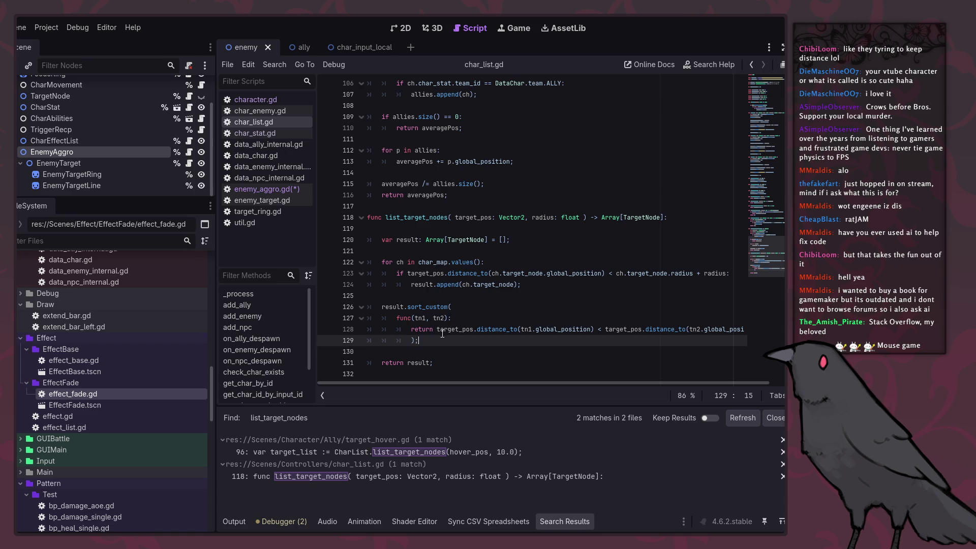
{"action": "left_click", "coordinate": [398, 318], "text": "shift"}
{"action": "left_click", "coordinate": [267, 188]}
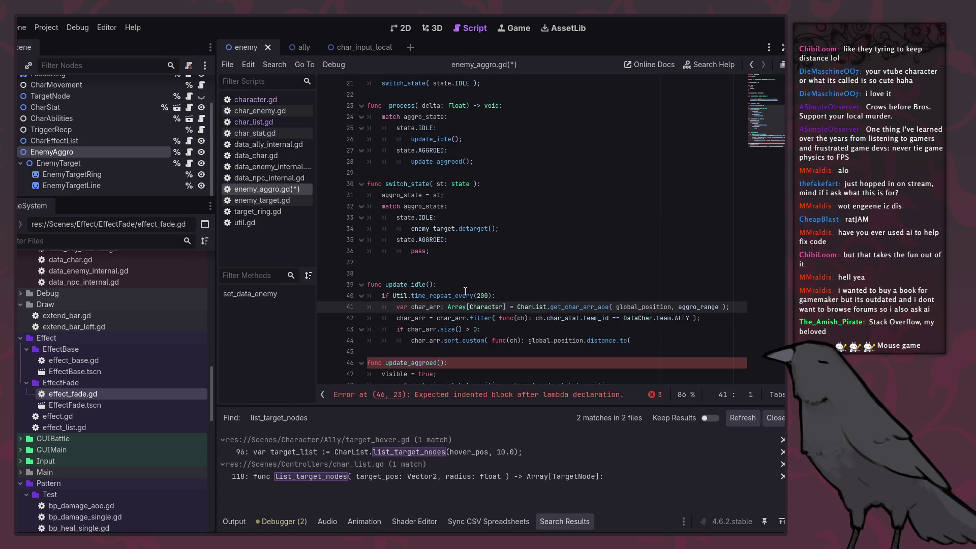
{"action": "left_click", "coordinate": [657, 325]}
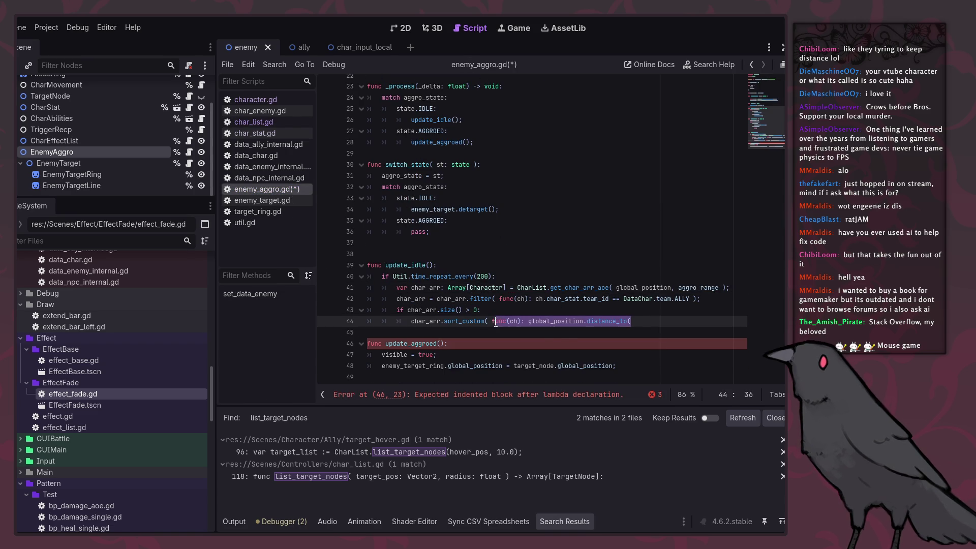
Replace line 44's lambda with the pasted func(tn1, tn2) comparison, indent it, and save.
{"action": "left_click_drag", "start_coordinate": [658, 325], "coordinate": [491, 322]}
{"action": "key", "text": "ctrl+v"}
{"action": "left_click", "coordinate": [515, 354]}
{"action": "key", "text": "shift+Up"}
{"action": "key", "text": "shift+Up"}
{"action": "key", "text": "Tab"}
{"action": "left_click", "coordinate": [514, 354]}
{"action": "key", "text": "ctrl+s"}
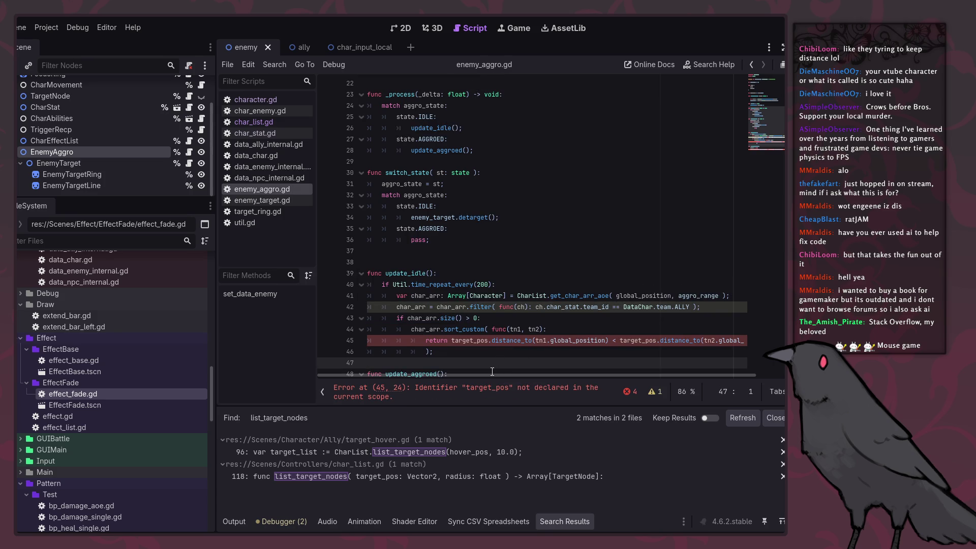
Change both target_pos references to global_position, save, and add a line after the lambda.
{"action": "left_click_drag", "start_coordinate": [494, 374], "coordinate": [531, 374]}
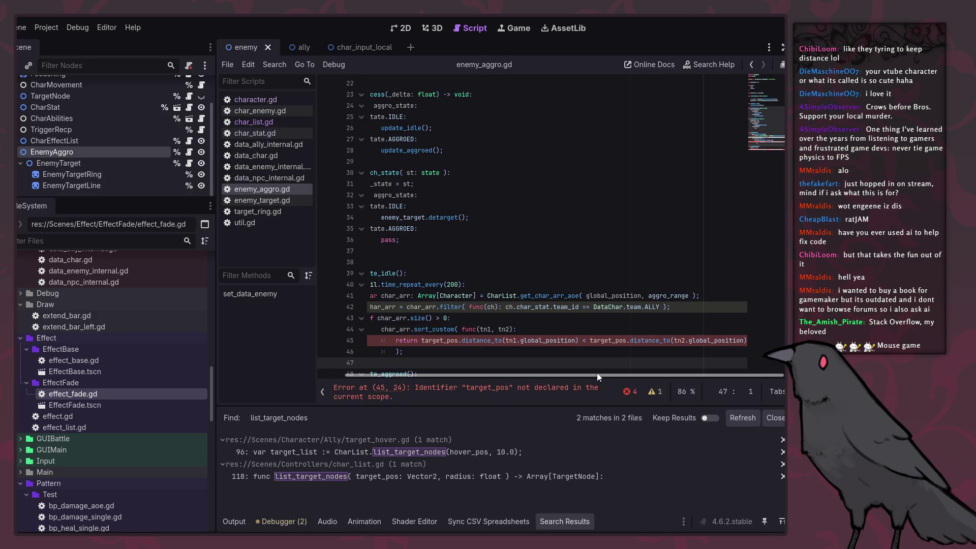
{"action": "left_click_drag", "start_coordinate": [594, 376], "coordinate": [531, 375]}
{"action": "double_click", "coordinate": [450, 340]}
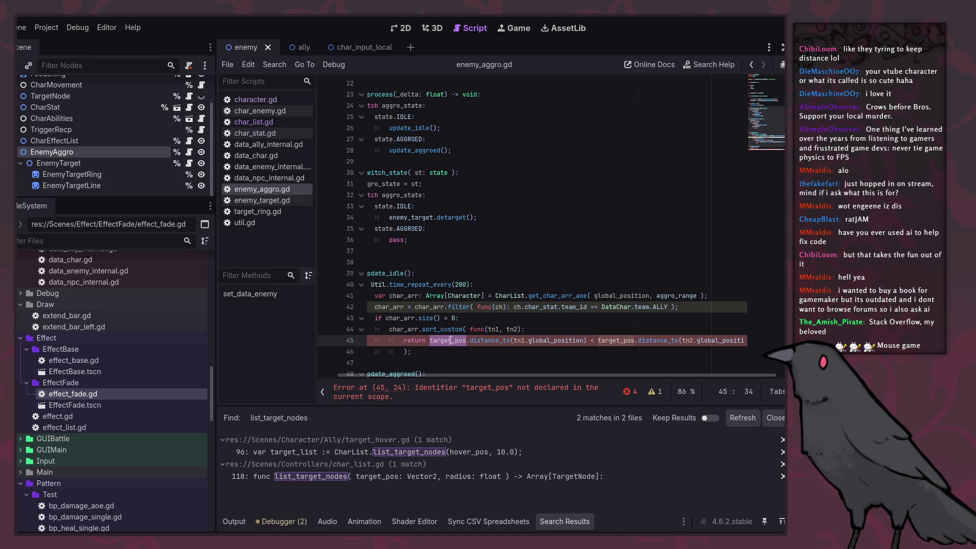
{"action": "type", "text": "global_position"}
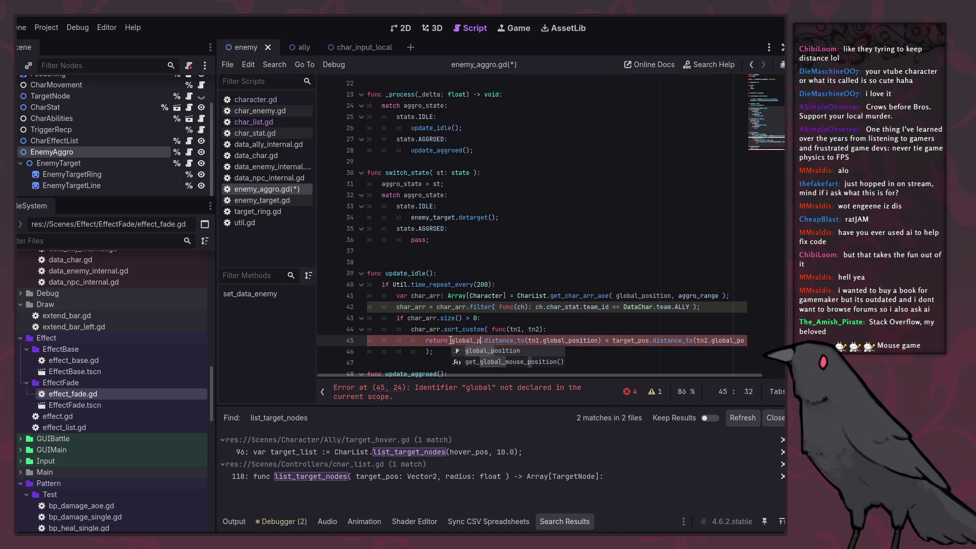
{"action": "key", "text": "Escape"}
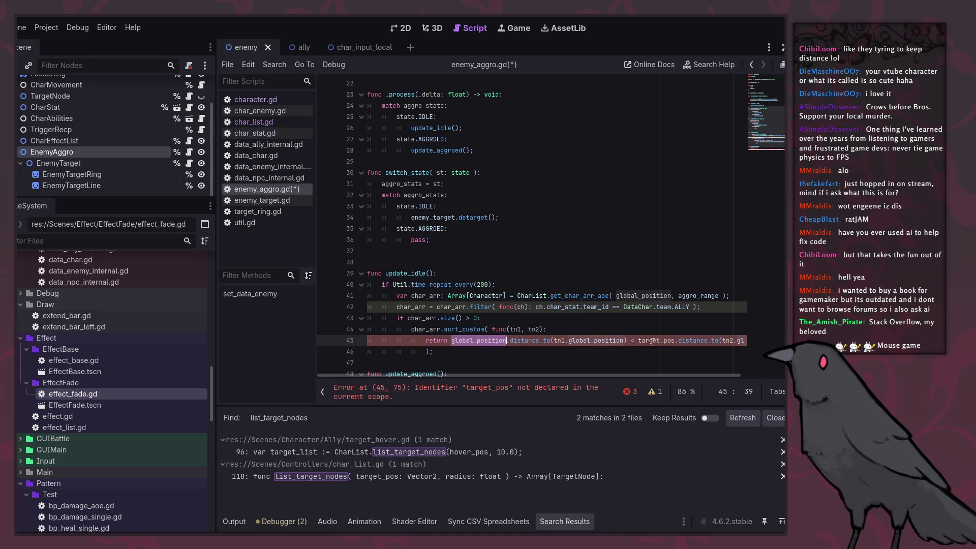
{"action": "double_click", "coordinate": [655, 340]}
{"action": "type", "text": "global"}
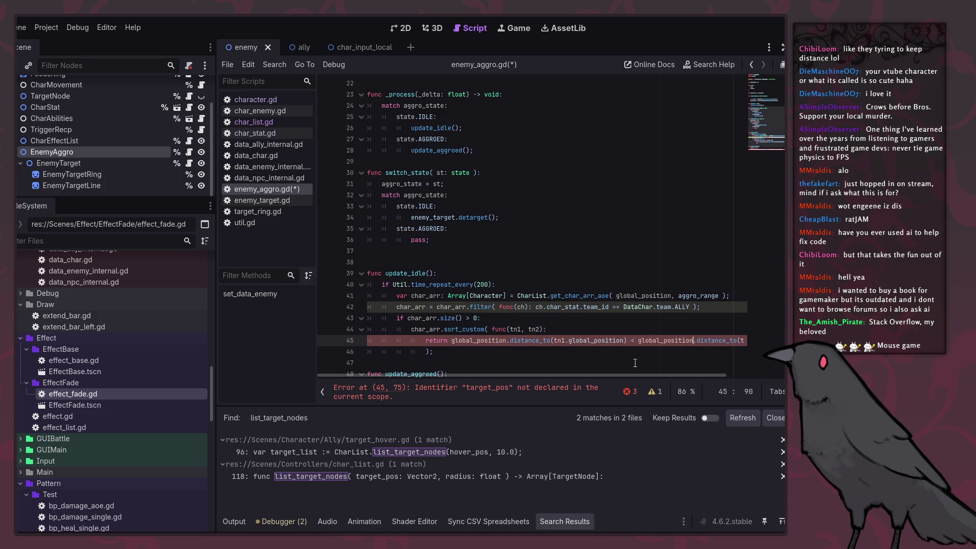
{"action": "key", "text": "Return"}
{"action": "key", "text": "ctrl+s"}
{"action": "left_click", "coordinate": [495, 356]}
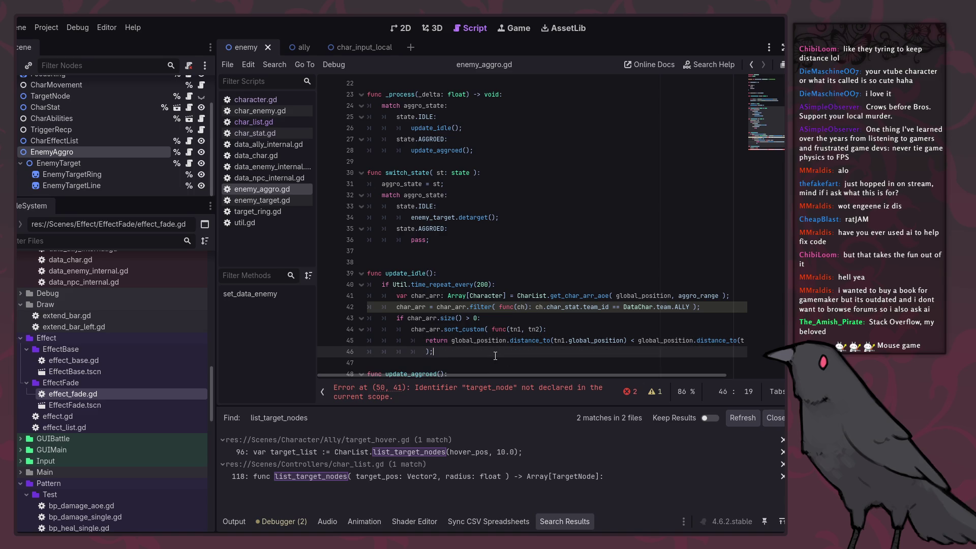
{"action": "key", "text": "Return"}
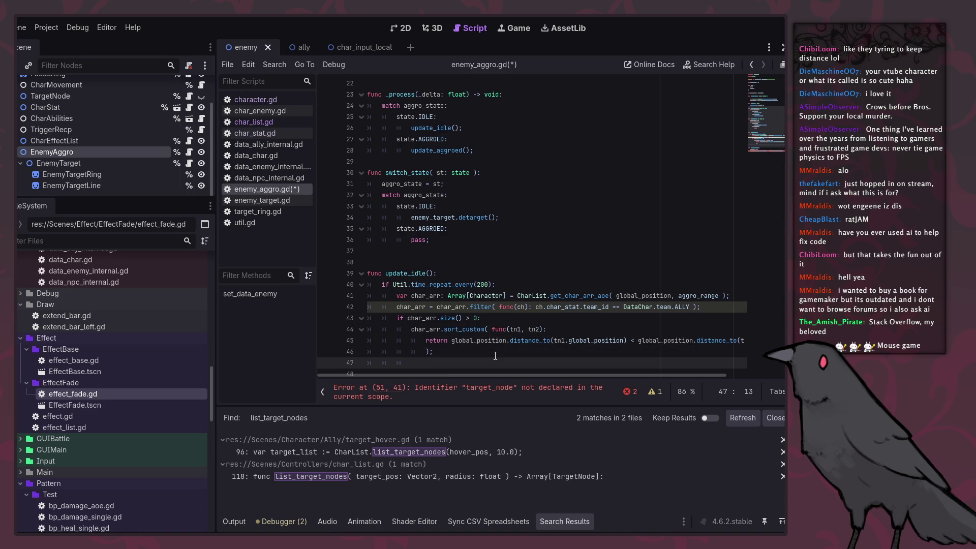
{"action": "scroll", "coordinate": [495, 356], "scroll_direction": "up", "scroll_amount": 7}
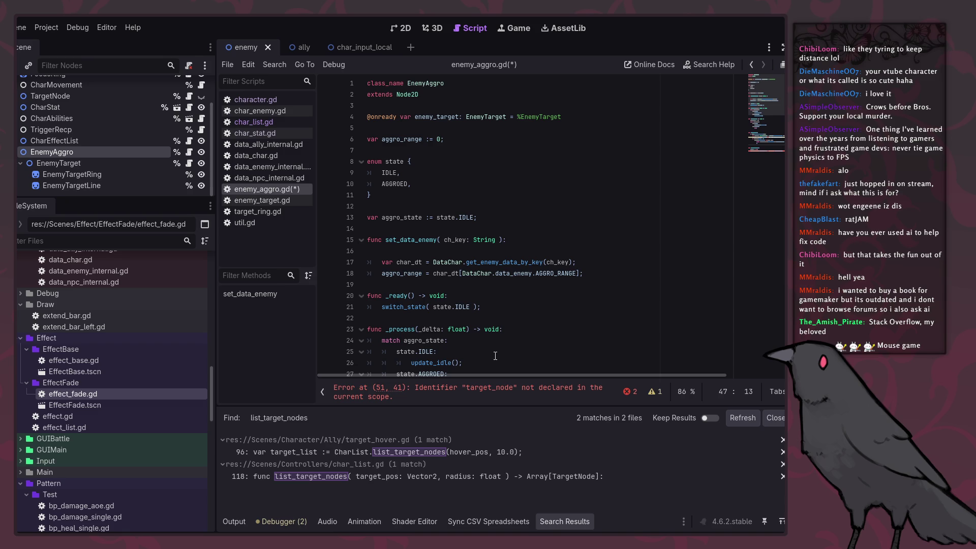
Save enemy_aggro.gd, then open the TargetNode script from the ally scene.
{"action": "key", "text": "ctrl+s"}
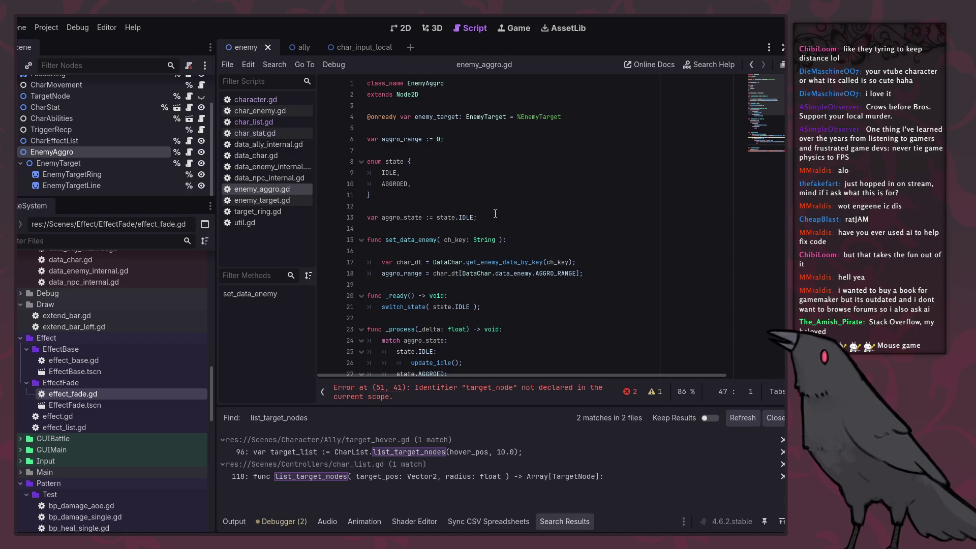
{"action": "left_click", "coordinate": [490, 218]}
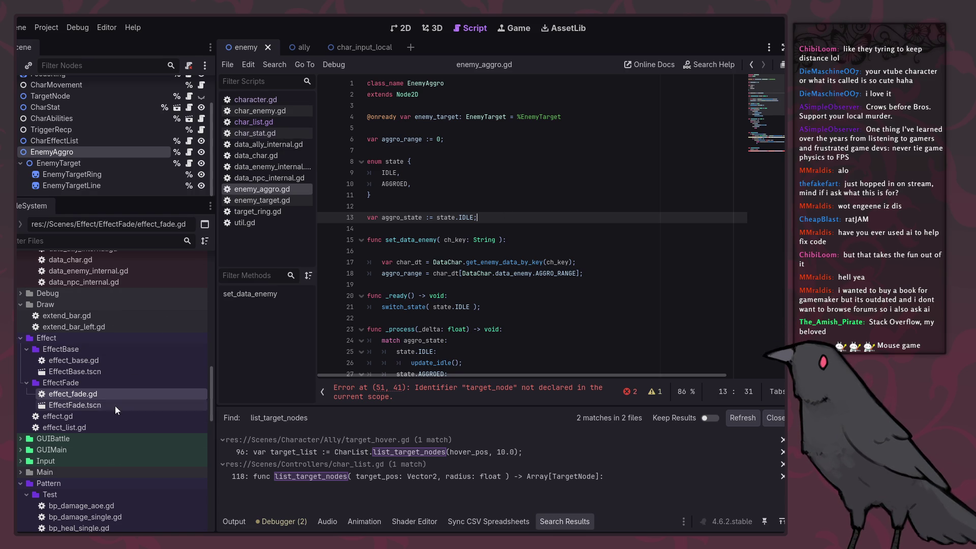
{"action": "left_click", "coordinate": [291, 47]}
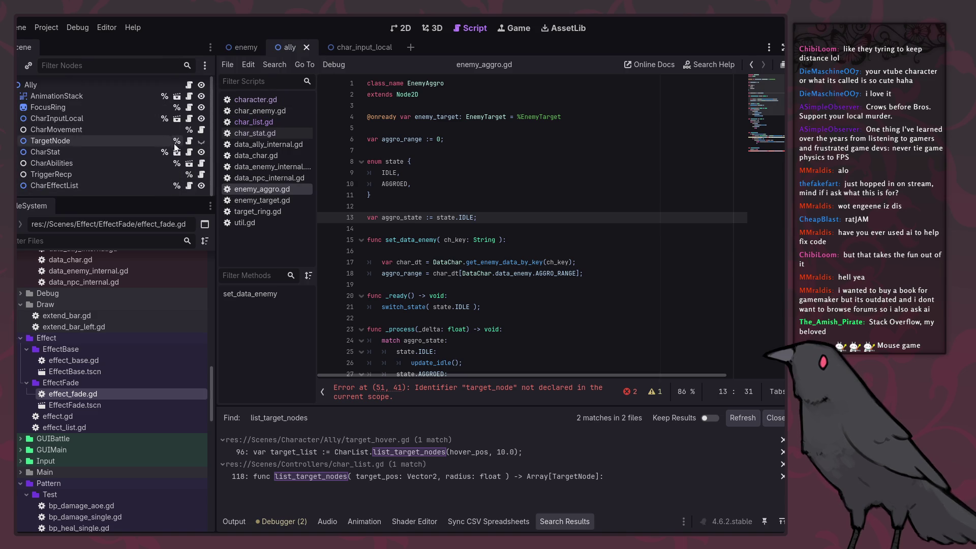
{"action": "left_click", "coordinate": [189, 142]}
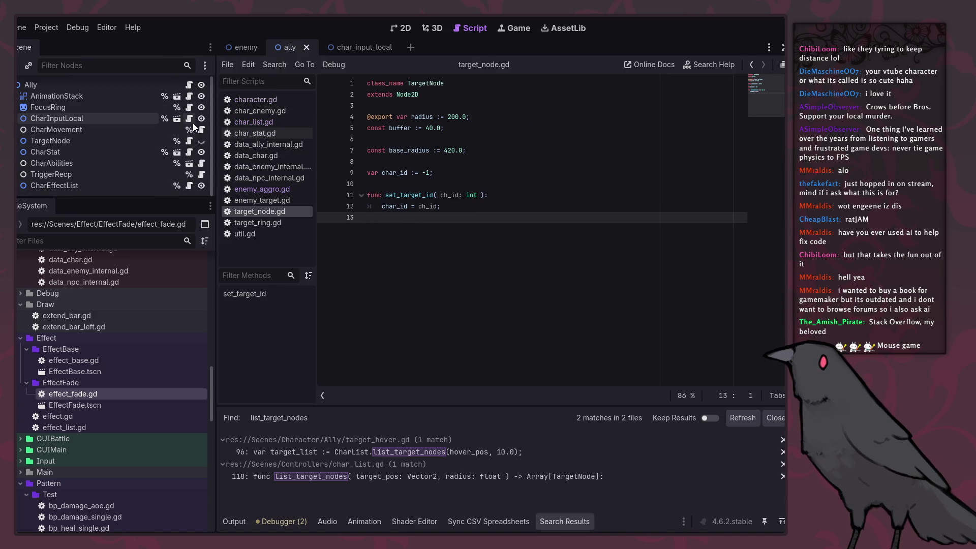
Review target_hover.gd and target_ring.gd in char_input_local, then open char_ally.gd.
{"action": "left_click", "coordinate": [177, 120]}
{"action": "left_click", "coordinate": [193, 119]}
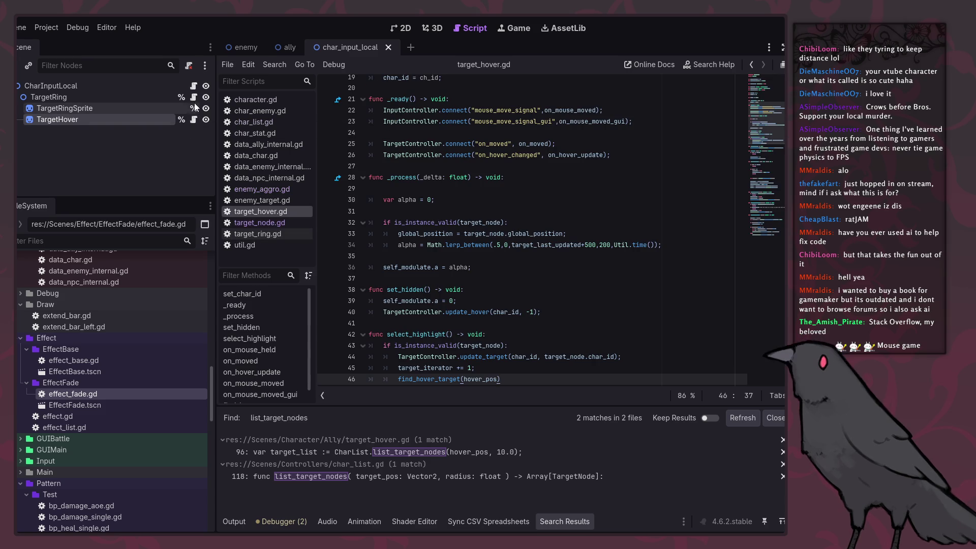
{"action": "left_click", "coordinate": [194, 98]}
{"action": "scroll", "coordinate": [534, 255], "scroll_direction": "down", "scroll_amount": 5}
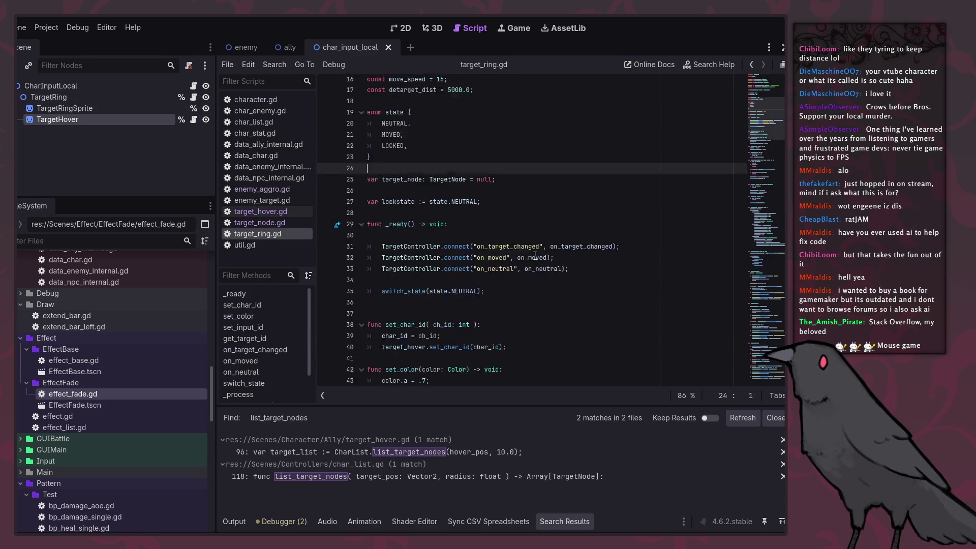
{"action": "scroll", "coordinate": [528, 255], "scroll_direction": "up", "scroll_amount": 5}
{"action": "double_click", "coordinate": [415, 252]}
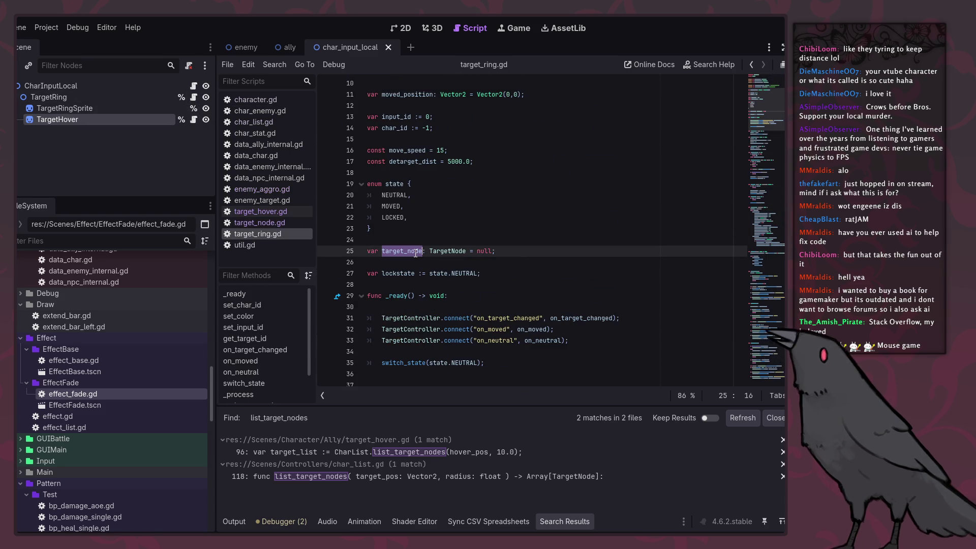
{"action": "scroll", "coordinate": [418, 253], "scroll_direction": "down", "scroll_amount": 5}
{"action": "scroll", "coordinate": [425, 256], "scroll_direction": "down", "scroll_amount": 12}
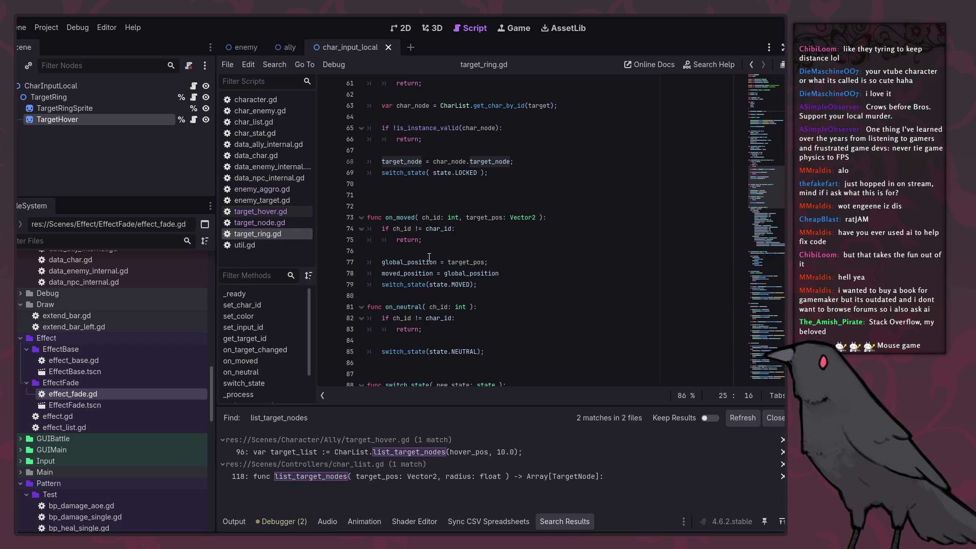
{"action": "scroll", "coordinate": [430, 257], "scroll_direction": "down", "scroll_amount": 7}
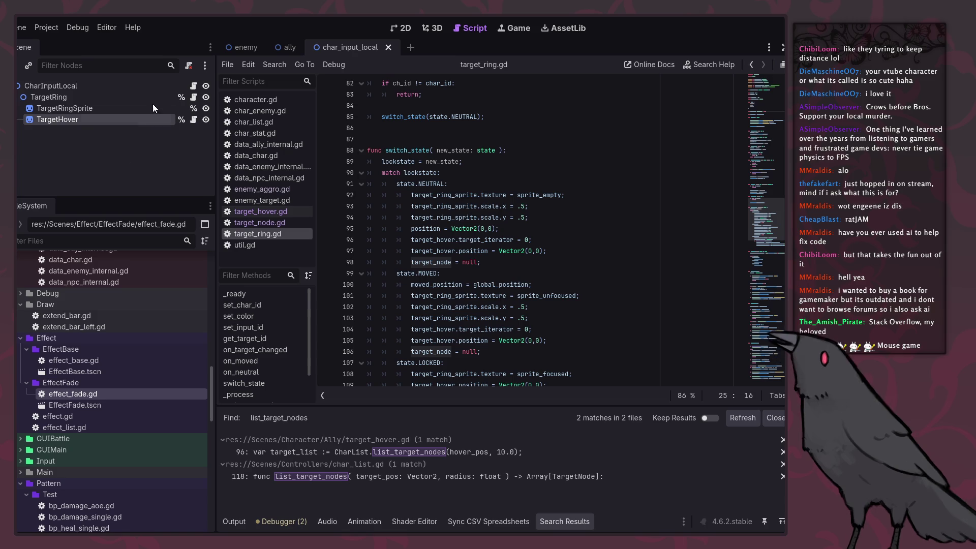
{"action": "left_click", "coordinate": [288, 47]}
{"action": "left_click", "coordinate": [189, 84]}
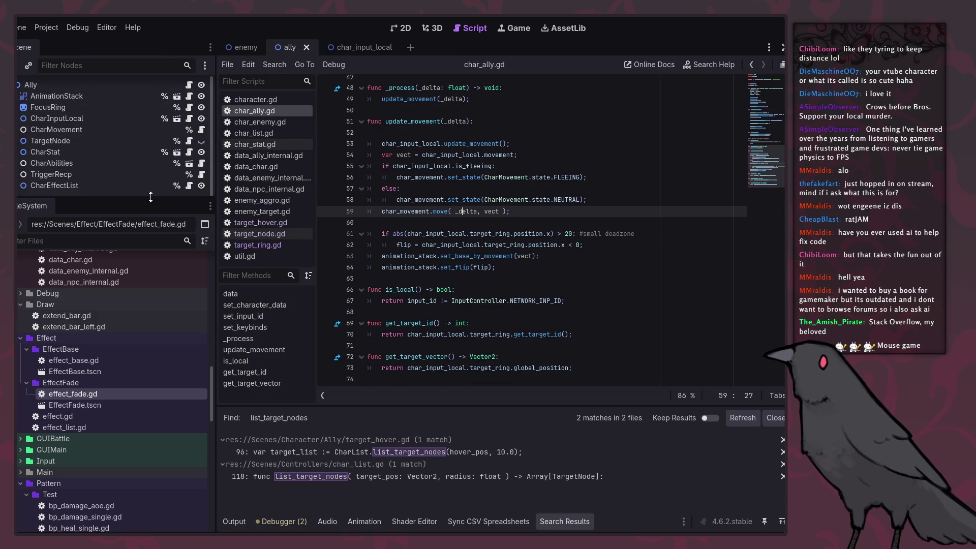
Trace get_target_id from trigger_recp.gd to its character.gd definition, then return to char_ally.gd.
{"action": "left_click", "coordinate": [201, 176]}
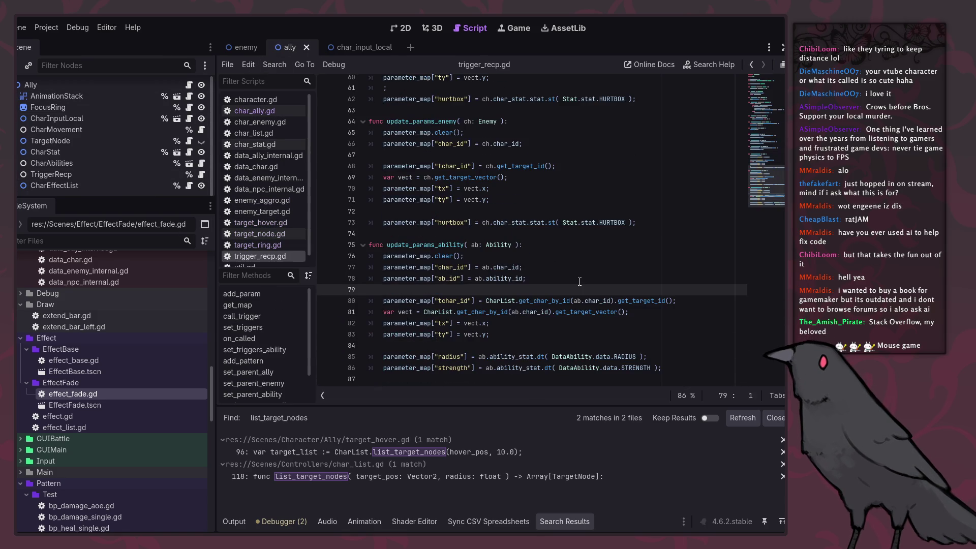
{"action": "left_click", "coordinate": [523, 170]}
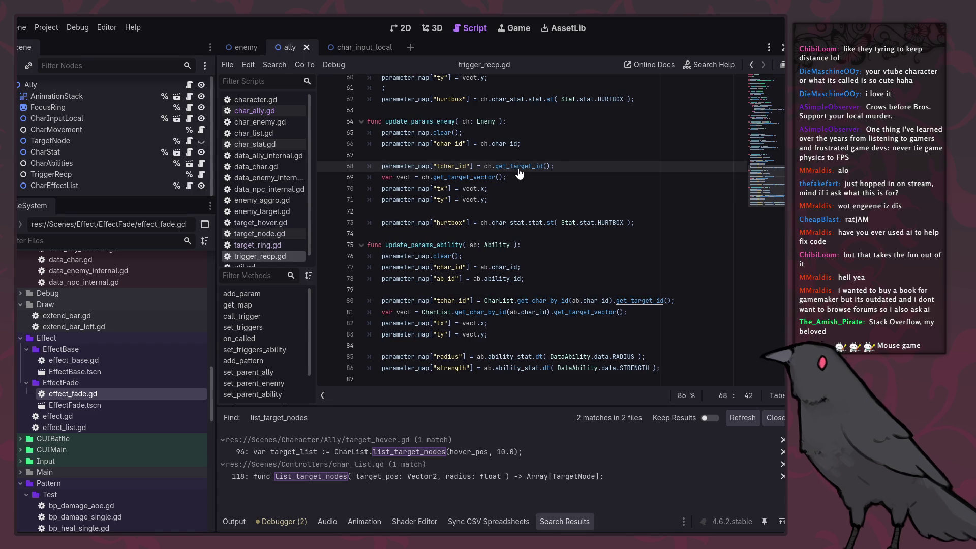
{"action": "left_click", "coordinate": [523, 169], "text": "ctrl"}
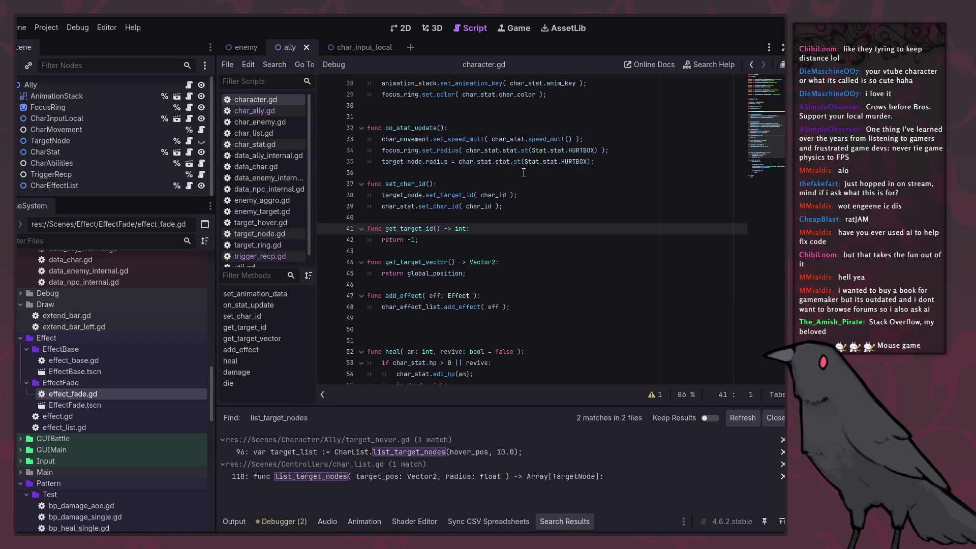
{"action": "left_click", "coordinate": [751, 67]}
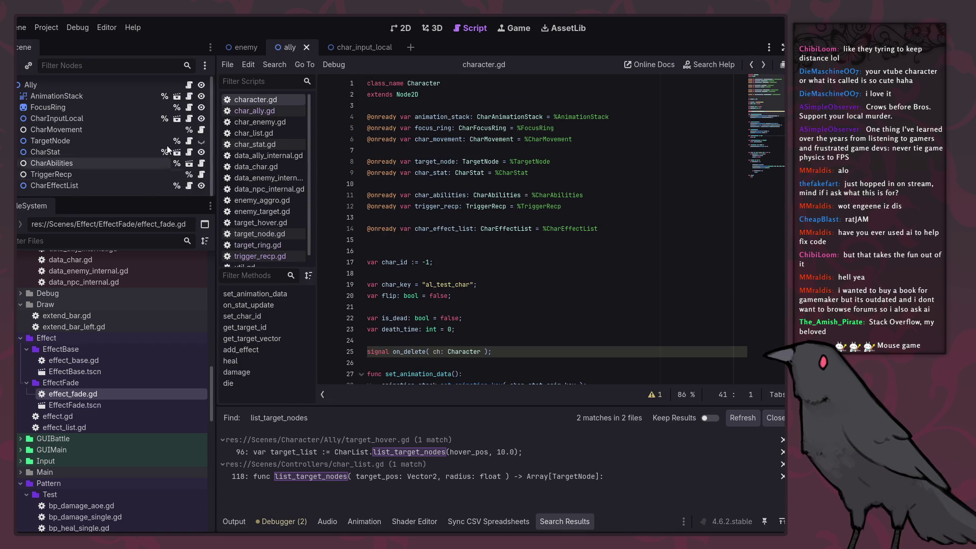
{"action": "left_click", "coordinate": [189, 85]}
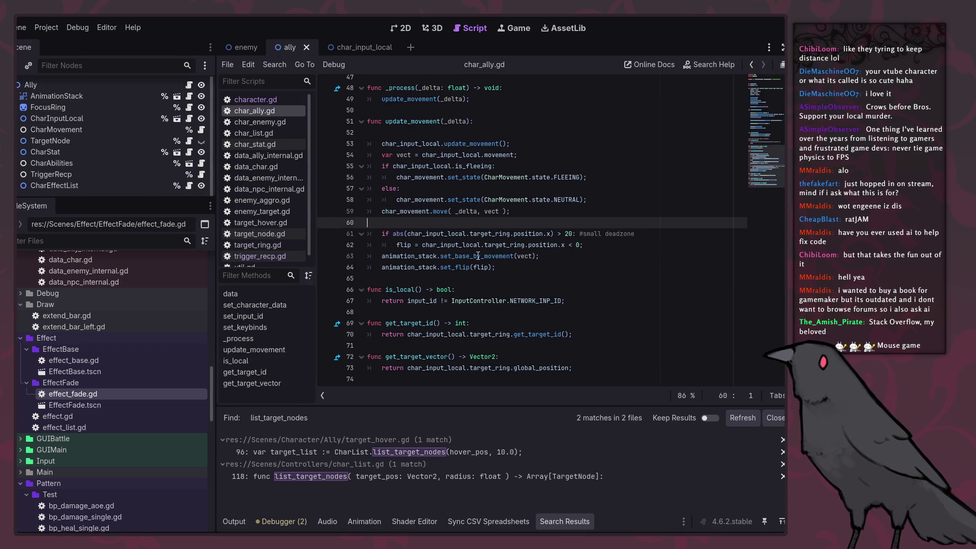
Follow target_ring on line 70 to its char_input_local.gd declaration and the TargetRing class script.
{"action": "double_click", "coordinate": [473, 335]}
{"action": "double_click", "coordinate": [436, 334]}
{"action": "double_click", "coordinate": [489, 334]}
{"action": "double_click", "coordinate": [521, 334]}
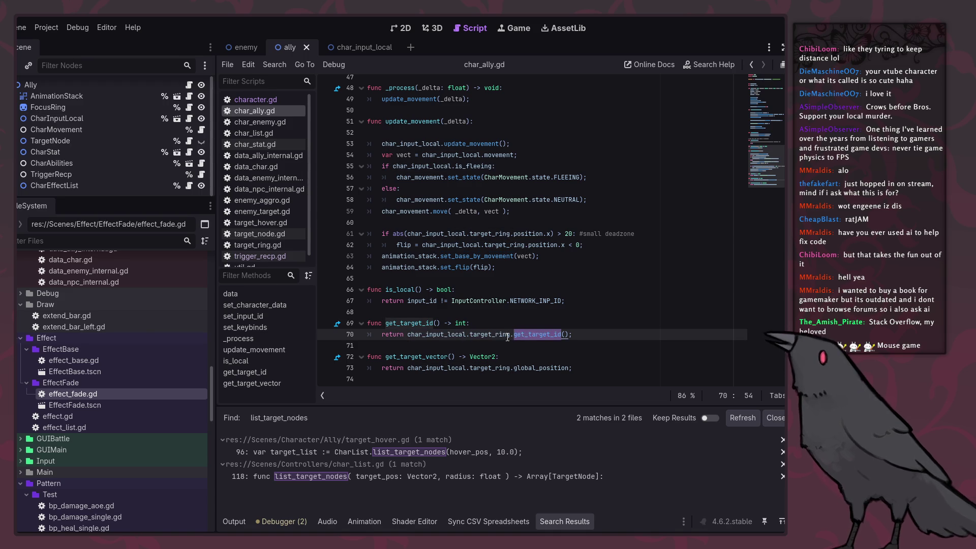
{"action": "double_click", "coordinate": [507, 335]}
{"action": "left_click", "coordinate": [483, 334], "text": "ctrl"}
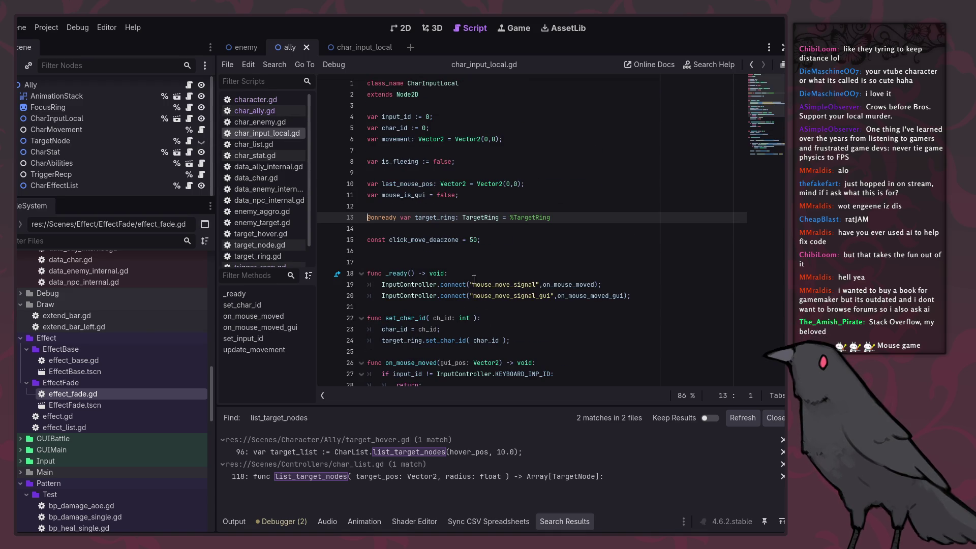
{"action": "left_click", "coordinate": [487, 218], "text": "ctrl"}
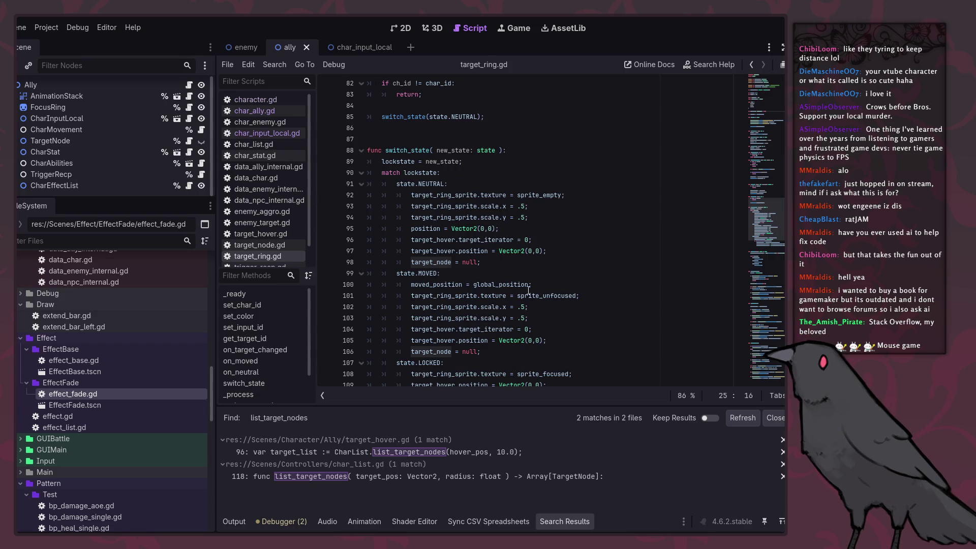
Inspect target_ring.gd's get_target_id and its target_node check, then open enemy_target.gd.
{"action": "scroll", "coordinate": [520, 274], "scroll_direction": "down", "scroll_amount": 20}
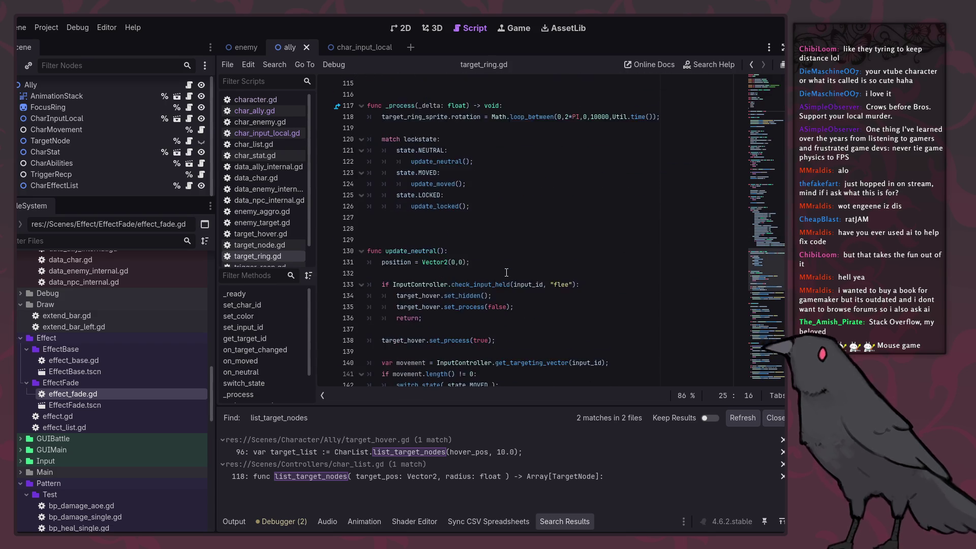
{"action": "scroll", "coordinate": [507, 276], "scroll_direction": "up", "scroll_amount": 16}
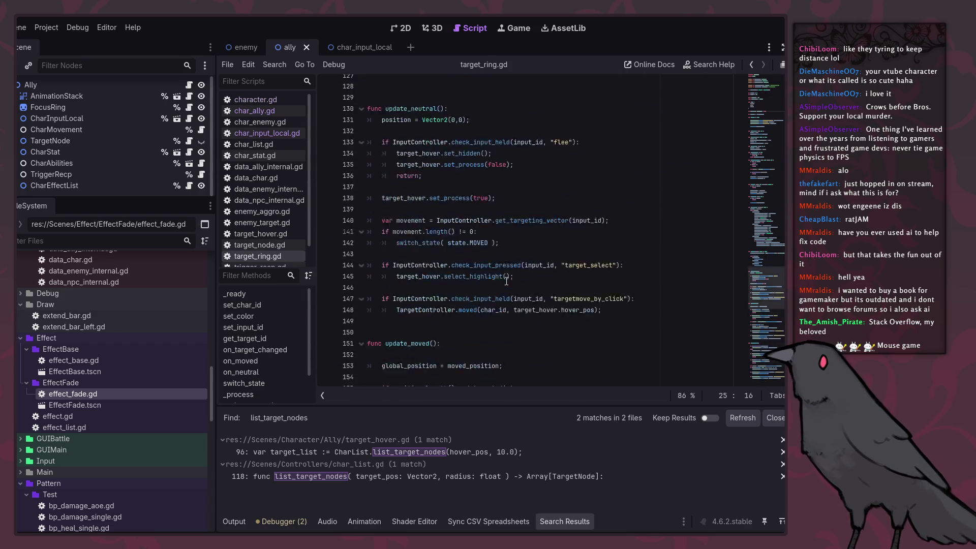
{"action": "scroll", "coordinate": [507, 281], "scroll_direction": "up", "scroll_amount": 13}
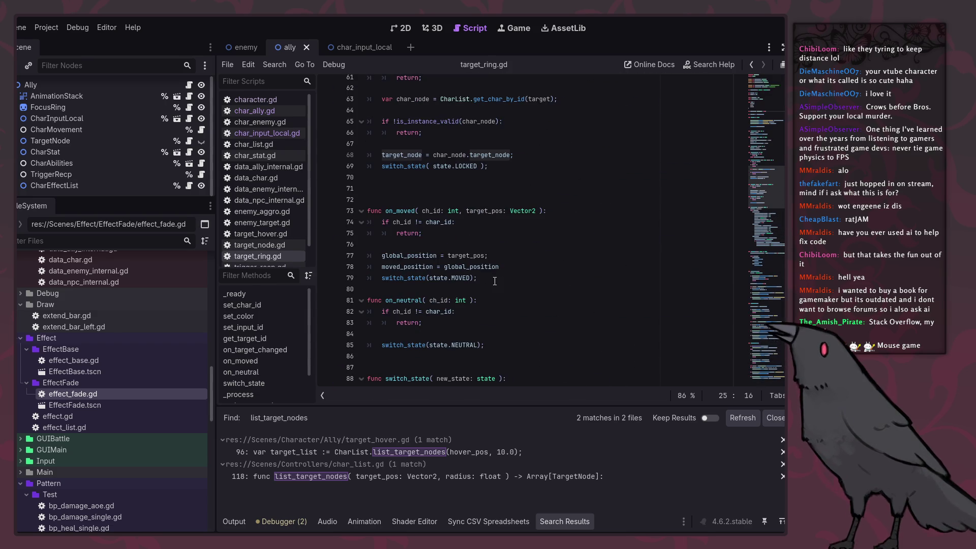
{"action": "scroll", "coordinate": [494, 281], "scroll_direction": "up", "scroll_amount": 7}
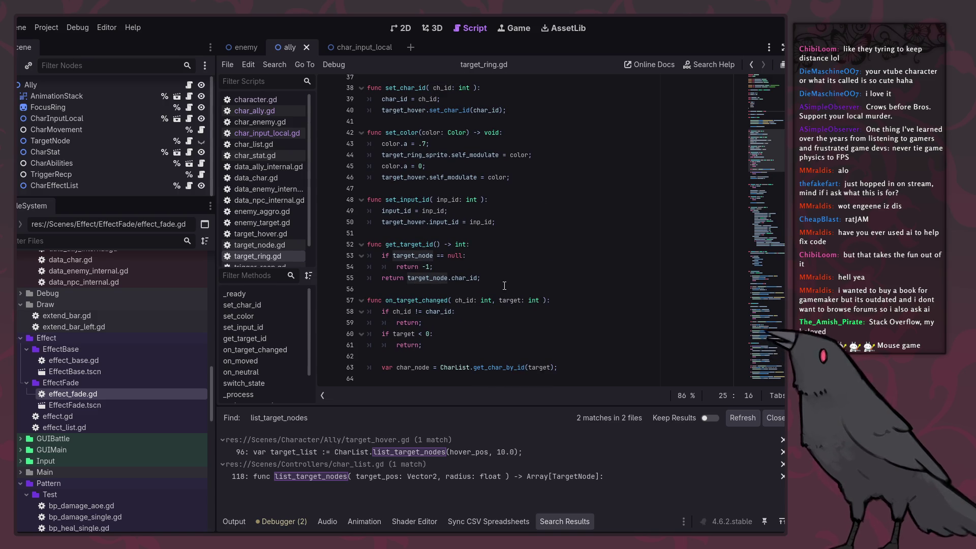
{"action": "left_click", "coordinate": [424, 260]}
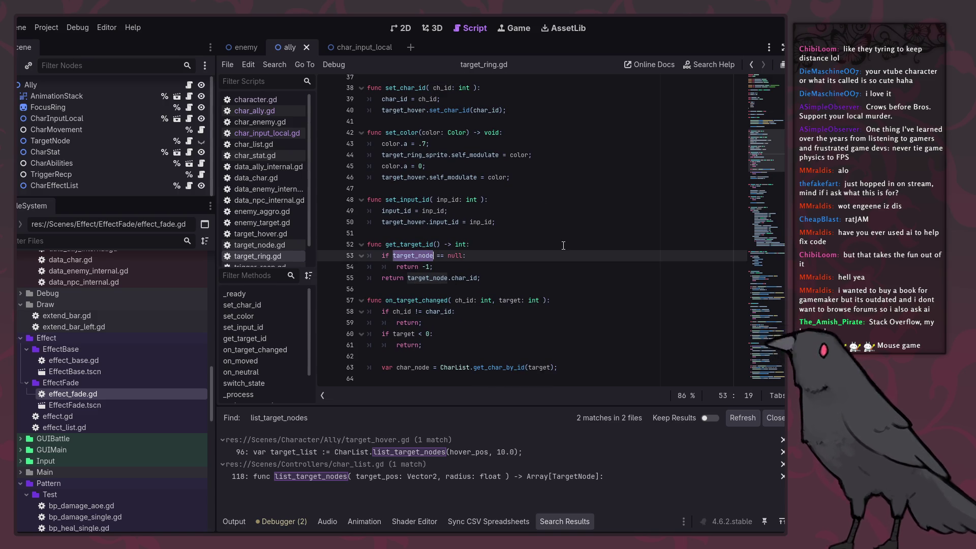
{"action": "left_click", "coordinate": [501, 245]}
{"action": "scroll", "coordinate": [275, 234], "scroll_direction": "down", "scroll_amount": 2}
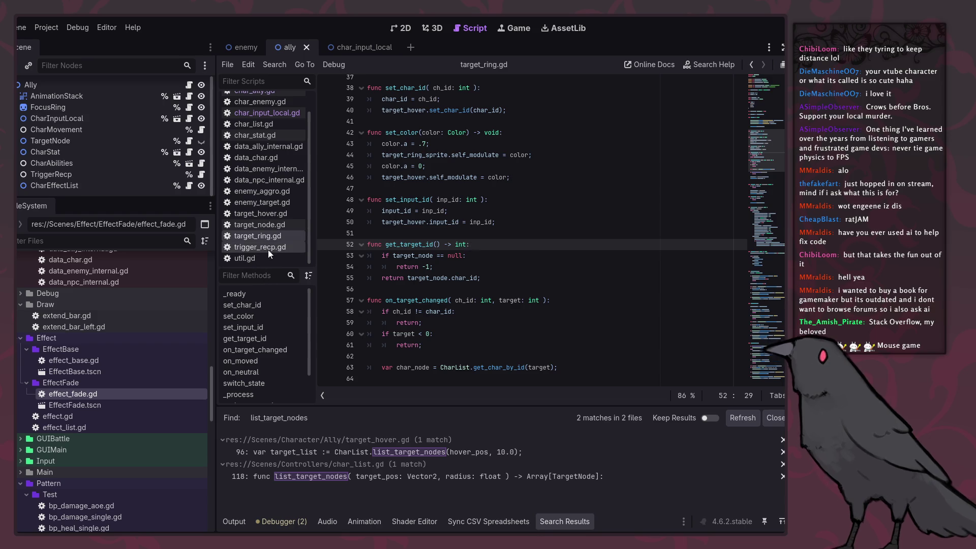
{"action": "left_click", "coordinate": [270, 204]}
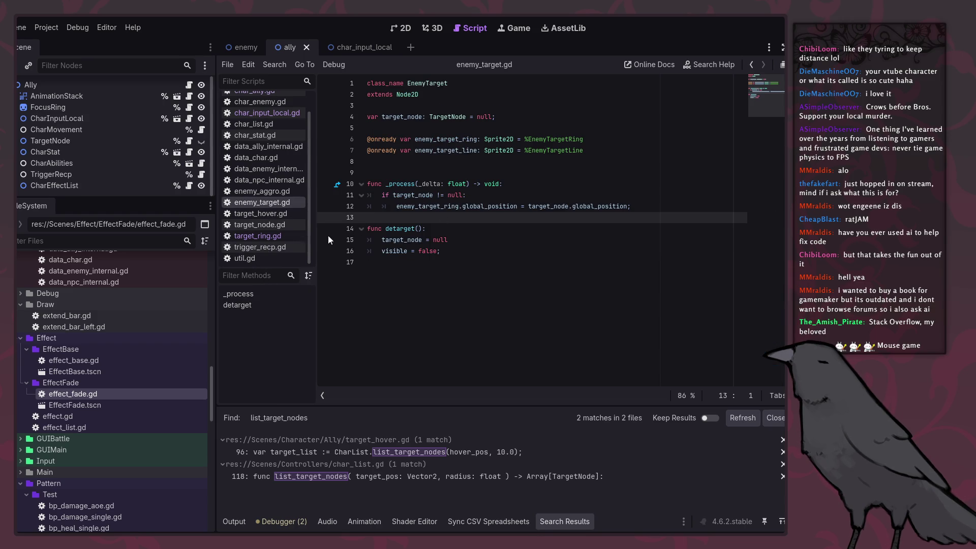
Go back to target_ring.gd and scroll through how it uses target_node.
{"action": "scroll", "coordinate": [275, 172], "scroll_direction": "up", "scroll_amount": 2}
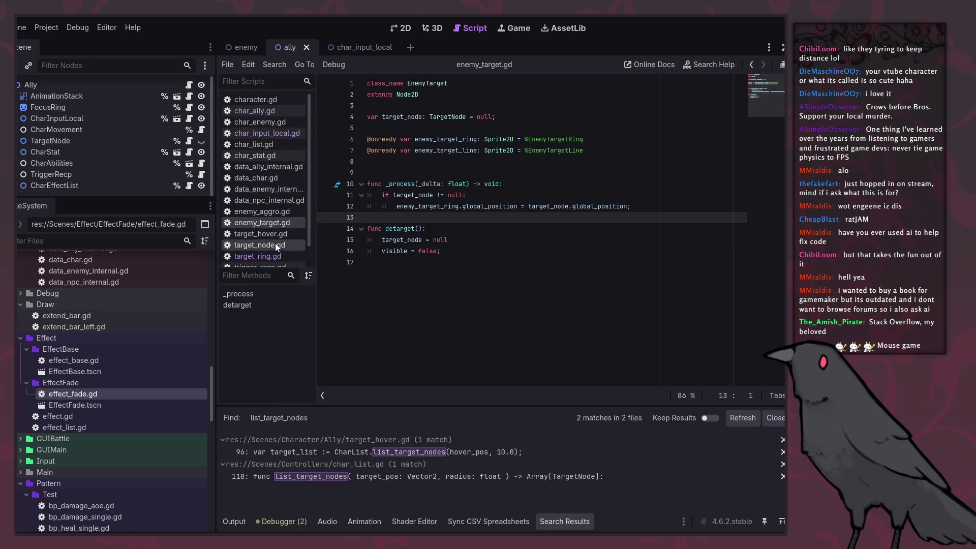
{"action": "scroll", "coordinate": [276, 242], "scroll_direction": "down", "scroll_amount": 2}
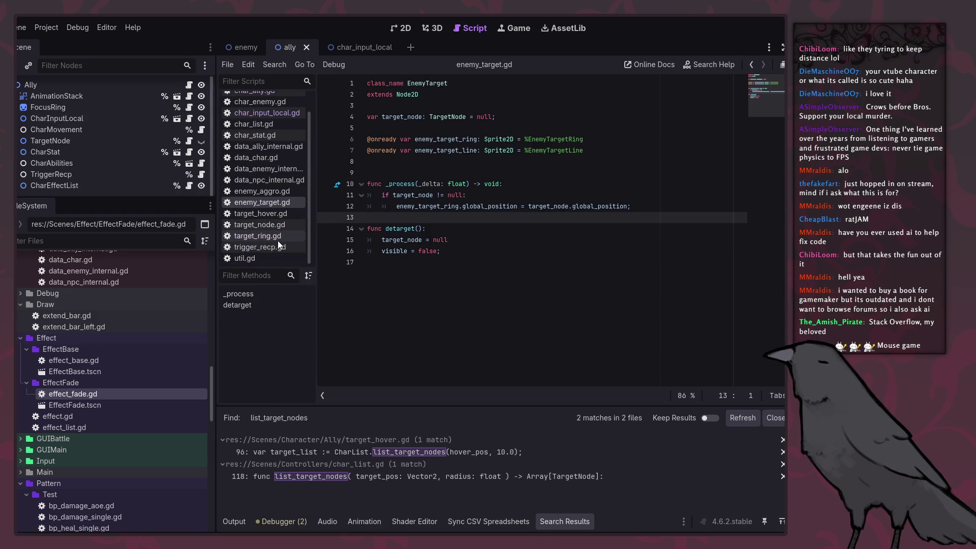
{"action": "left_click", "coordinate": [277, 240]}
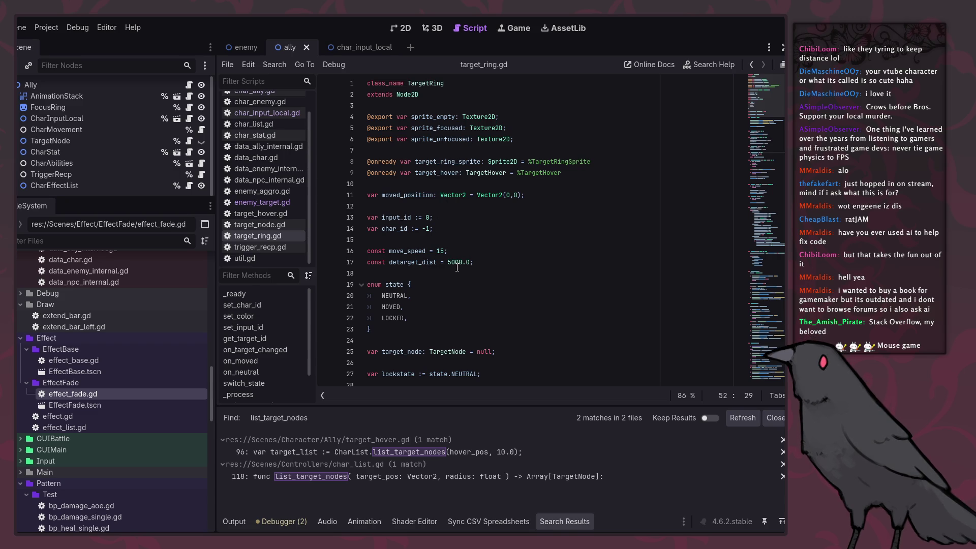
{"action": "scroll", "coordinate": [467, 272], "scroll_direction": "down", "scroll_amount": 10}
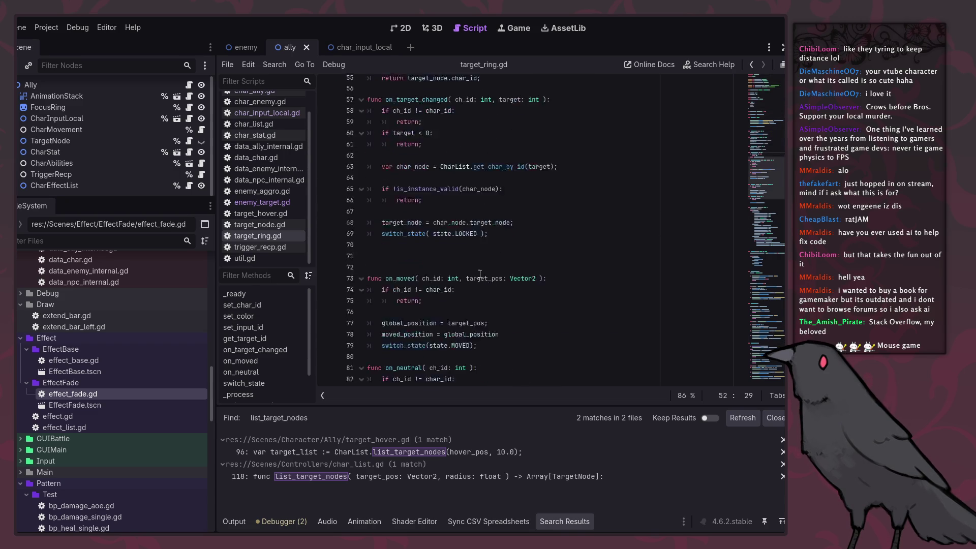
{"action": "scroll", "coordinate": [480, 277], "scroll_direction": "down", "scroll_amount": 13}
{"action": "scroll", "coordinate": [480, 285], "scroll_direction": "down", "scroll_amount": 11}
{"action": "scroll", "coordinate": [473, 295], "scroll_direction": "up", "scroll_amount": 4}
{"action": "scroll", "coordinate": [454, 293], "scroll_direction": "up", "scroll_amount": 15}
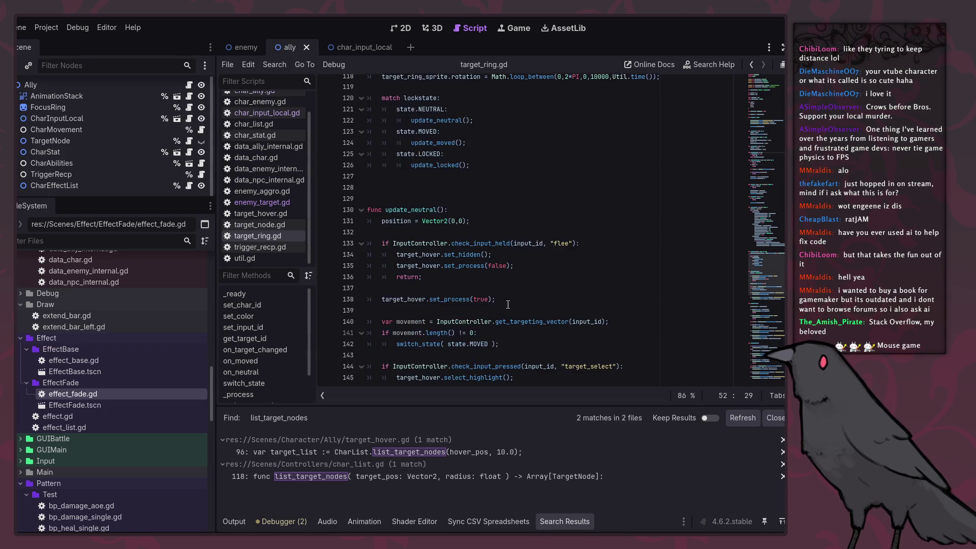
{"action": "scroll", "coordinate": [541, 334], "scroll_direction": "up", "scroll_amount": 5}
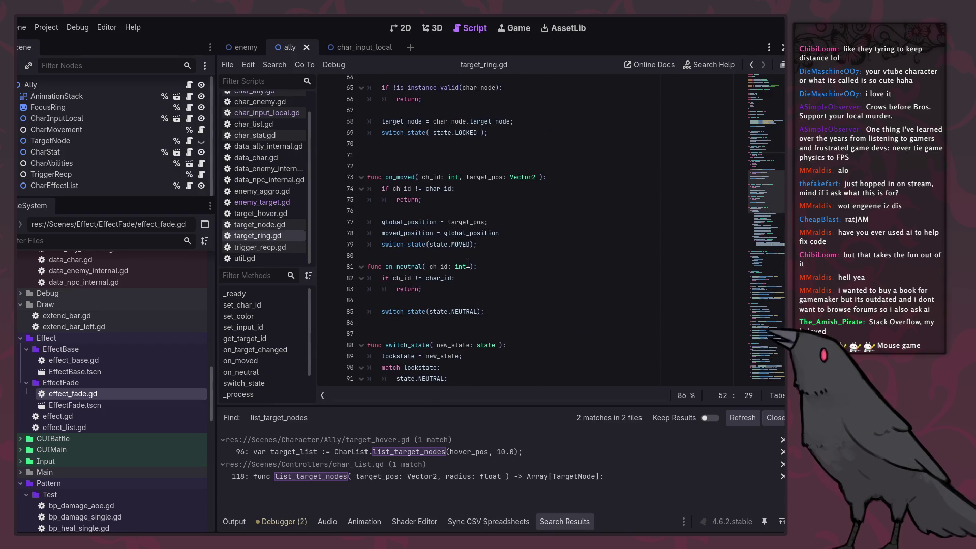
{"action": "scroll", "coordinate": [484, 282], "scroll_direction": "up", "scroll_amount": 4}
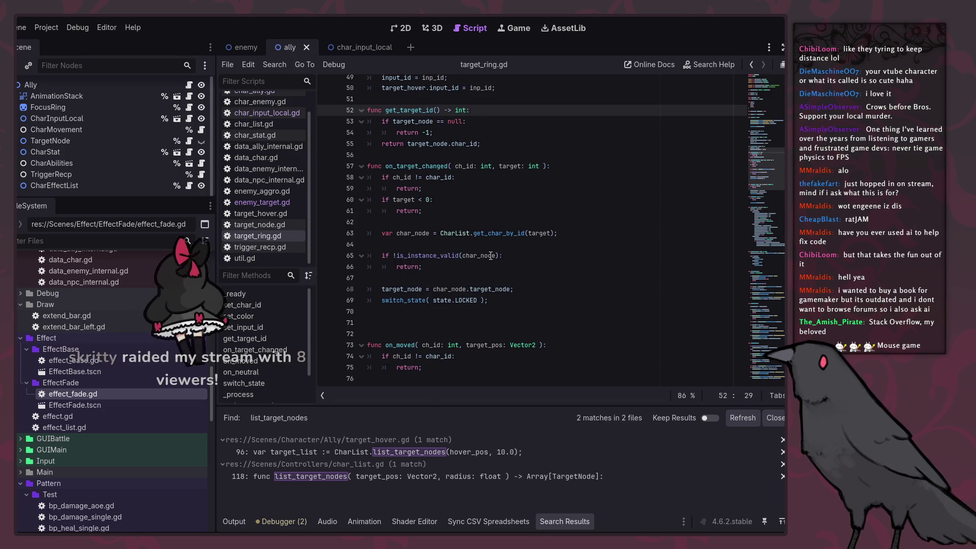
Jump to target_node's declaration, then open enemy_target.gd and enemy_aggro.gd.
{"action": "left_click", "coordinate": [443, 144], "text": "ctrl"}
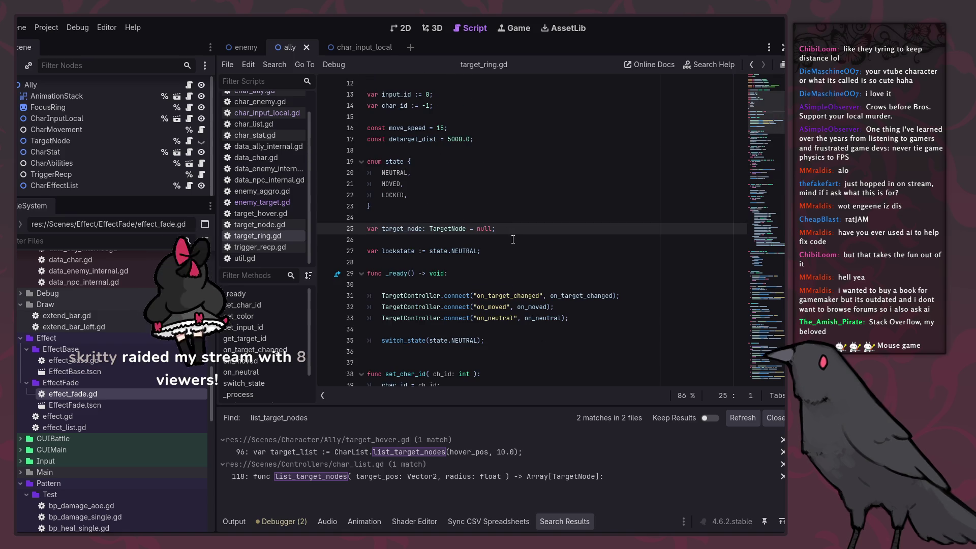
{"action": "left_click", "coordinate": [294, 202]}
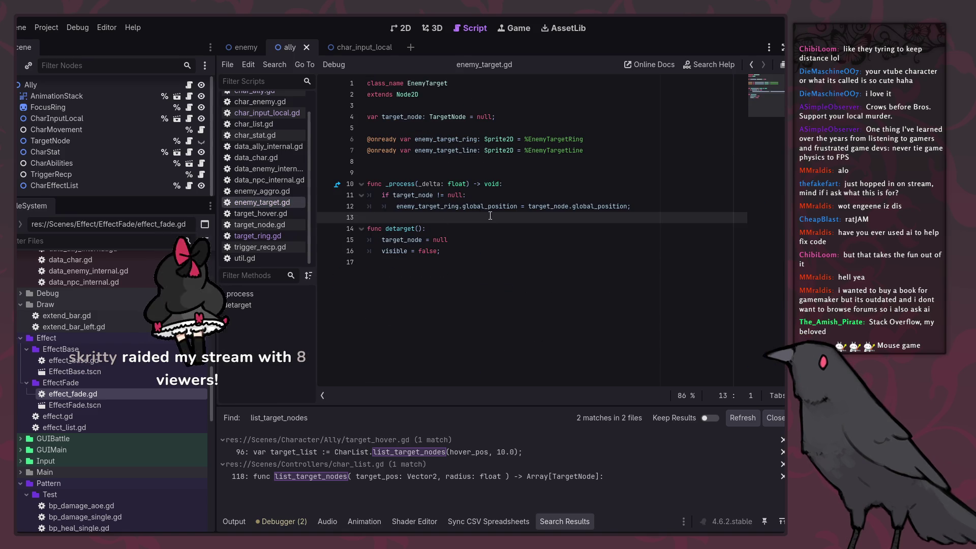
{"action": "left_click", "coordinate": [279, 191]}
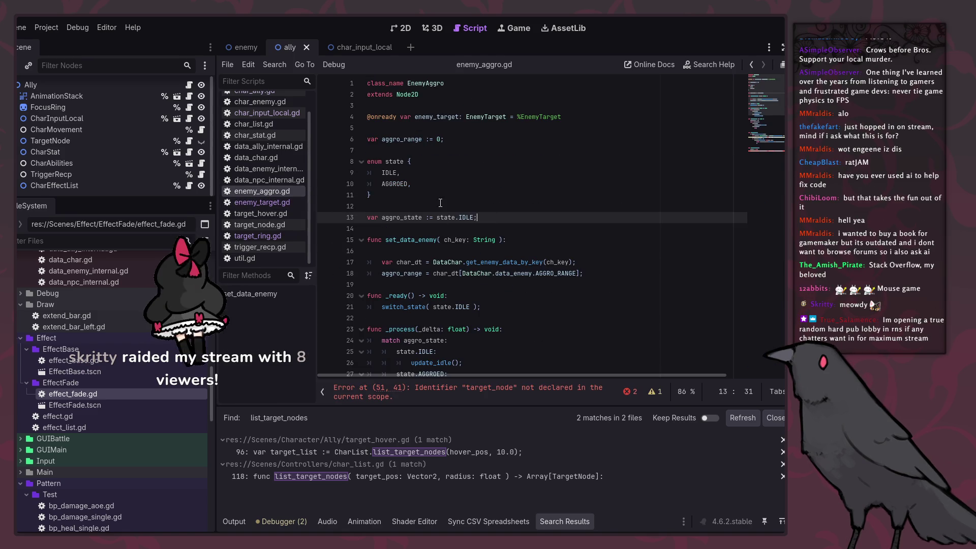
Add 'var target_node: TargetNode = null;' below aggro_state, save, and highlight its uses.
{"action": "left_click", "coordinate": [522, 228]}
{"action": "key", "text": "Return"}
{"action": "type", "text": "var target_node: TargetNode = null;"}
{"action": "key", "text": "Return"}
{"action": "key", "text": "ctrl+s"}
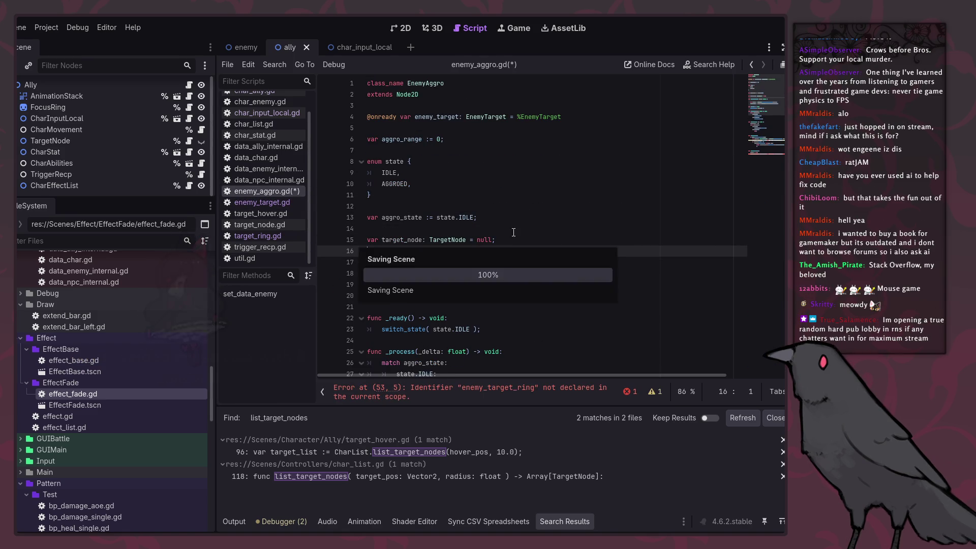
{"action": "double_click", "coordinate": [414, 239]}
{"action": "scroll", "coordinate": [493, 278], "scroll_direction": "down", "scroll_amount": 9}
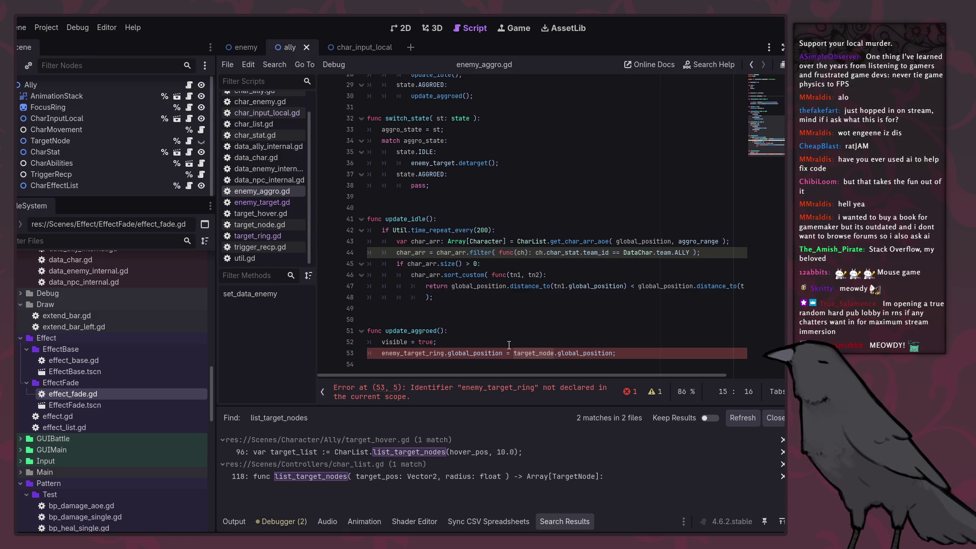
Type char_arr on a new line 49 after the sort call, then jump to get_char_arr_aoe's definition.
{"action": "left_click", "coordinate": [496, 331]}
{"action": "scroll", "coordinate": [497, 353], "scroll_direction": "up", "scroll_amount": 1}
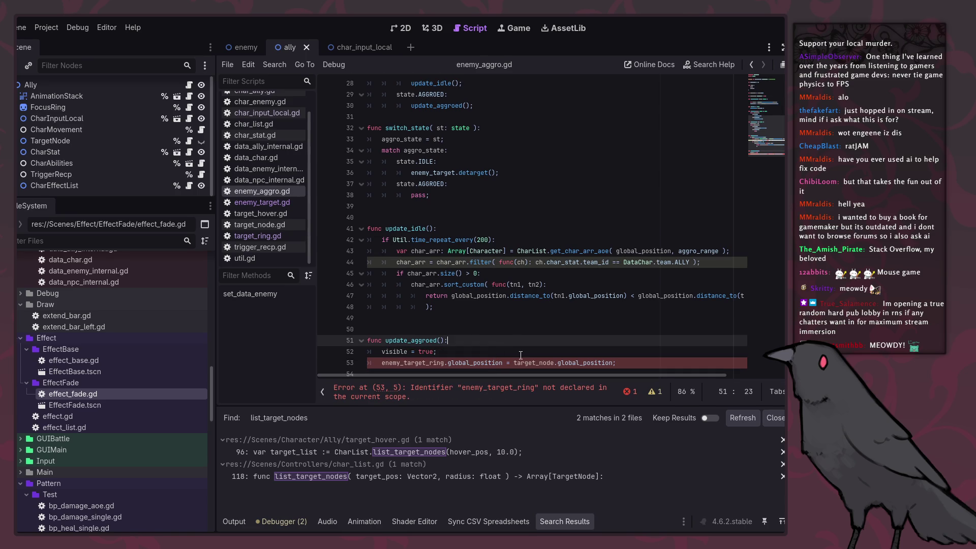
{"action": "left_click", "coordinate": [497, 307]}
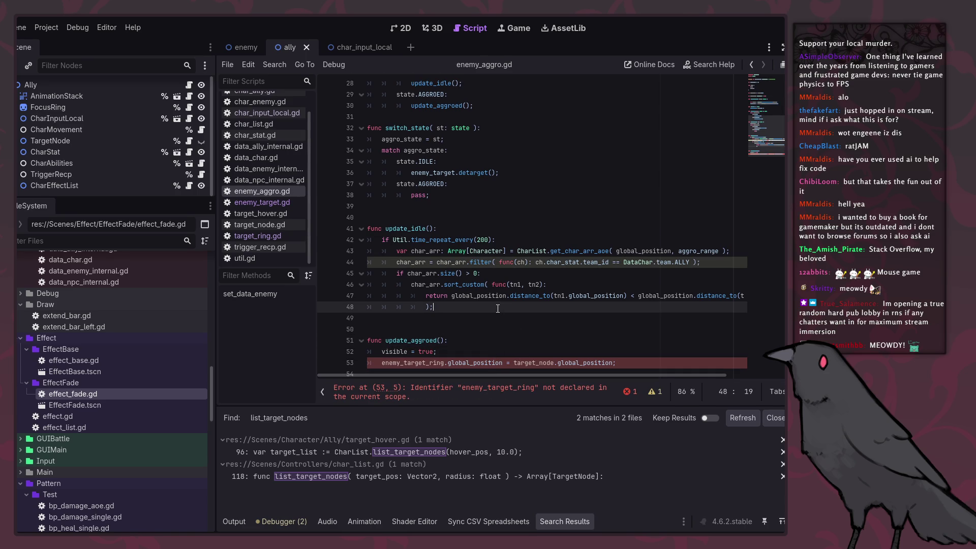
{"action": "key", "text": "Return"}
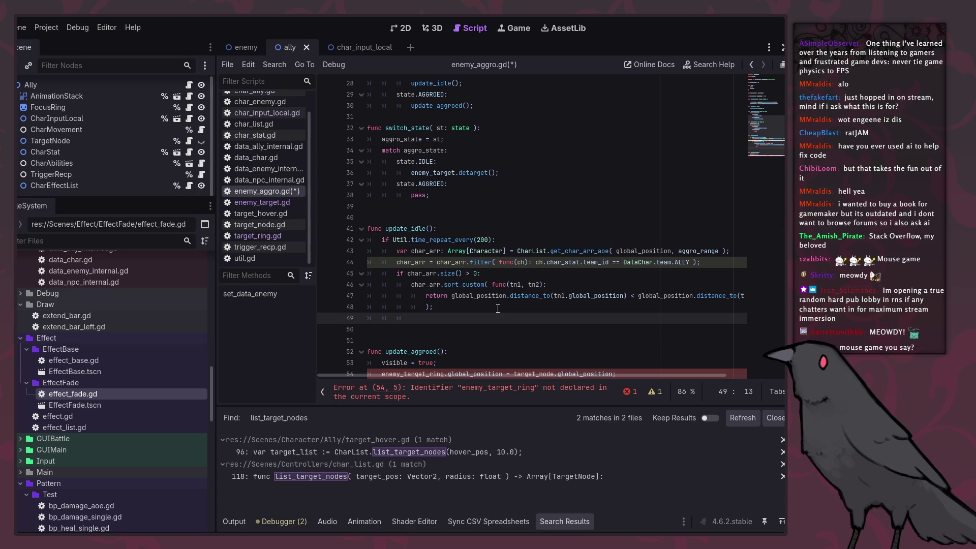
{"action": "type", "text": "char"}
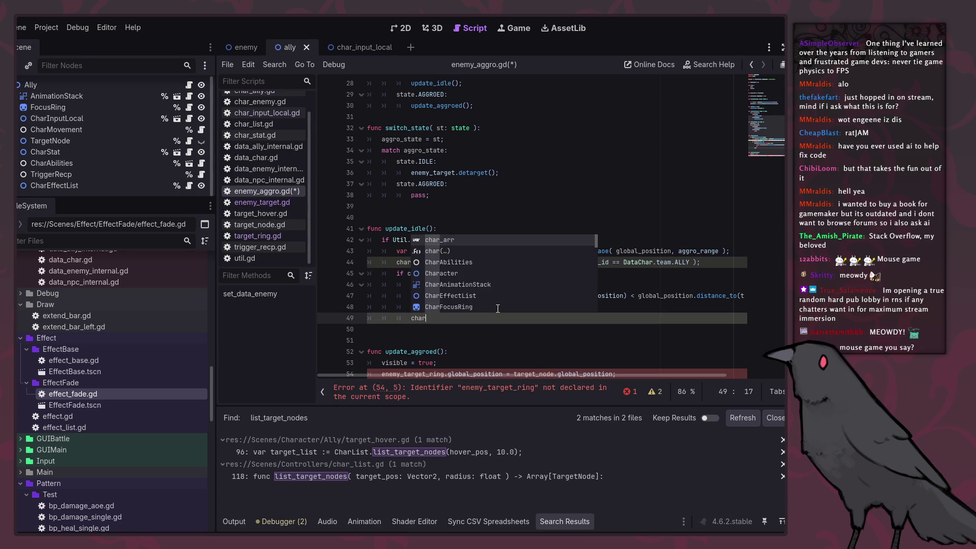
{"action": "type", "text": "_arr"}
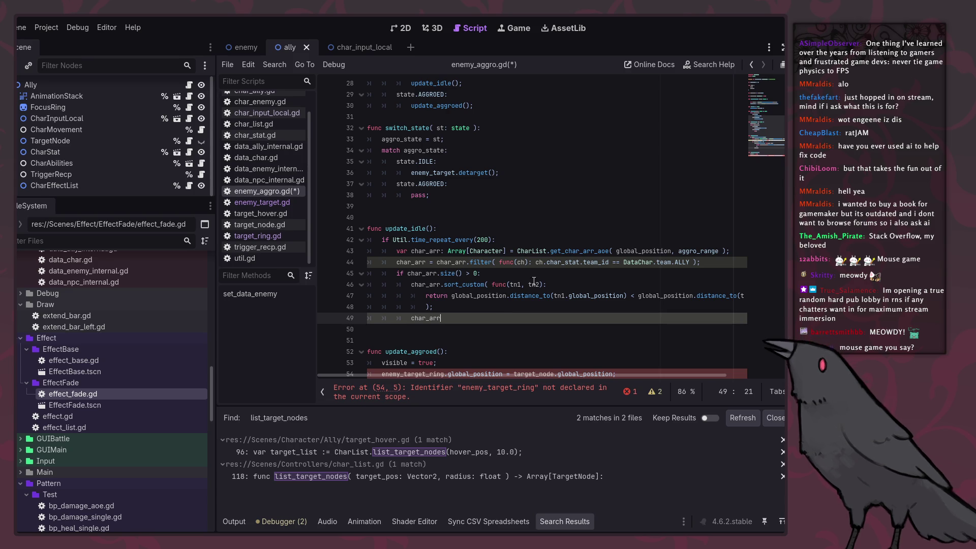
{"action": "left_click", "coordinate": [587, 253], "text": "ctrl"}
{"action": "scroll", "coordinate": [555, 305], "scroll_direction": "down", "scroll_amount": 5}
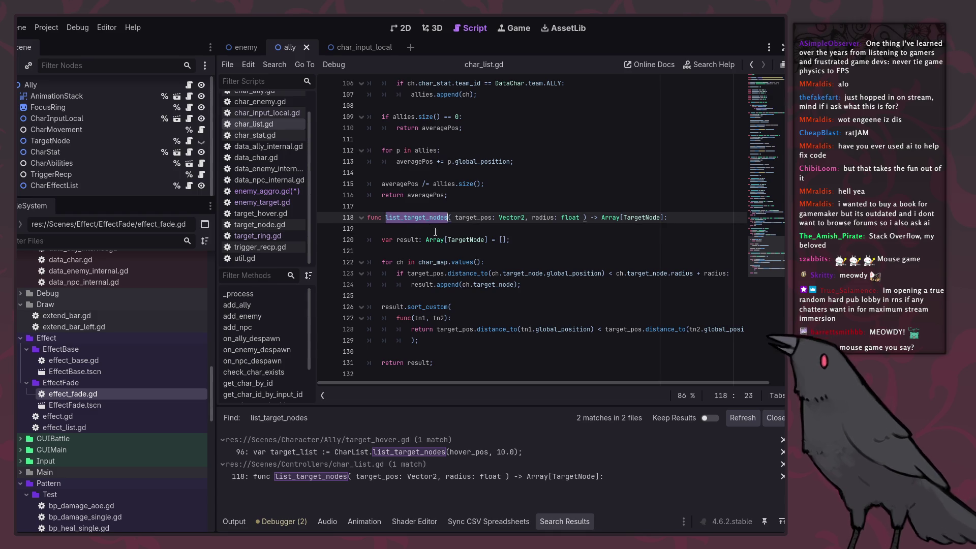
Review list_target_nodes in char_list.gd, then replace get_char_arr_aoe on line 43 with list_target_nodes.
{"action": "left_click", "coordinate": [461, 251]}
{"action": "left_click", "coordinate": [745, 87]}
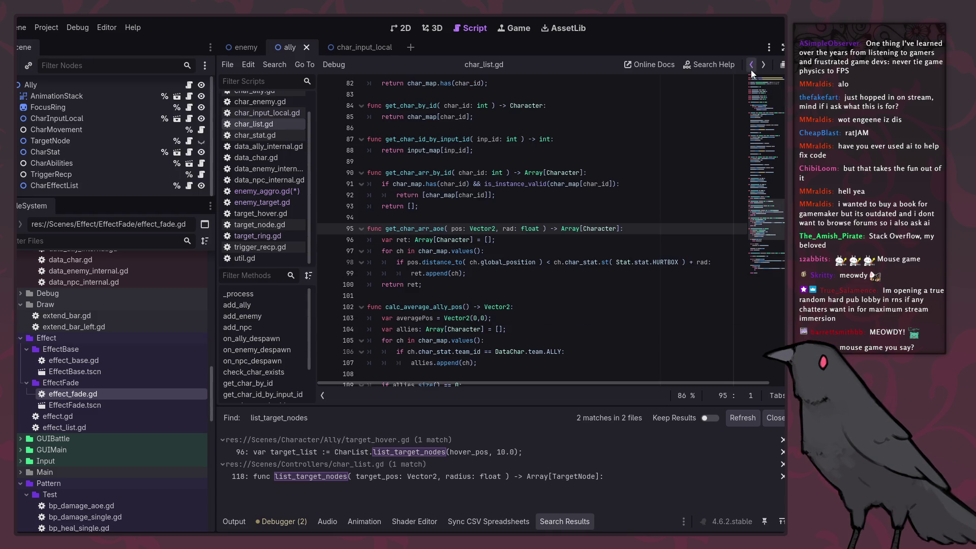
{"action": "mouse_move", "coordinate": [619, 277]}
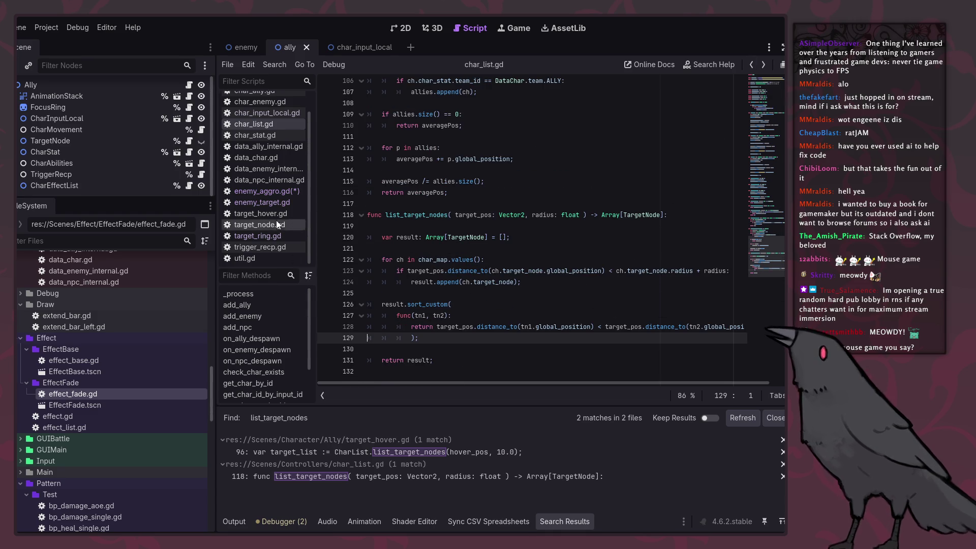
{"action": "left_click", "coordinate": [267, 191]}
{"action": "double_click", "coordinate": [591, 251]}
{"action": "type", "text": "list_target_nodes"}
Change char_arr's type on line 43 from Array[Character] to Array[TargetNode].
{"action": "double_click", "coordinate": [492, 253]}
{"action": "type", "text": "Ta"}
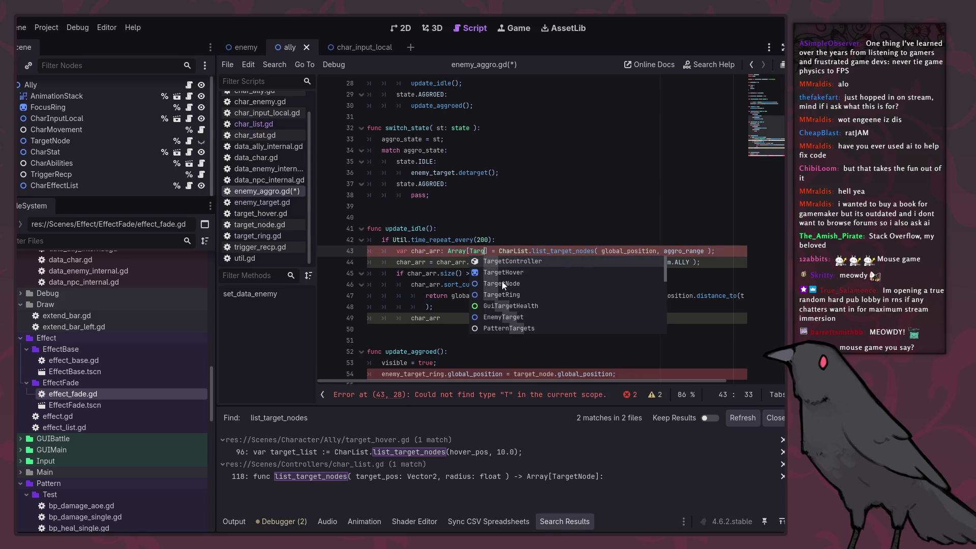
{"action": "left_click", "coordinate": [502, 283]}
Review the team_id filter and sort lines in update_idle, then open target_node.gd.
{"action": "left_click", "coordinate": [495, 317]}
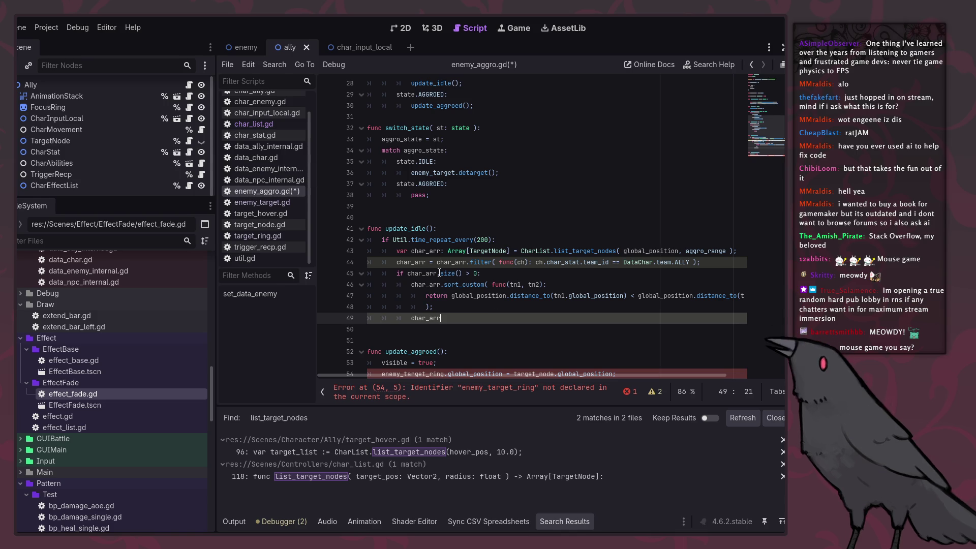
{"action": "left_click", "coordinate": [419, 263]}
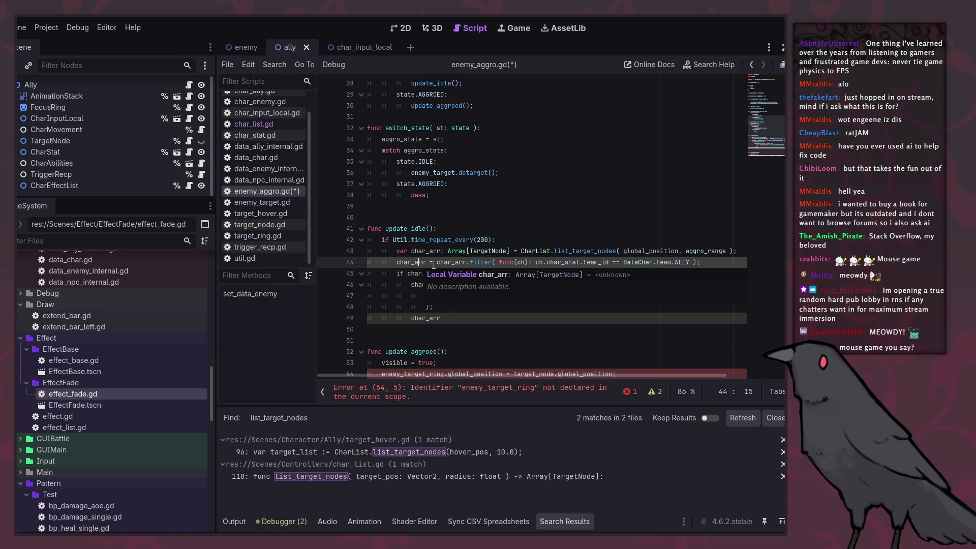
{"action": "left_click", "coordinate": [536, 262]}
{"action": "left_click", "coordinate": [579, 303]}
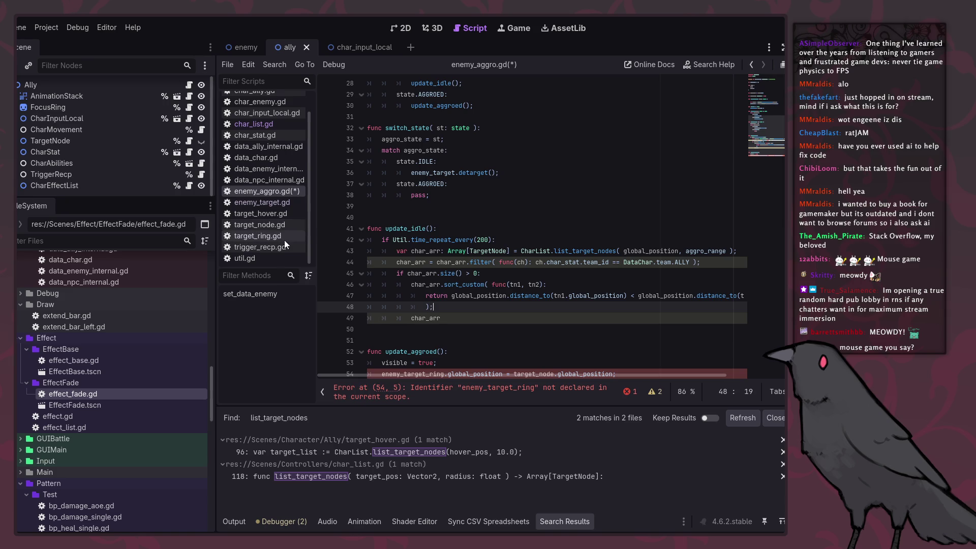
{"action": "left_click", "coordinate": [274, 225]}
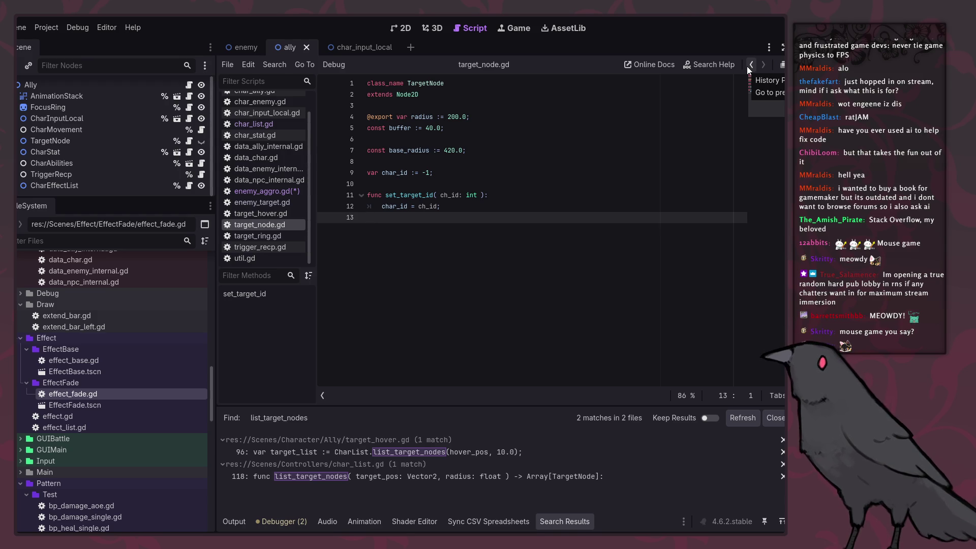
Rename set_target_id to set_target_info, add team_id: DataChar.team before ch_id, and save.
{"action": "key", "text": "Up"}
{"action": "key", "text": "Up"}
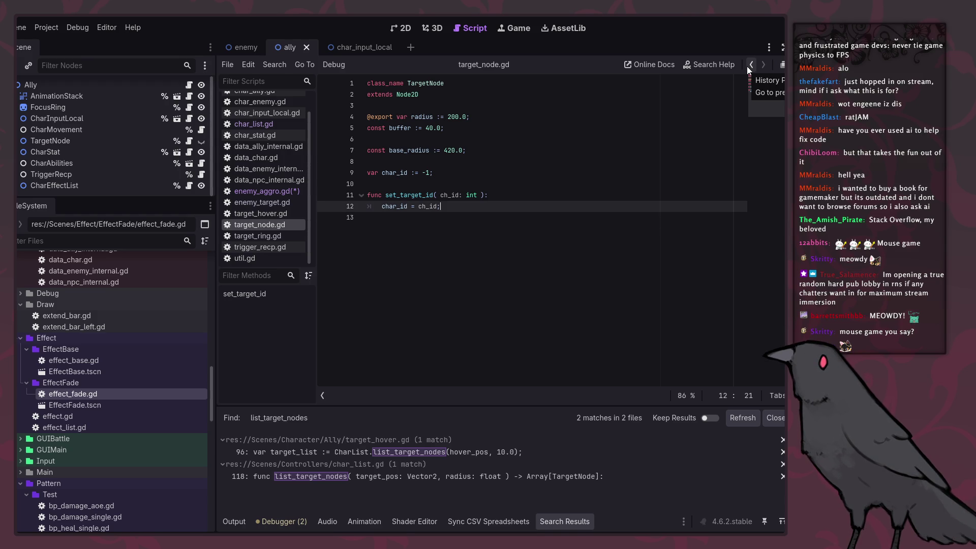
{"action": "key", "text": "ctrl+Right"}
{"action": "key", "text": "ctrl+Right"}
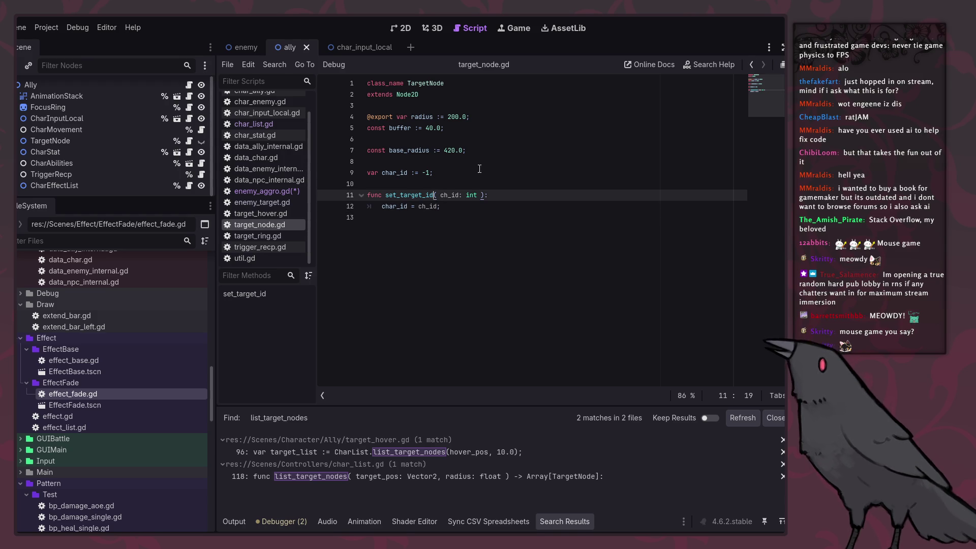
{"action": "left_click", "coordinate": [429, 196]}
{"action": "key", "text": "shift+Right"}
{"action": "key", "text": "shift+Right"}
{"action": "type", "text": "info("}
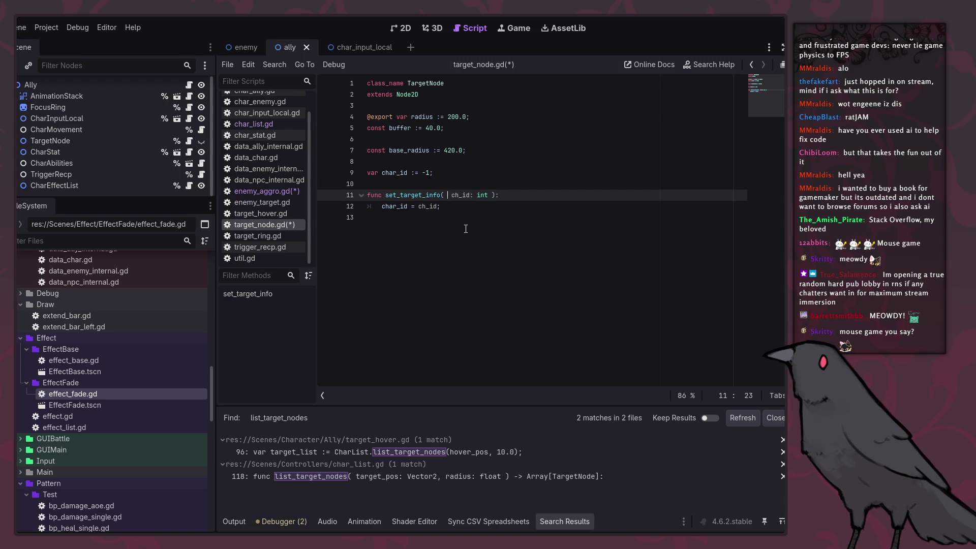
{"action": "type", "text": " team_id: DataChar.team "}
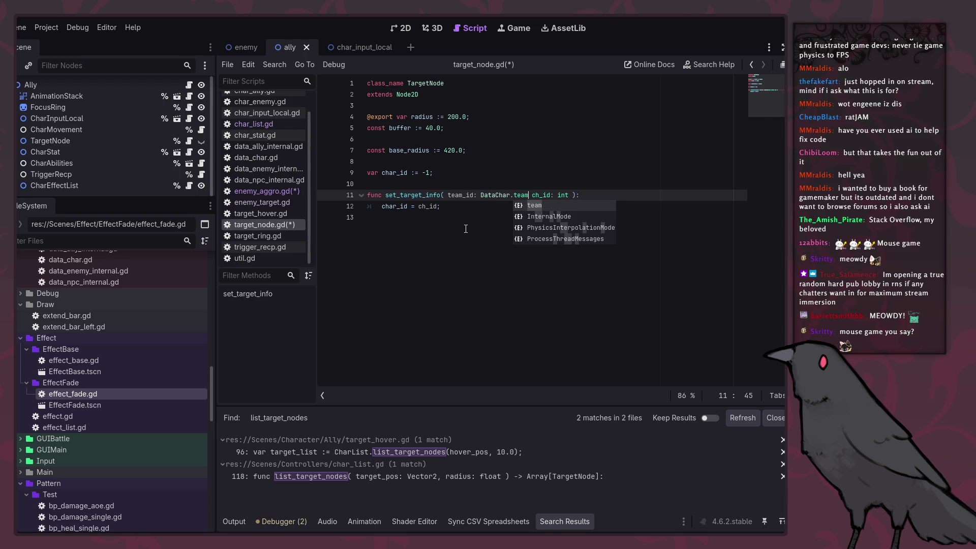
{"action": "type", "text": ","}
{"action": "key", "text": "ctrl+s"}
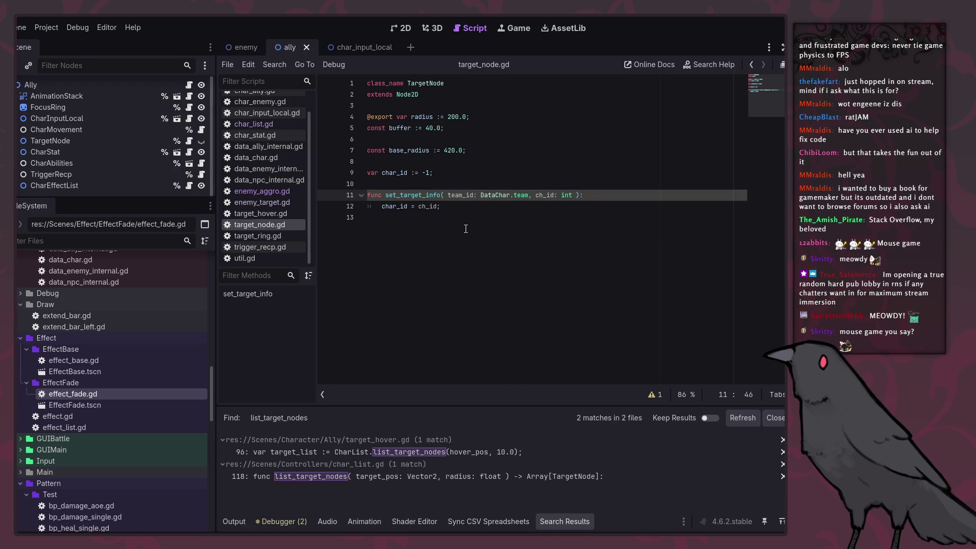
Copy the function name and start a project-wide Find in Files search with it.
{"action": "double_click", "coordinate": [427, 197]}
{"action": "key", "text": "ctrl+c"}
{"action": "left_click", "coordinate": [474, 261]}
{"action": "key", "text": "ctrl+shift+f"}
{"action": "key", "text": "ctrl+v"}
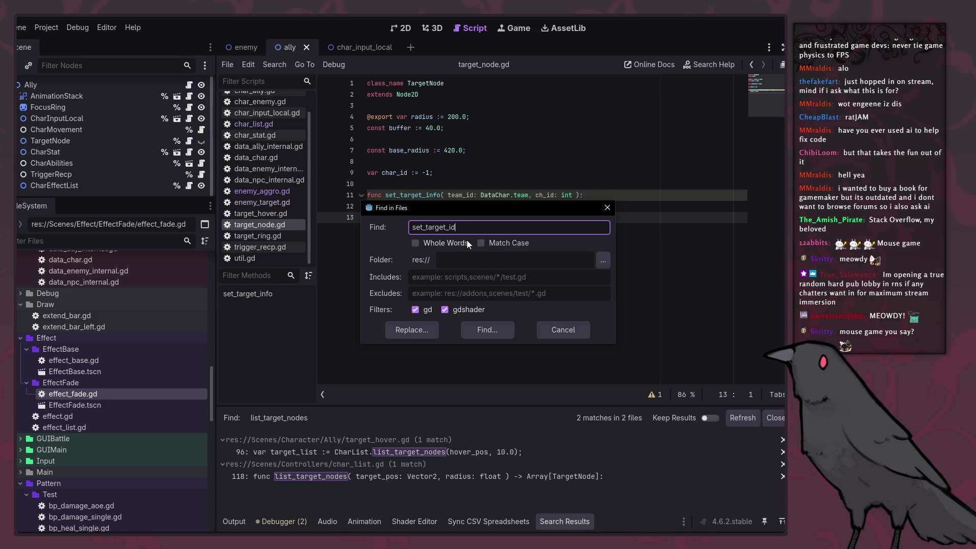
Run the set_target_id search and rename character.gd's line 38 call to set_target_info.
{"action": "left_click", "coordinate": [501, 329]}
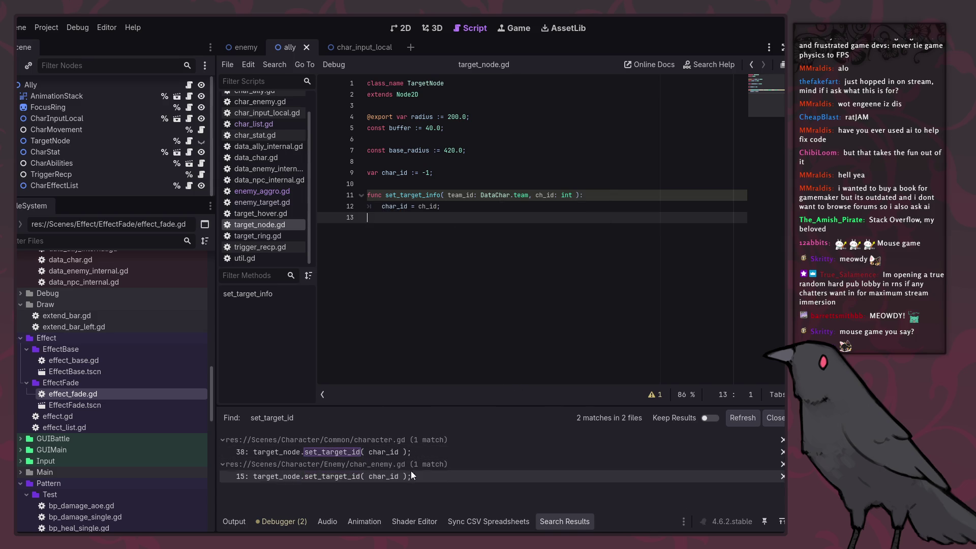
{"action": "left_click", "coordinate": [415, 453]}
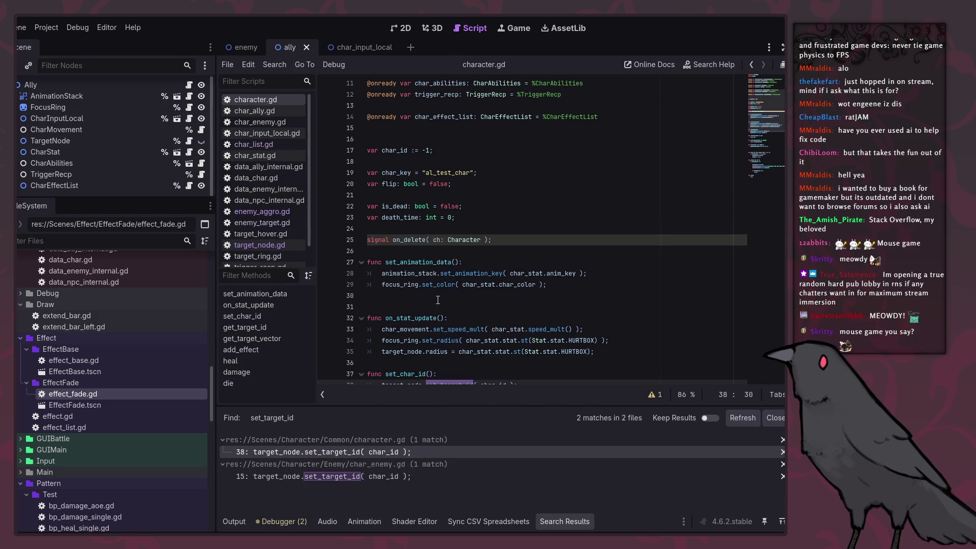
{"action": "scroll", "coordinate": [472, 367], "scroll_direction": "down", "scroll_amount": 2}
{"action": "left_click", "coordinate": [468, 344]}
{"action": "type", "text": "info"}
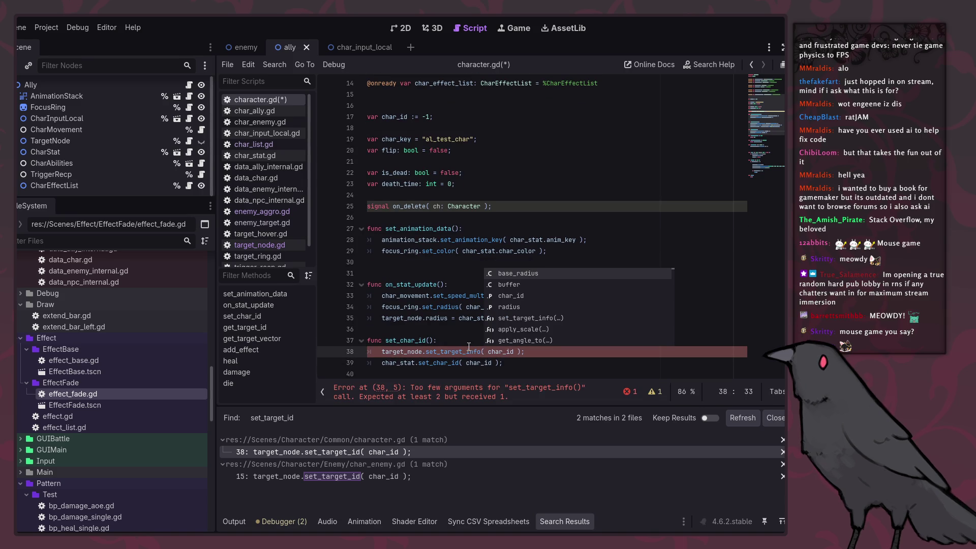
{"action": "scroll", "coordinate": [442, 304], "scroll_direction": "up", "scroll_amount": 4}
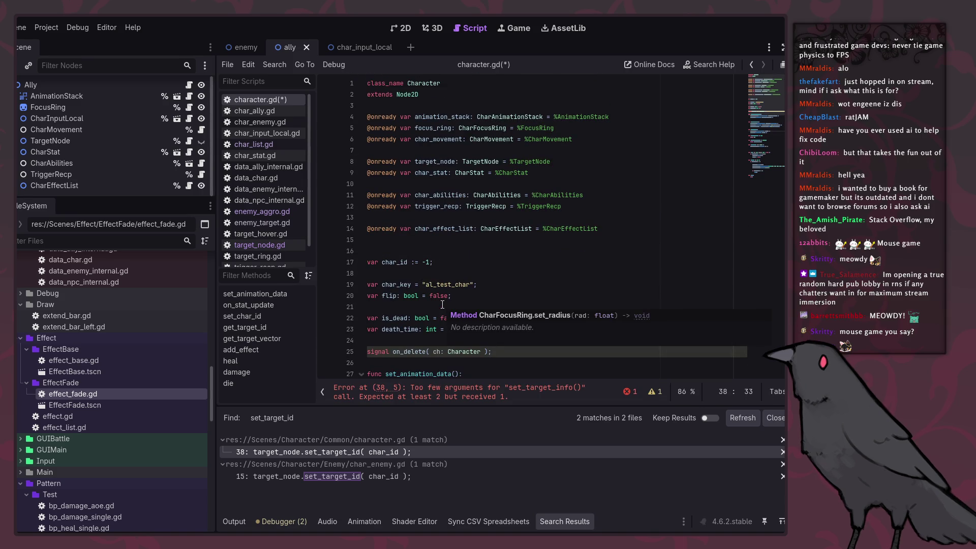
{"action": "scroll", "coordinate": [458, 302], "scroll_direction": "down", "scroll_amount": 5}
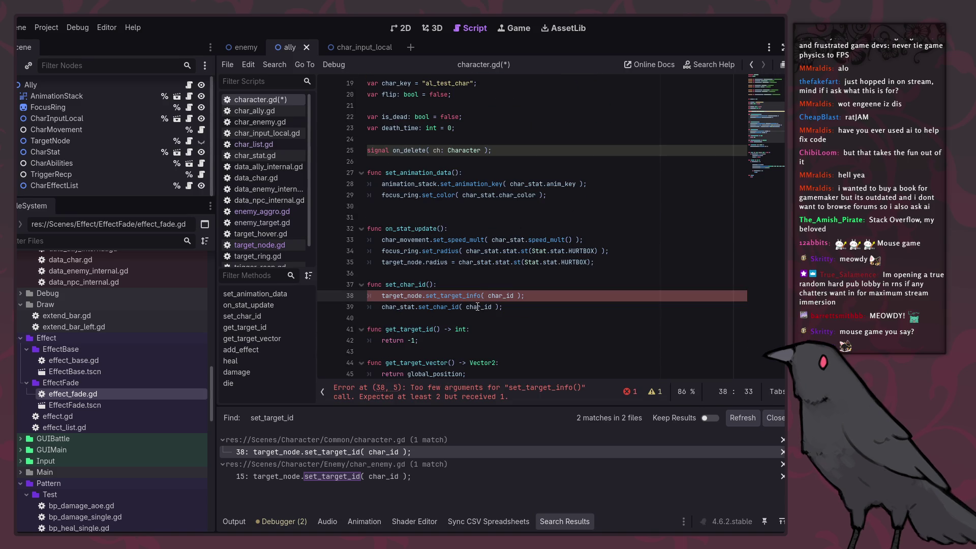
Pass char_stat.team_id as the first argument before char_id and save character.gd.
{"action": "double_click", "coordinate": [508, 240]}
{"action": "left_click", "coordinate": [484, 296]}
{"action": "key", "text": "ctrl+v"}
{"action": "type", "text": "."}
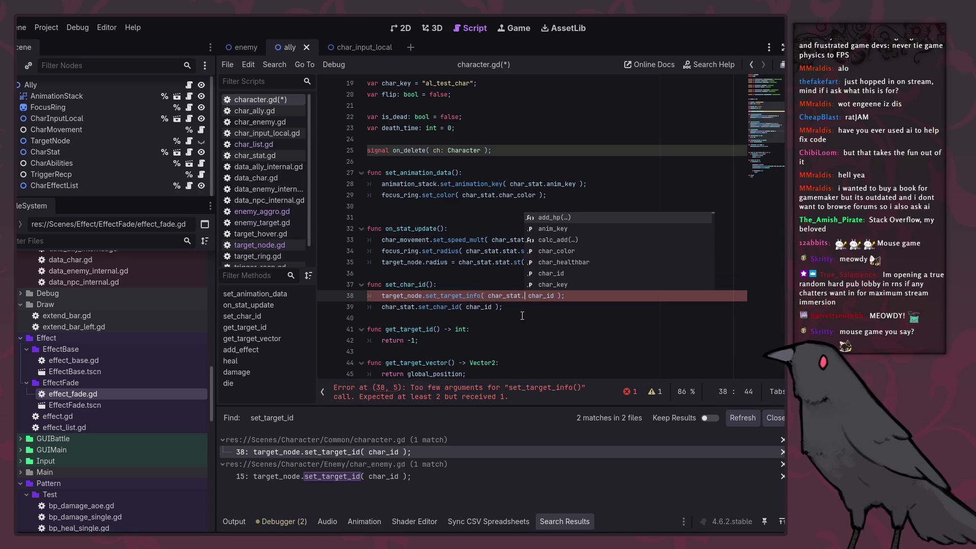
{"action": "type", "text": "team_id"}
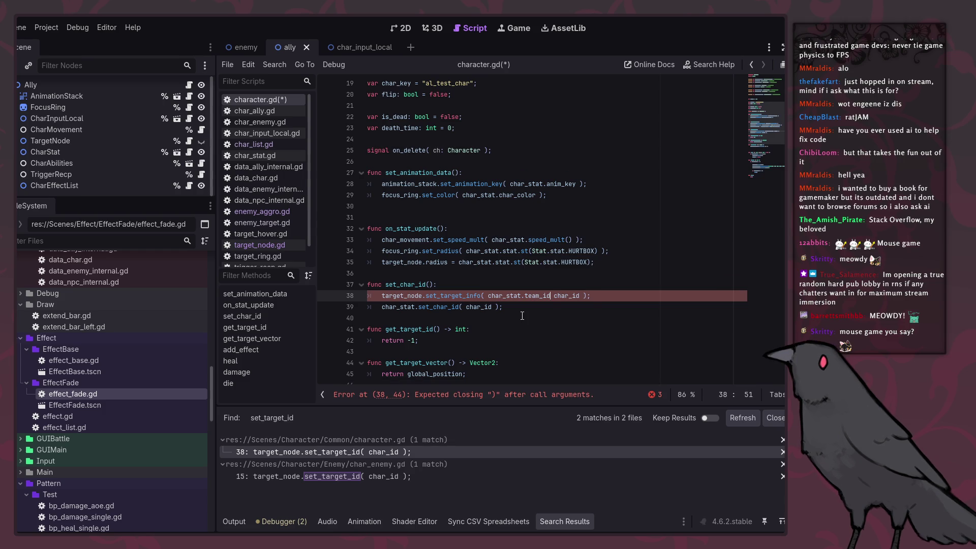
{"action": "type", "text": ","}
{"action": "key", "text": "ctrl+s"}
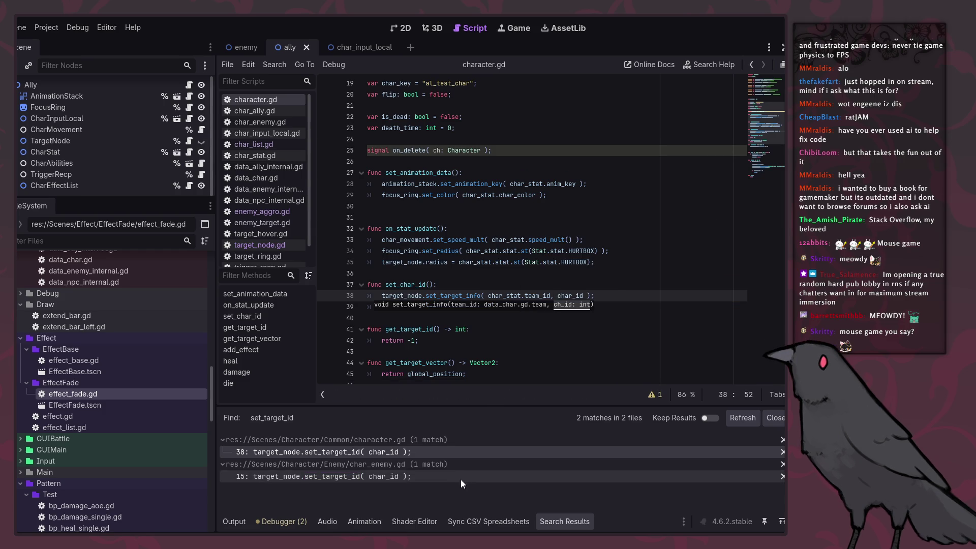
{"action": "key", "text": "End"}
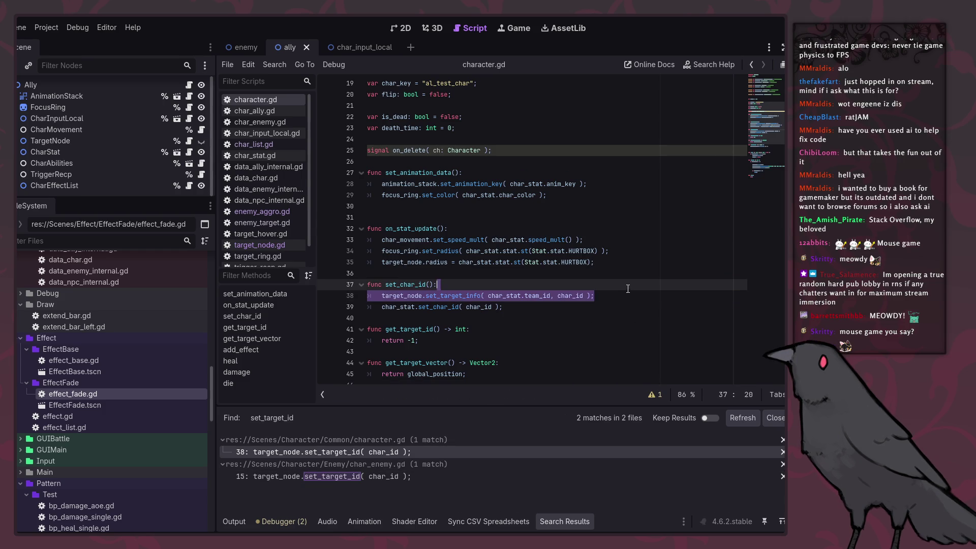
{"action": "left_click", "coordinate": [427, 472]}
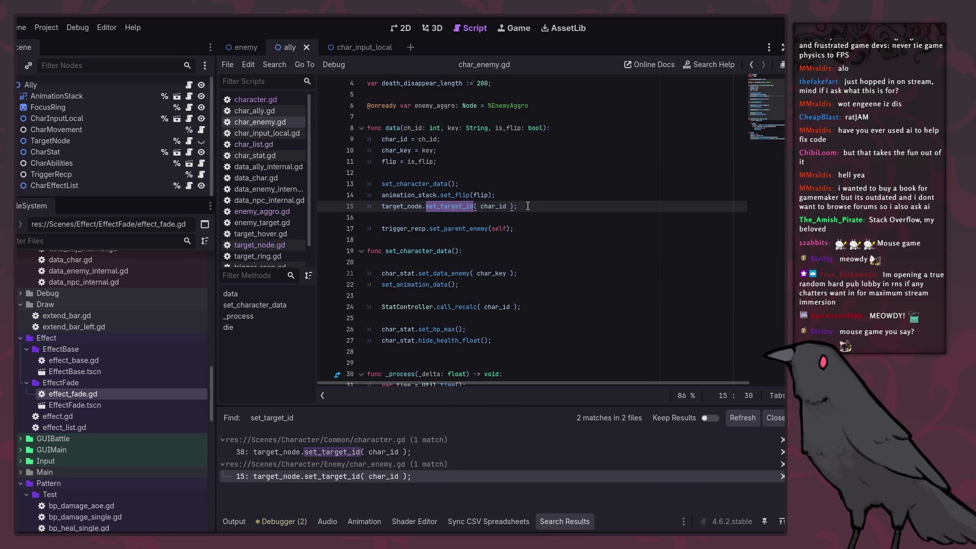
Delete the leftover set_target_id call on line 15 of char_enemy.gd.
{"action": "left_click", "coordinate": [381, 451]}
{"action": "left_click", "coordinate": [380, 463]}
{"action": "left_click", "coordinate": [382, 475]}
{"action": "left_click", "coordinate": [389, 451]}
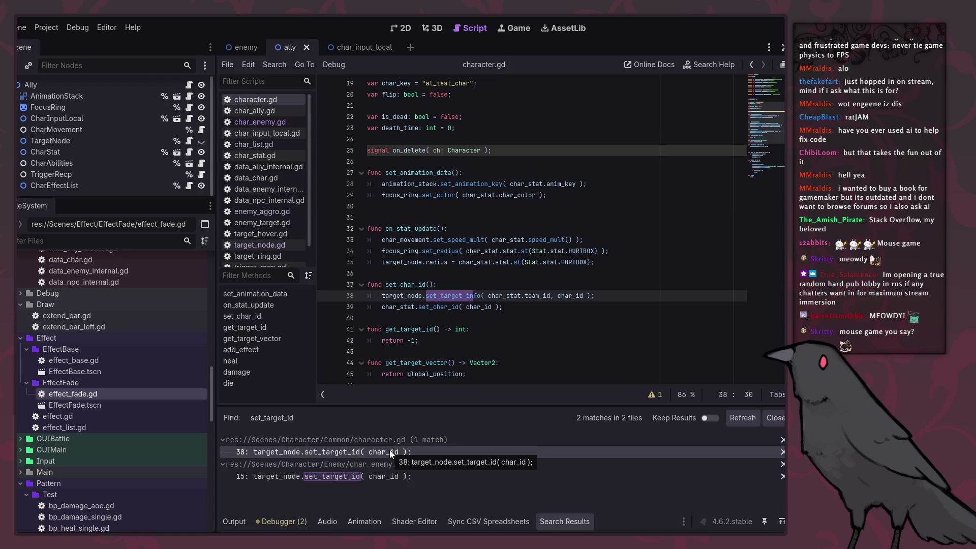
{"action": "left_click", "coordinate": [409, 295]}
{"action": "left_click", "coordinate": [383, 452]}
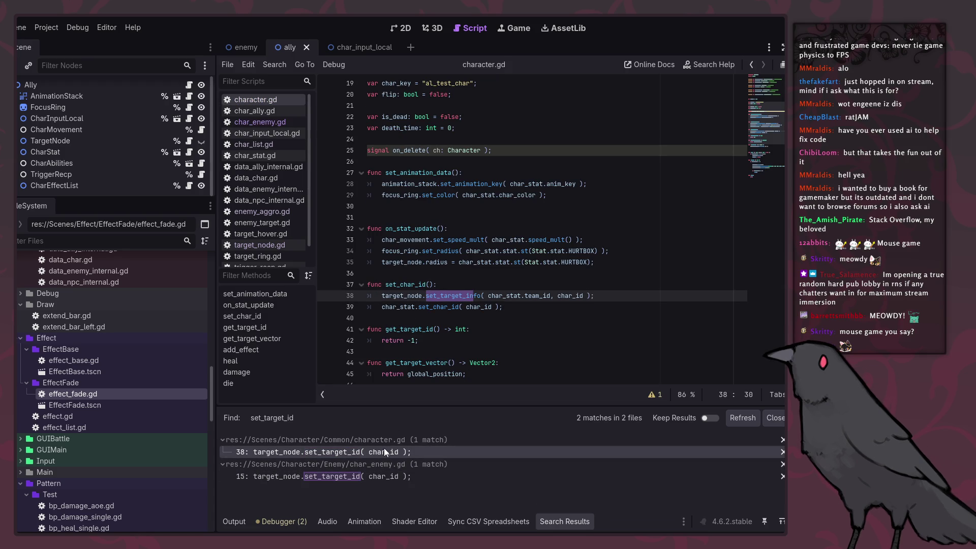
{"action": "left_click", "coordinate": [383, 476]}
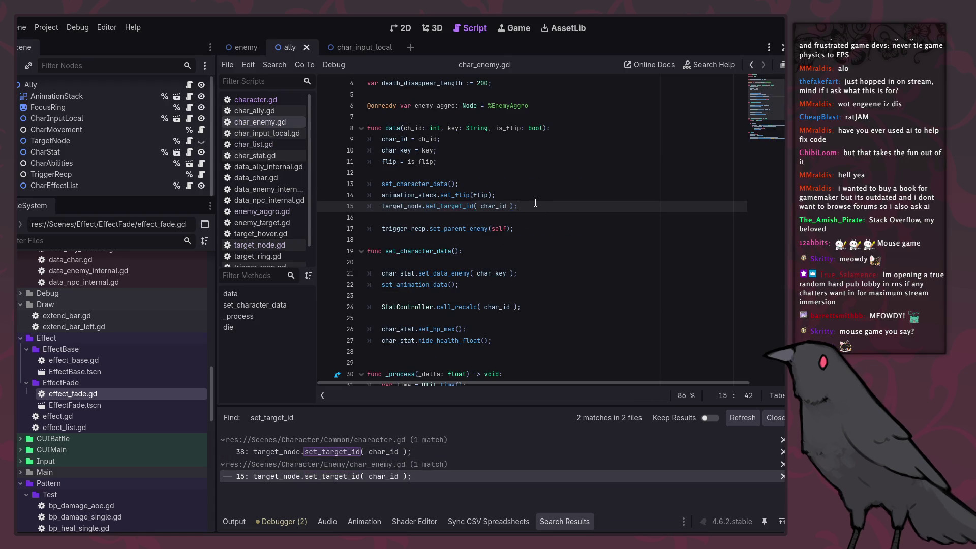
{"action": "left_click_drag", "start_coordinate": [538, 206], "coordinate": [537, 203]}
{"action": "key", "text": "BackSpace"}
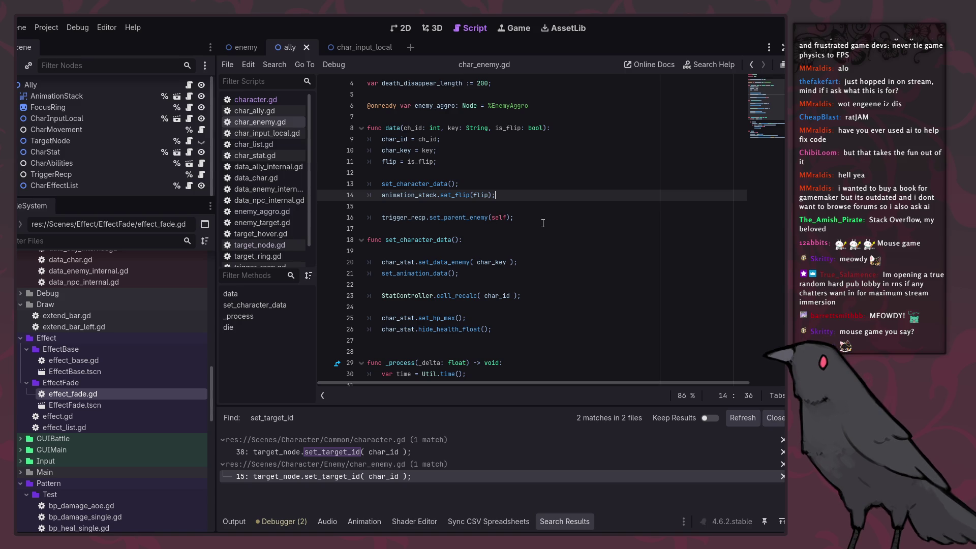
Switch to enemy_aggro.gd from the script list.
{"action": "left_click", "coordinate": [264, 243]}
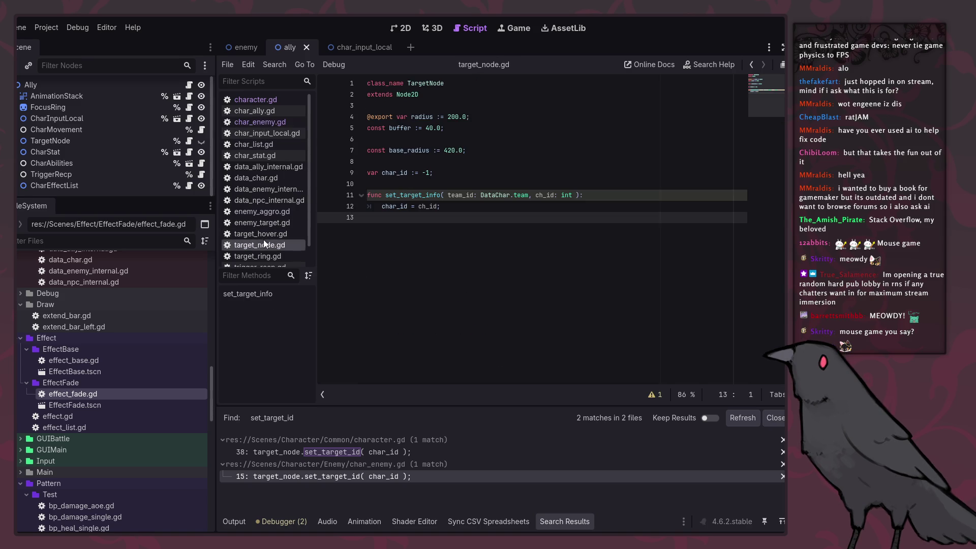
{"action": "scroll", "coordinate": [263, 255], "scroll_direction": "down", "scroll_amount": 2}
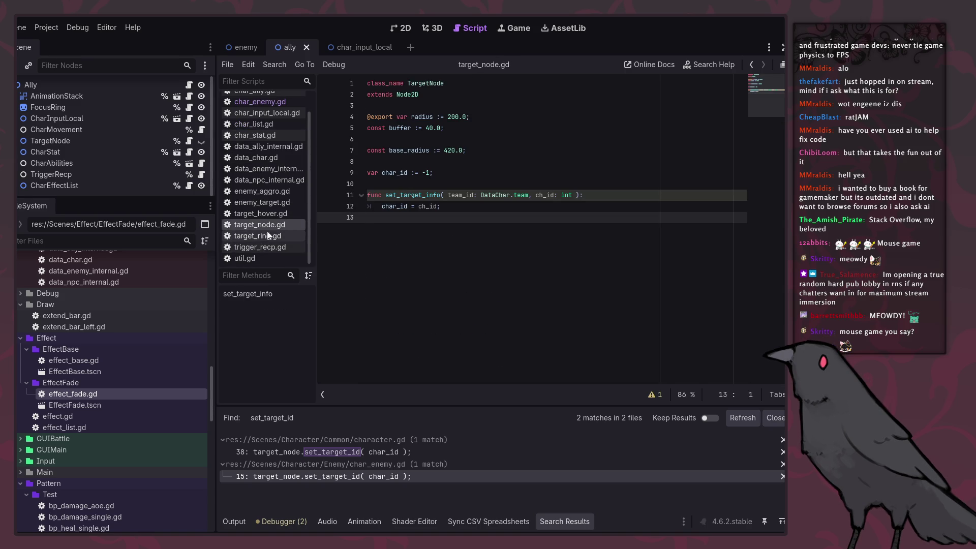
{"action": "left_click", "coordinate": [276, 190]}
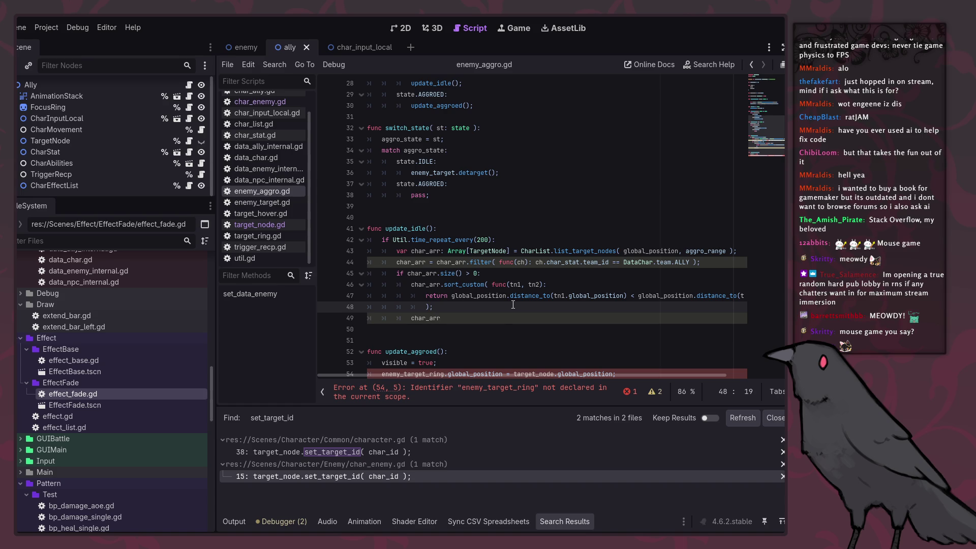
Rename char_arr to tn_arr and the filter's ch parameter to tn in the team check.
{"action": "left_click", "coordinate": [502, 262]}
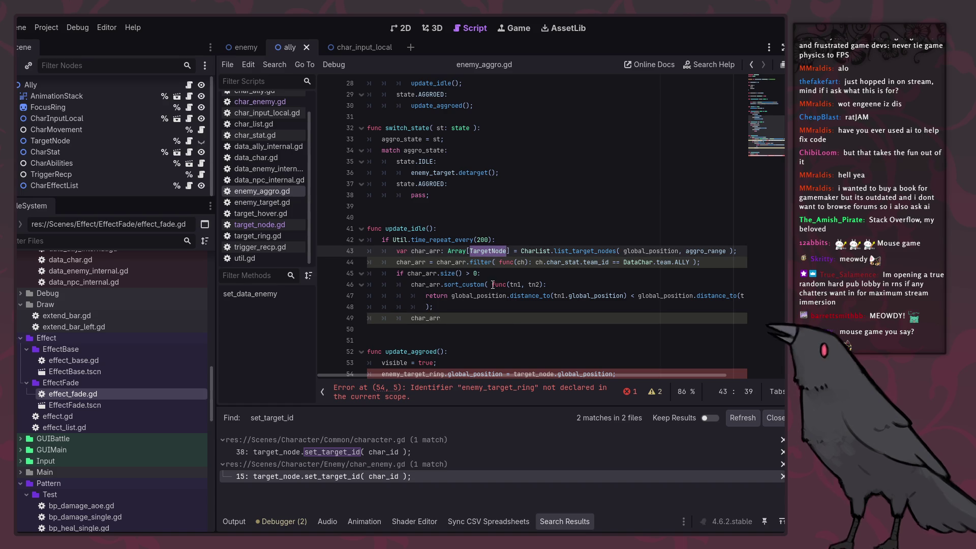
{"action": "left_click", "coordinate": [530, 284]}
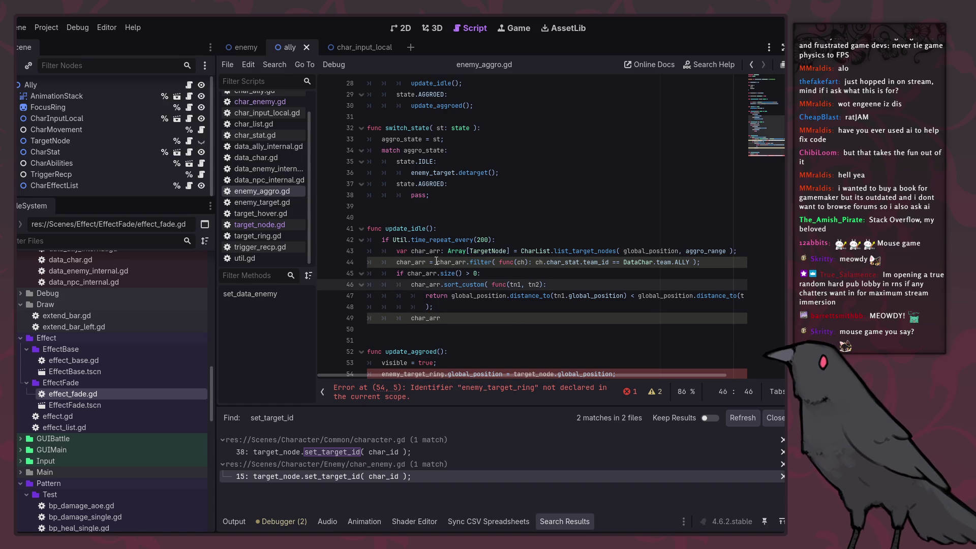
{"action": "left_click_drag", "start_coordinate": [426, 254], "coordinate": [411, 254]}
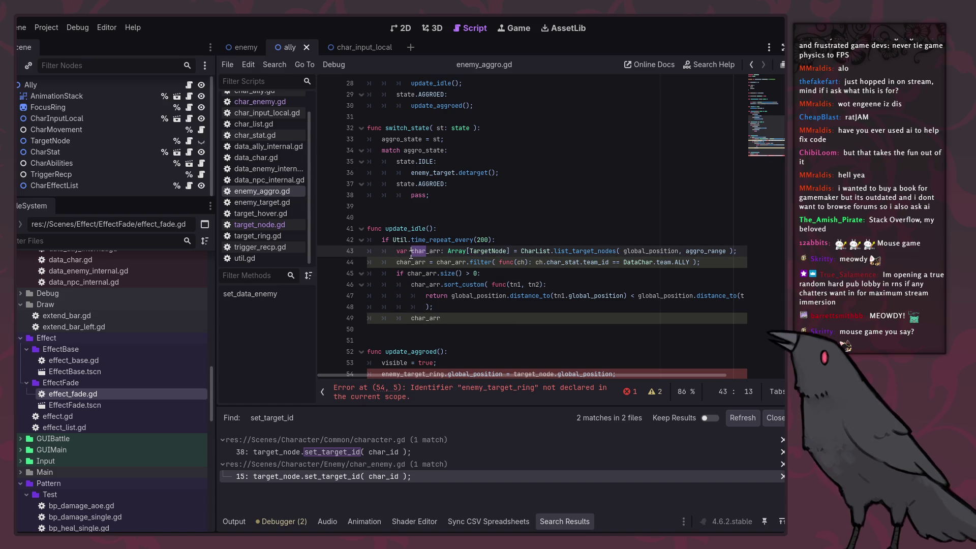
{"action": "type", "text": "tn"}
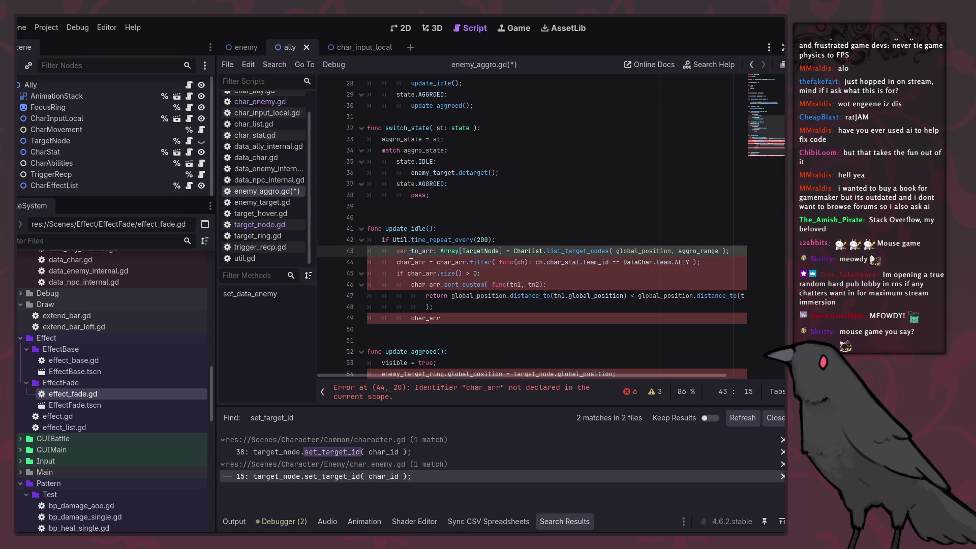
{"action": "double_click", "coordinate": [415, 252]}
{"action": "key", "text": "ctrl+c"}
{"action": "double_click", "coordinate": [411, 261]}
{"action": "key", "text": "ctrl+v"}
{"action": "double_click", "coordinate": [442, 262]}
{"action": "key", "text": "ctrl+v"}
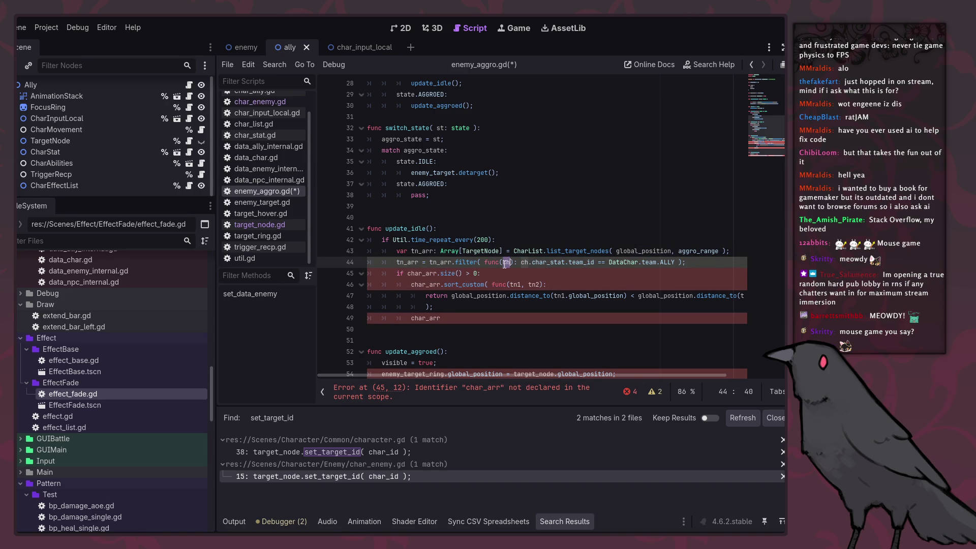
{"action": "type", "text": "tn"}
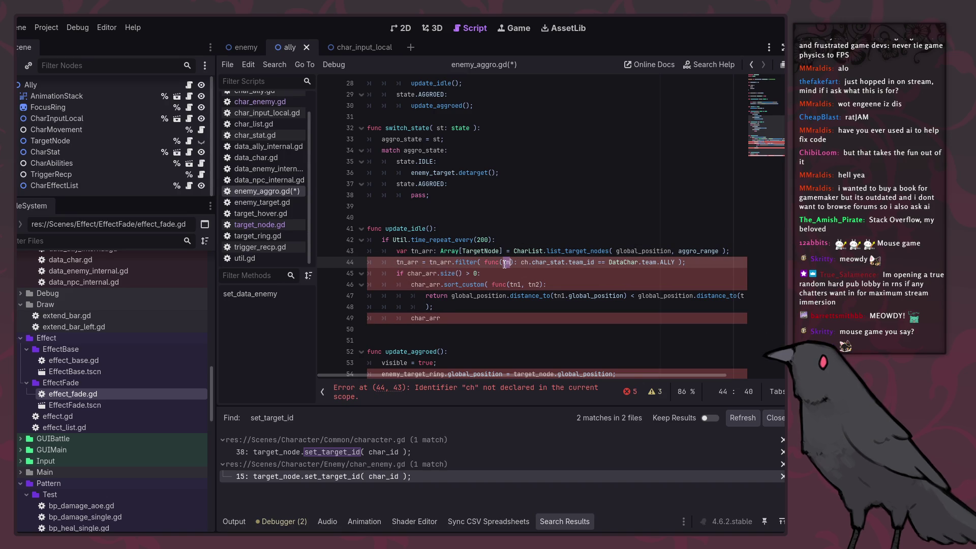
{"action": "key", "text": "Right"}
{"action": "key", "text": "Right"}
{"action": "key", "text": "Right"}
{"action": "key", "text": "ctrl+shift+Right"}
{"action": "key", "text": "ctrl+shift+Right"}
{"action": "key", "text": "ctrl+shift+Right"}
{"action": "type", "text": "tn"}
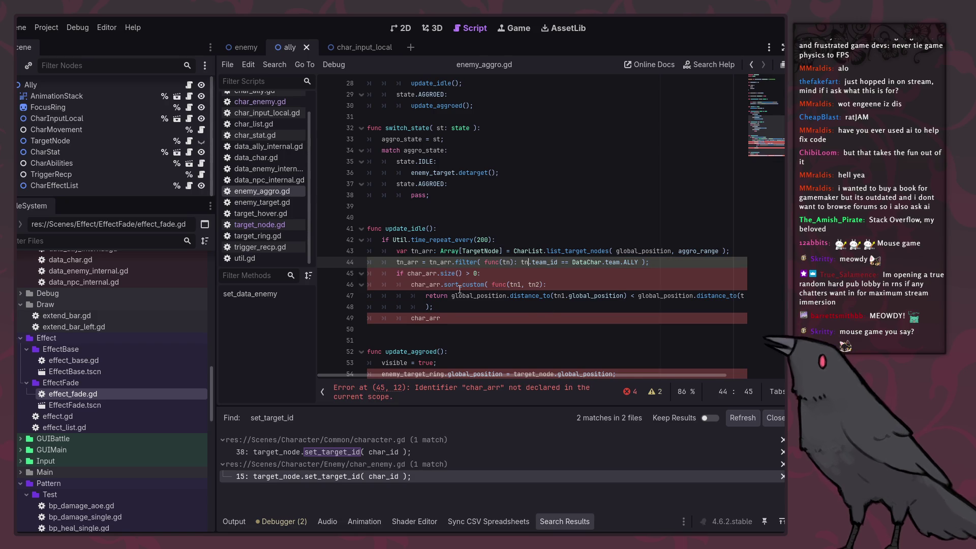
Delete the distance-sorting block, check tn_arr's size, and assign target_node = tn_arr[0].
{"action": "left_click", "coordinate": [546, 275]}
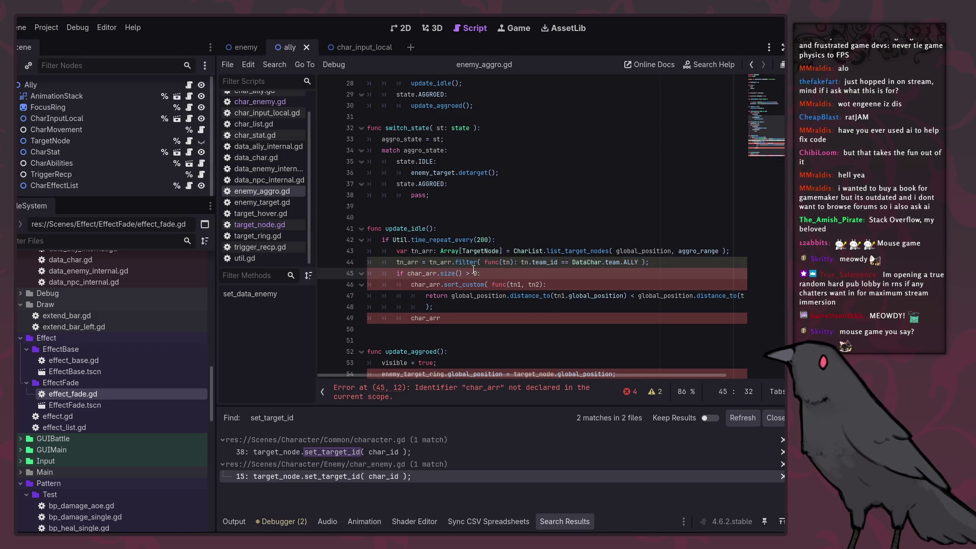
{"action": "key", "text": "shift+Down"}
{"action": "key", "text": "shift+Down"}
{"action": "key", "text": "shift+Down"}
{"action": "key", "text": "Delete"}
{"action": "type", "text": "tn"}
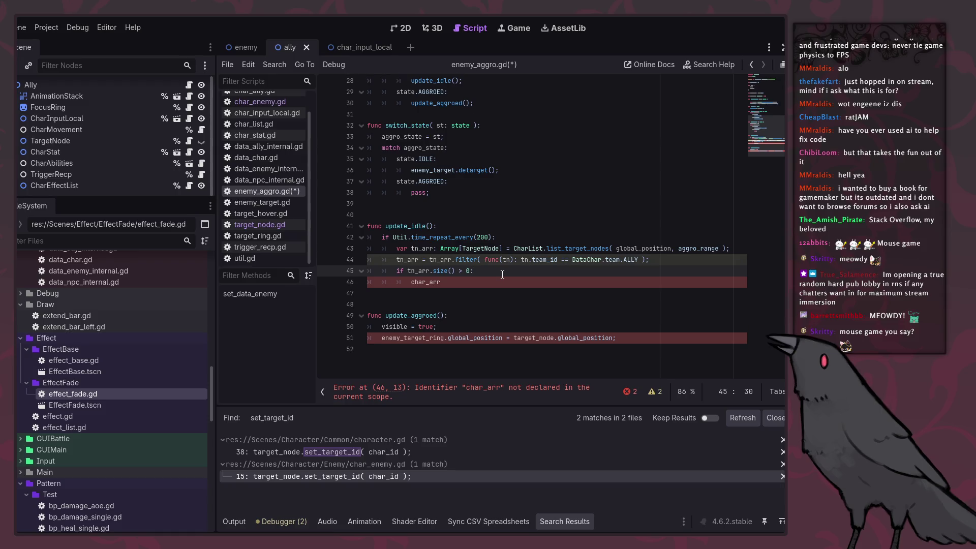
{"action": "double_click", "coordinate": [422, 270]}
{"action": "type", "text": "tn_arr"}
{"action": "left_click", "coordinate": [448, 283]}
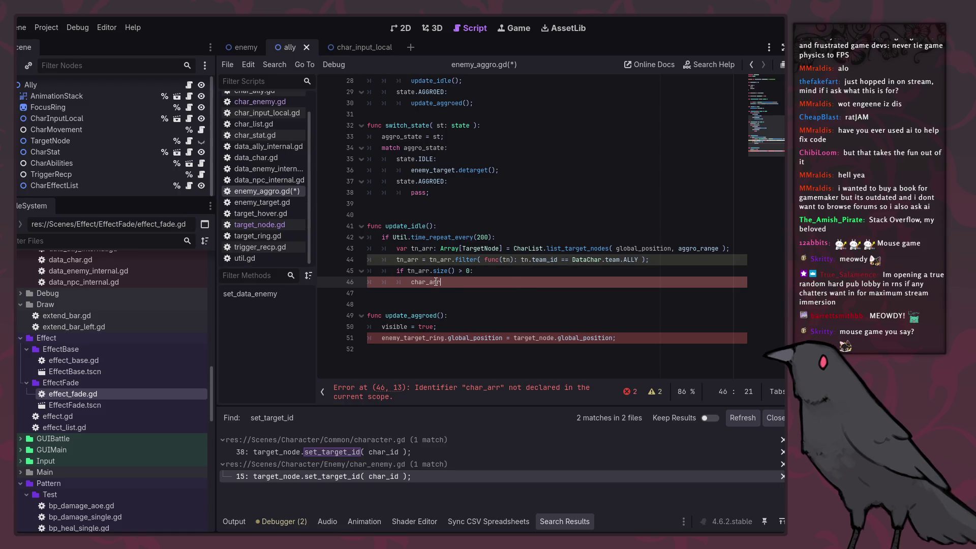
{"action": "double_click", "coordinate": [436, 282]}
{"action": "scroll", "coordinate": [486, 315], "scroll_direction": "up", "scroll_amount": 9}
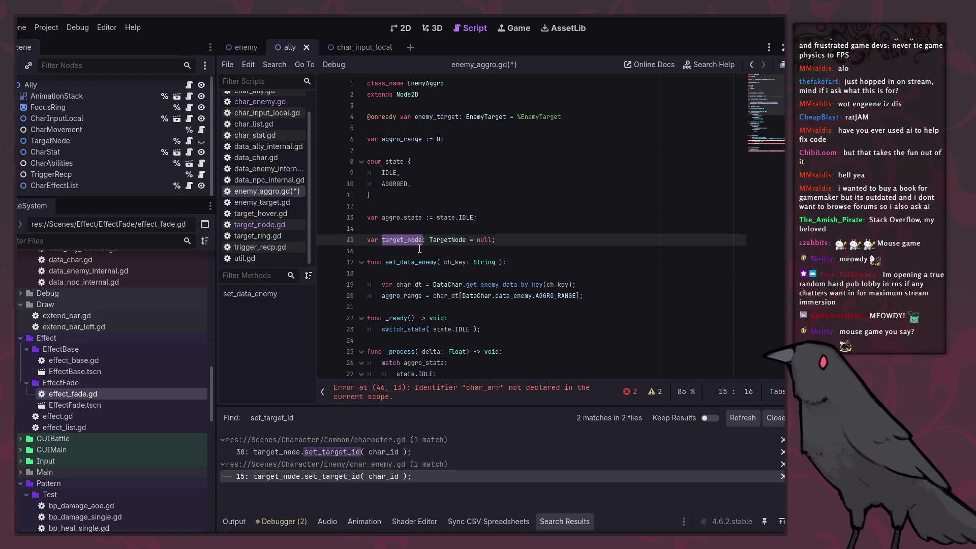
{"action": "scroll", "coordinate": [432, 265], "scroll_direction": "down", "scroll_amount": 8}
{"action": "type", "text": "target_node = tn_arr[0];"}
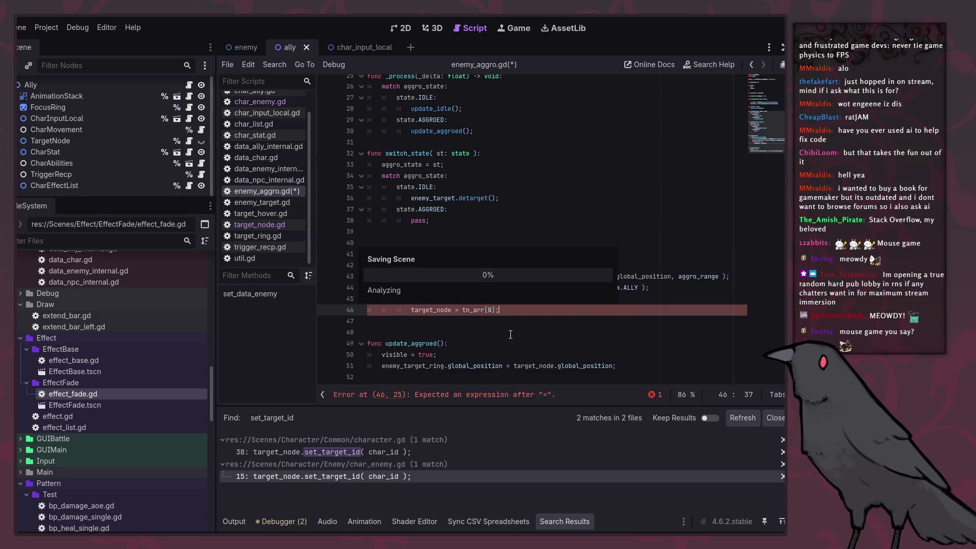
Add switch_state( state.AGGROED ); below the target_node assignment and save.
{"action": "key", "text": "ctrl+s"}
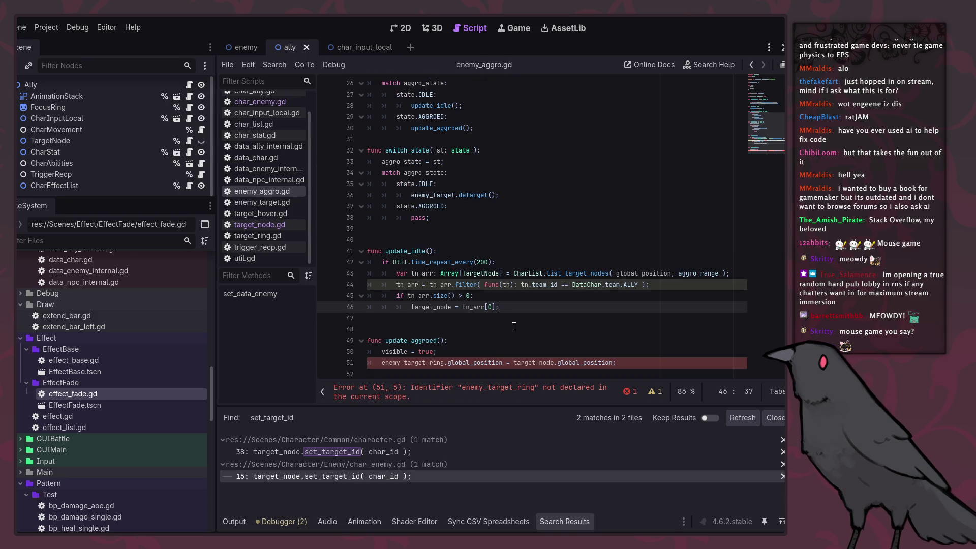
{"action": "key", "text": "Return"}
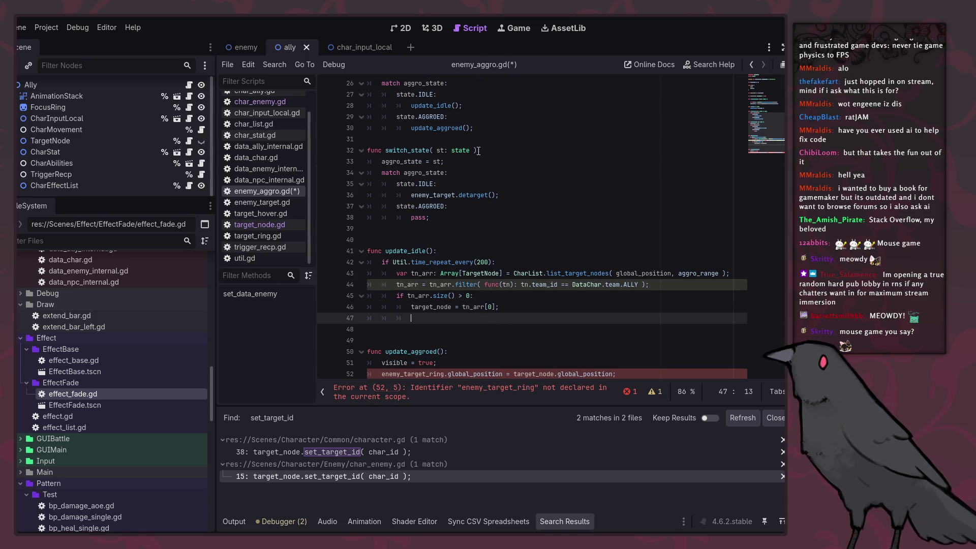
{"action": "left_click_drag", "start_coordinate": [476, 151], "coordinate": [385, 151]}
{"action": "key", "text": "ctrl+c"}
{"action": "left_click", "coordinate": [503, 318]}
{"action": "key", "text": "ctrl+v"}
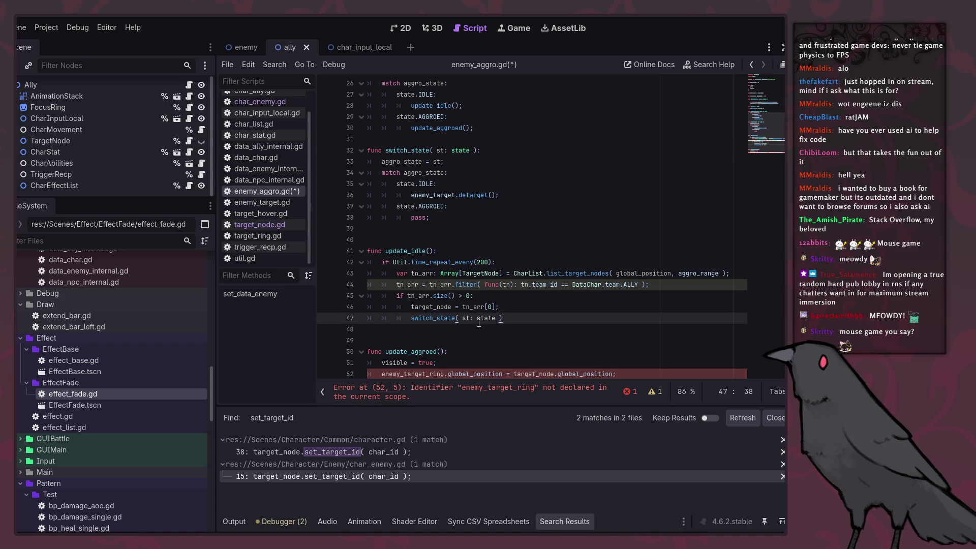
{"action": "left_click_drag", "start_coordinate": [397, 207], "coordinate": [444, 207]}
{"action": "left_click_drag", "start_coordinate": [498, 318], "coordinate": [462, 318]}
{"action": "key", "text": "ctrl+v"}
{"action": "type", "text": ";"}
{"action": "key", "text": "ctrl+s"}
Check the warnings list and open the Array filter documentation.
{"action": "scroll", "coordinate": [590, 308], "scroll_direction": "down", "scroll_amount": 1}
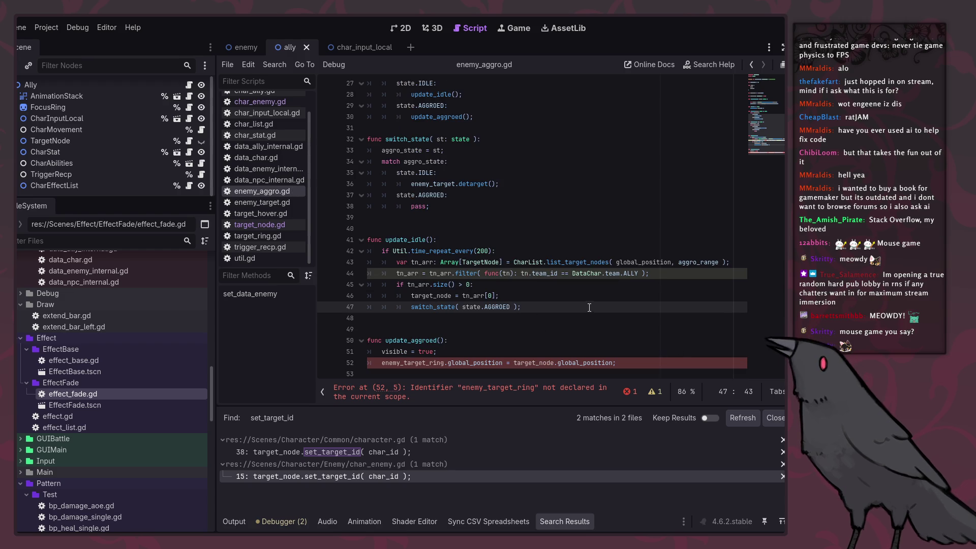
{"action": "mouse_move", "coordinate": [452, 288]}
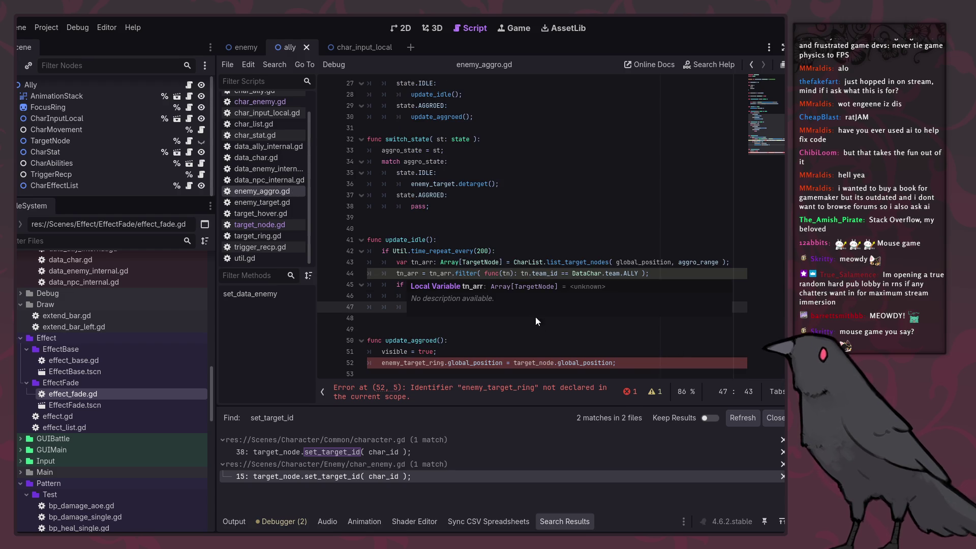
{"action": "left_click", "coordinate": [649, 390]}
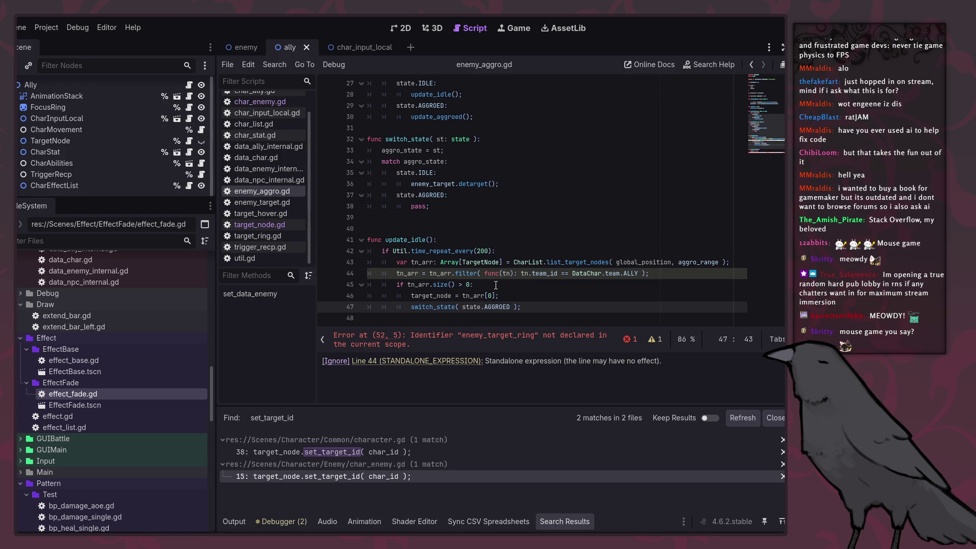
{"action": "scroll", "coordinate": [430, 225], "scroll_direction": "down", "scroll_amount": 2}
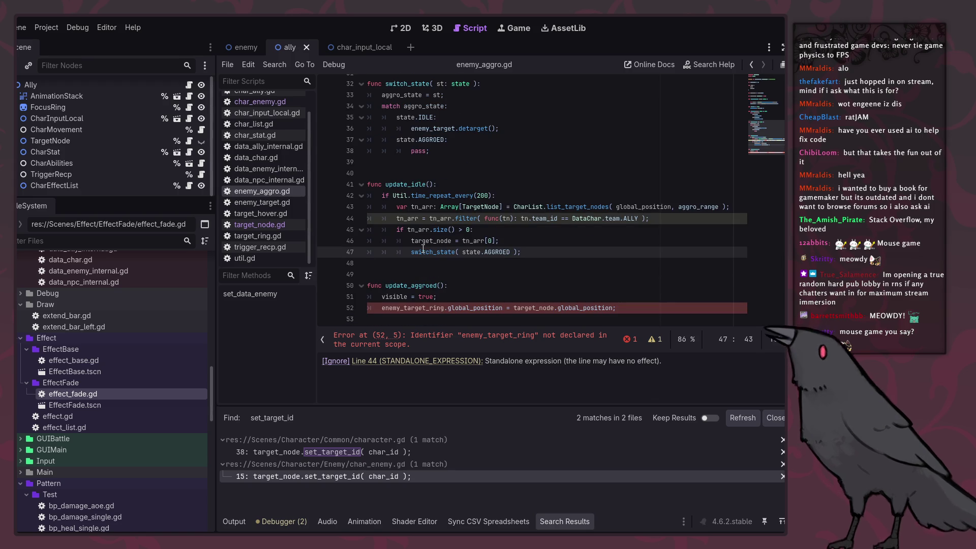
{"action": "left_click", "coordinate": [454, 220], "text": "ctrl"}
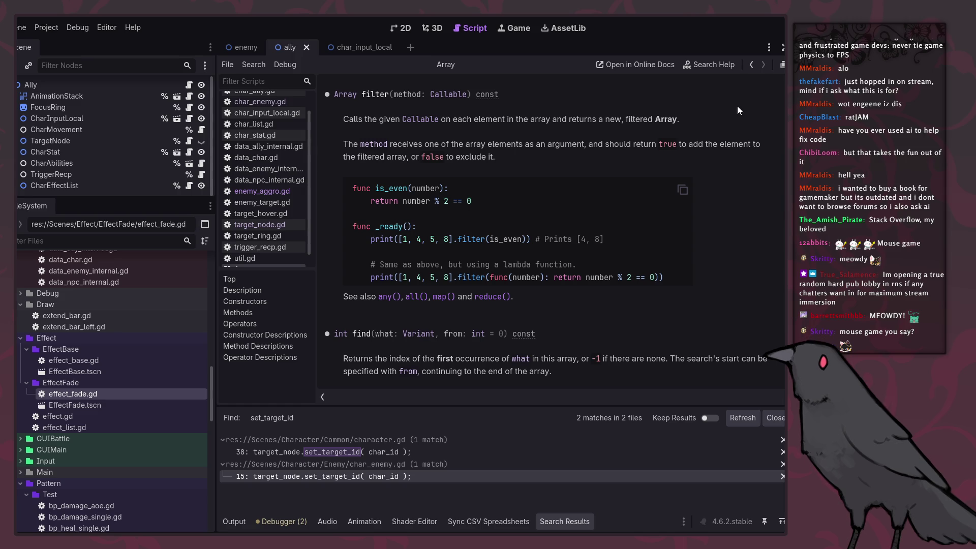
{"action": "left_click", "coordinate": [750, 65]}
{"action": "left_click", "coordinate": [627, 282]}
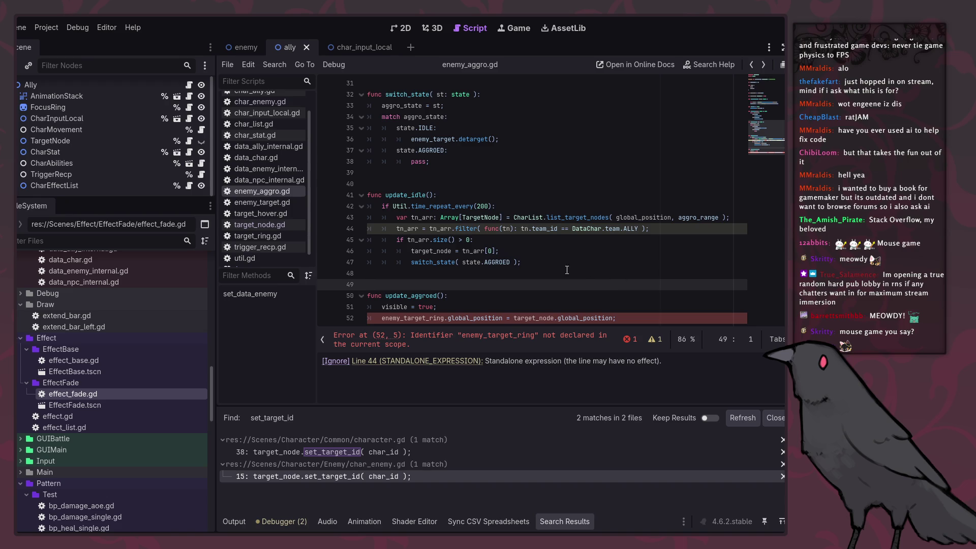
{"action": "key", "text": "Down"}
{"action": "key", "text": "Down"}
{"action": "key", "text": "Down"}
{"action": "key", "text": "End"}
{"action": "scroll", "coordinate": [559, 274], "scroll_direction": "up", "scroll_amount": 1}
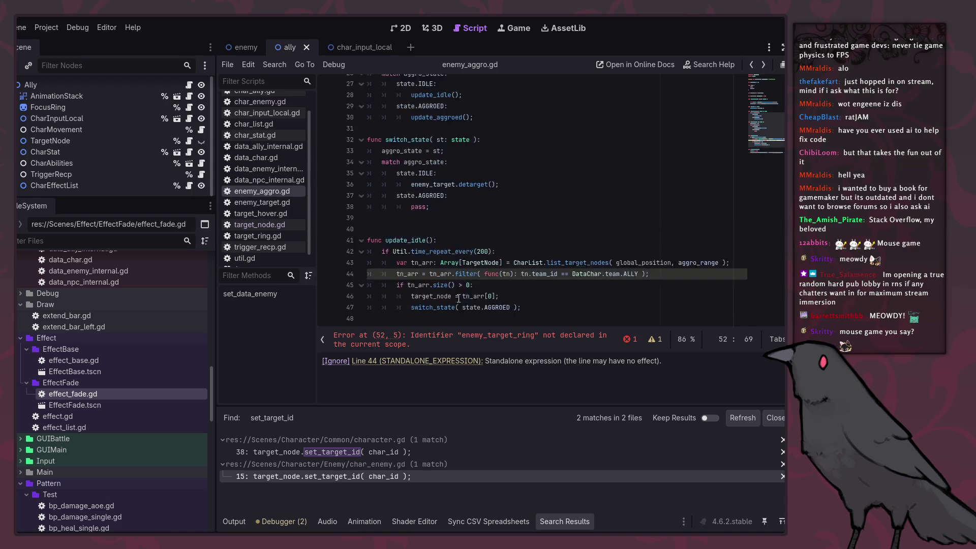
Replace enemy_target_ring on line 52 with the enemy_target variable.
{"action": "scroll", "coordinate": [463, 290], "scroll_direction": "up", "scroll_amount": 10}
{"action": "double_click", "coordinate": [438, 117]}
{"action": "scroll", "coordinate": [430, 284], "scroll_direction": "down", "scroll_amount": 10}
{"action": "double_click", "coordinate": [430, 308]}
{"action": "key", "text": "ctrl+v"}
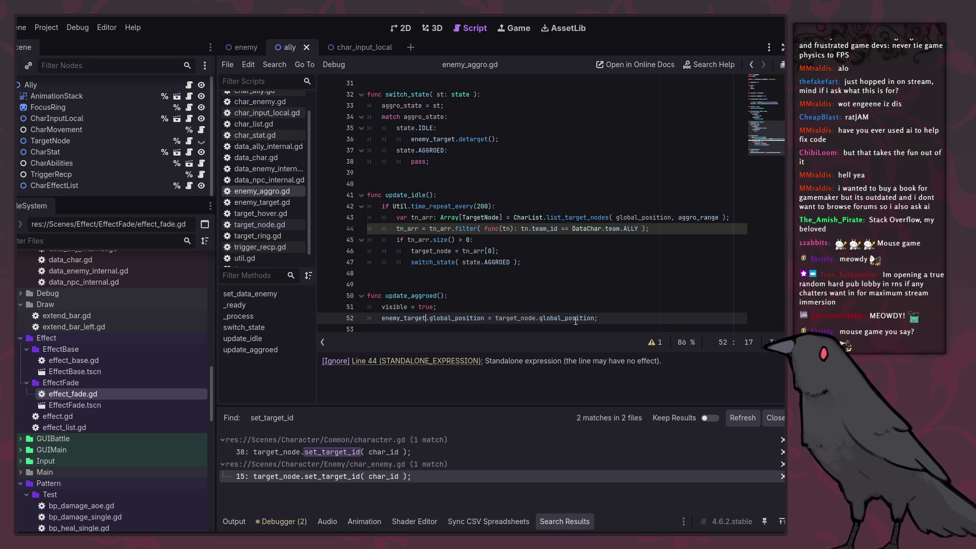
Replace pass in the AGGROED branch with enemy_target and bring up its member suggestions.
{"action": "scroll", "coordinate": [561, 264], "scroll_direction": "up", "scroll_amount": 2}
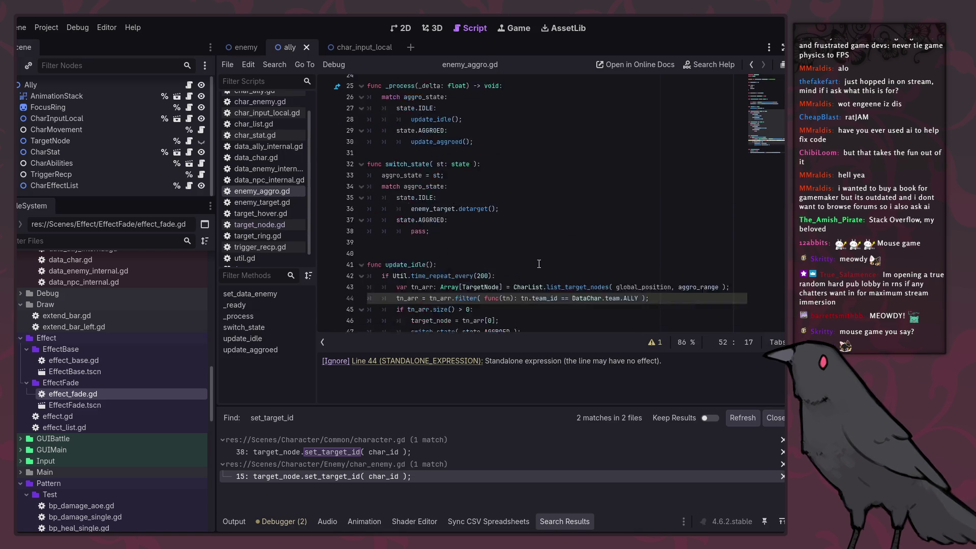
{"action": "scroll", "coordinate": [457, 319], "scroll_direction": "down", "scroll_amount": 2}
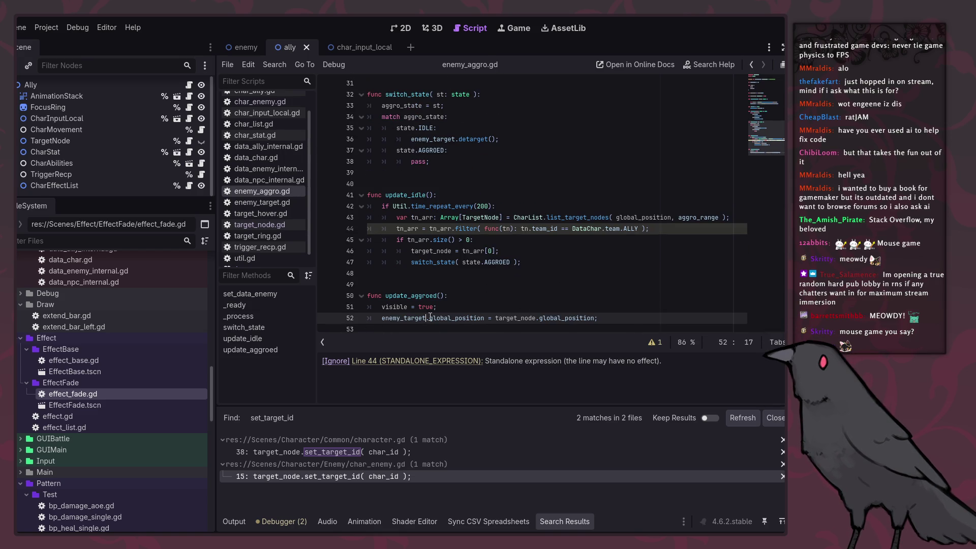
{"action": "left_click", "coordinate": [380, 319], "text": "shift"}
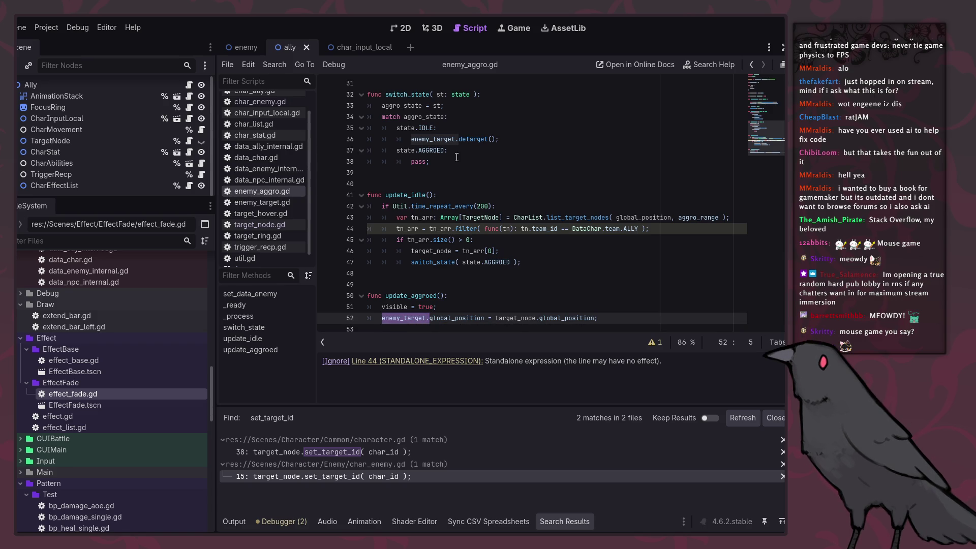
{"action": "key", "text": "ctrl+c"}
{"action": "double_click", "coordinate": [420, 162]}
{"action": "key", "text": "ctrl+v"}
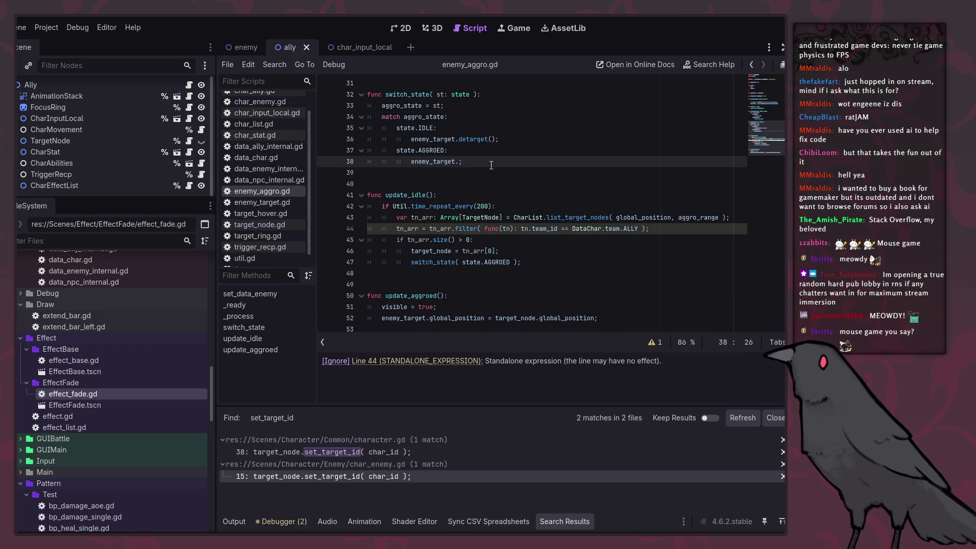
{"action": "scroll", "coordinate": [491, 165], "scroll_direction": "up", "scroll_amount": 2}
{"action": "key", "text": "ctrl+space"}
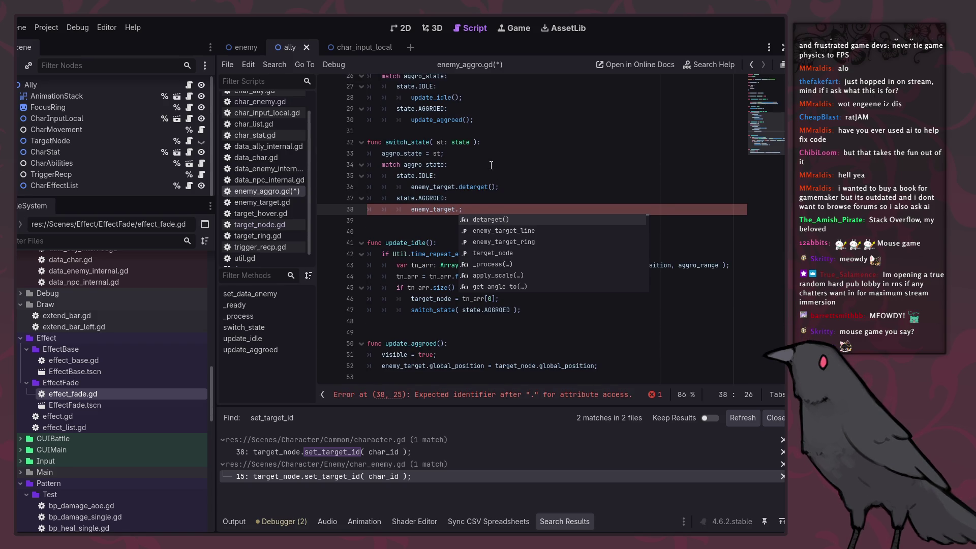
{"action": "left_click", "coordinate": [474, 187], "text": "ctrl"}
Duplicate detarget below itself as set_target with a TargetNode-typed parameter, and save.
{"action": "key", "text": "shift+Down"}
{"action": "key", "text": "shift+Down"}
{"action": "key", "text": "shift+Down"}
{"action": "key", "text": "ctrl+c"}
{"action": "key", "text": "Right"}
{"action": "key", "text": "Return"}
{"action": "key", "text": "ctrl+v"}
{"action": "double_click", "coordinate": [393, 275]}
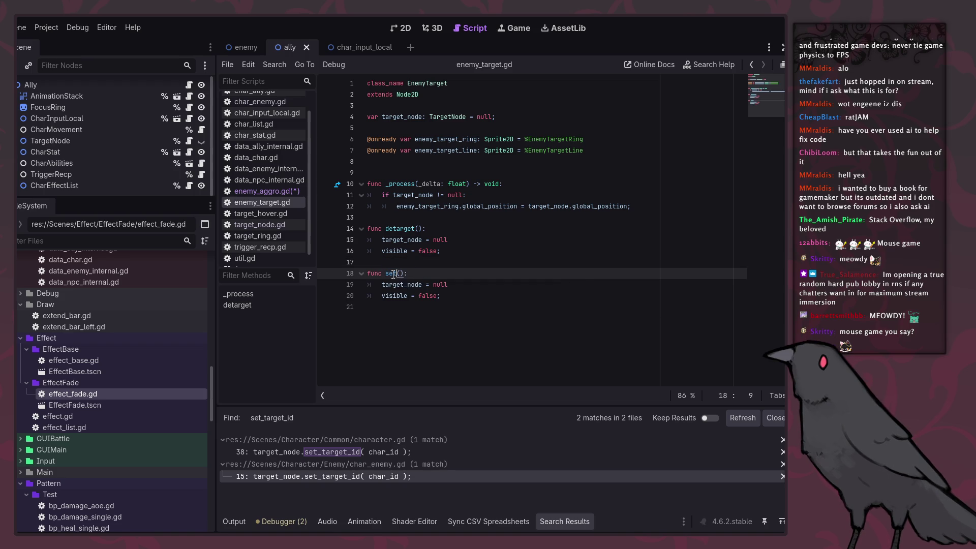
{"action": "type", "text": "set_target"}
{"action": "double_click", "coordinate": [447, 117]}
{"action": "left_click", "coordinate": [428, 274]}
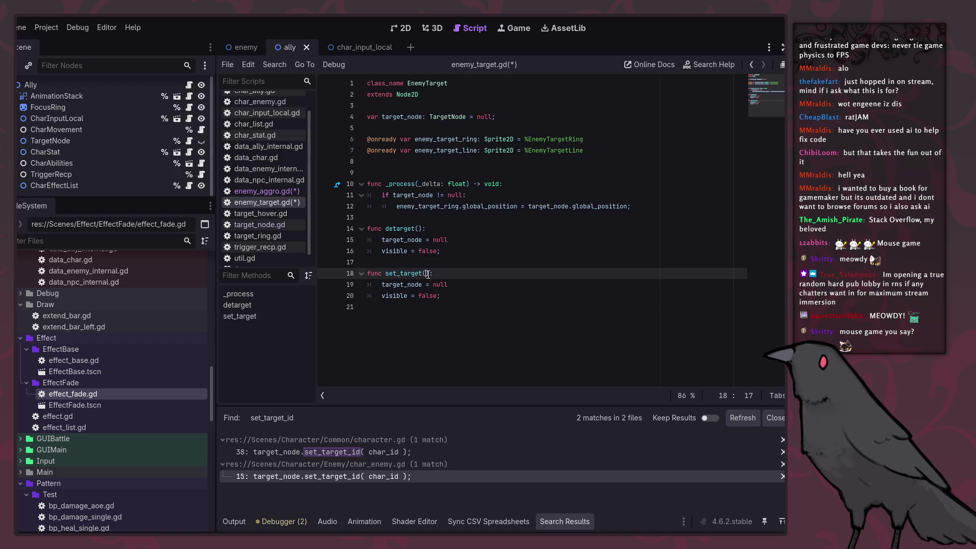
{"action": "type", "text": " tn: TargetNode"}
{"action": "key", "text": "ctrl+s"}
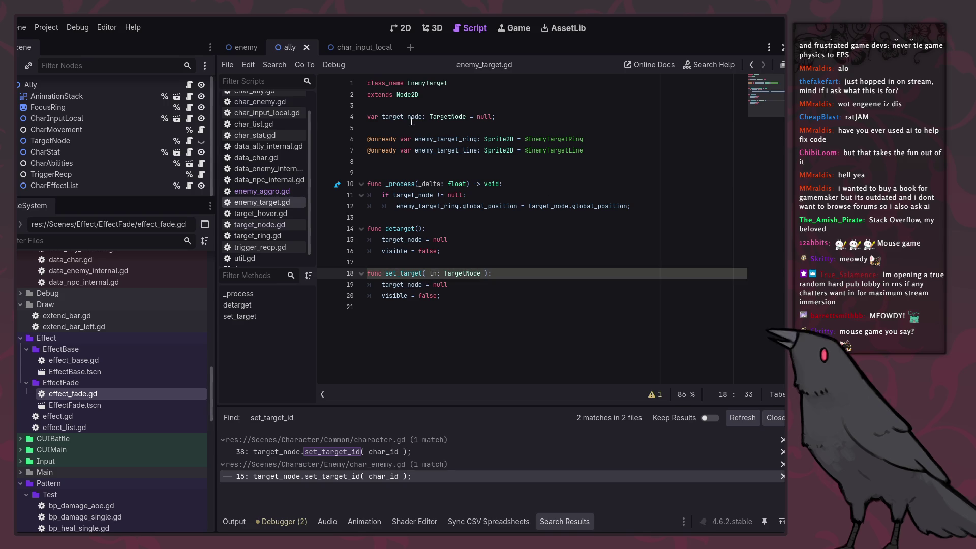
Make set_target's body assign target_node = tn; and visible = true.
{"action": "double_click", "coordinate": [402, 117]}
{"action": "left_click", "coordinate": [433, 274]}
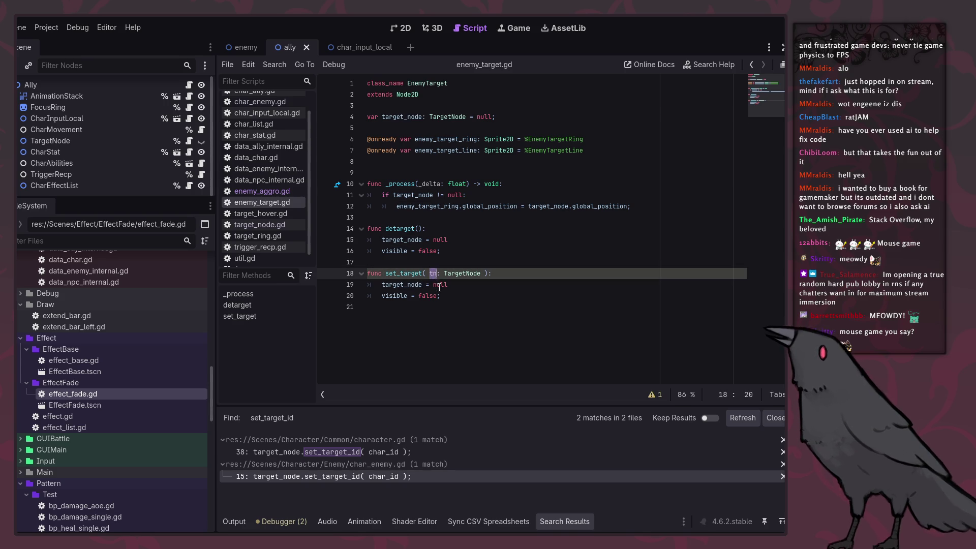
{"action": "double_click", "coordinate": [441, 284]}
{"action": "type", "text": "tn"}
{"action": "double_click", "coordinate": [427, 296]}
{"action": "type", "text": "true"}
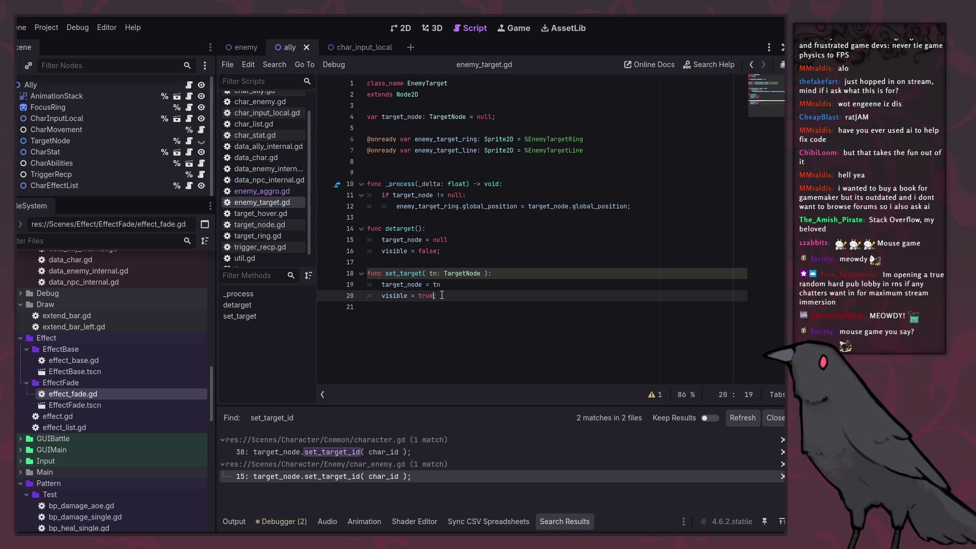
{"action": "key", "text": "Up"}
{"action": "type", "text": ";"}
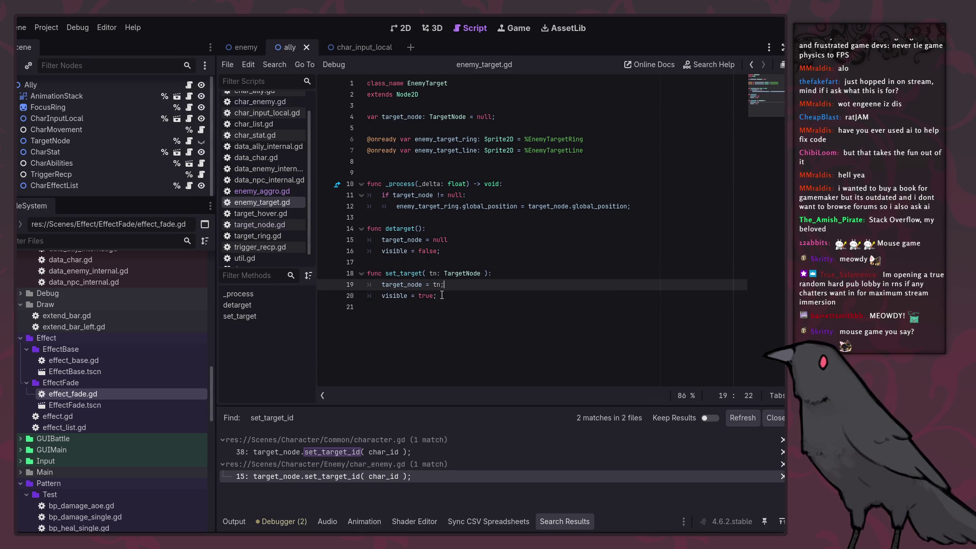
{"action": "left_click", "coordinate": [286, 193]}
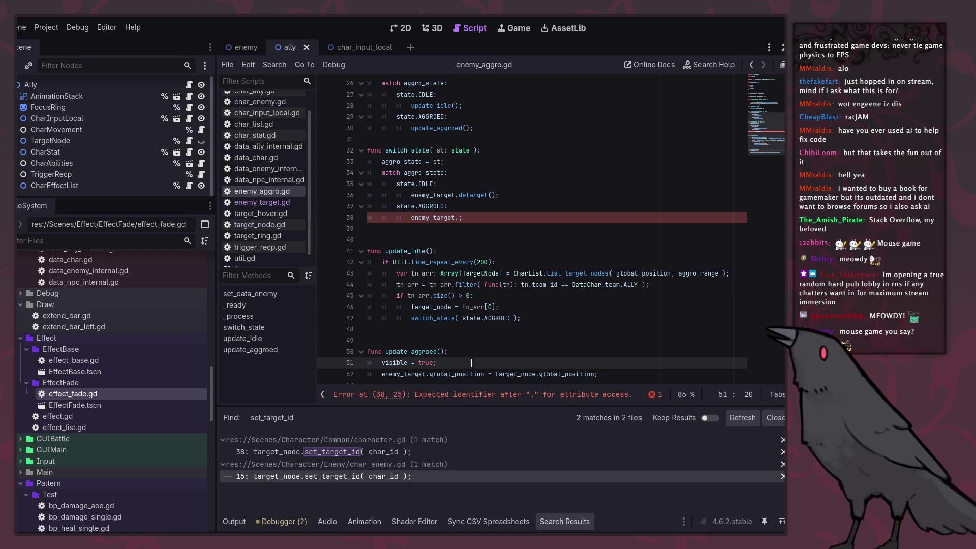
Remove an extra blank line and complete line 38 as enemy_target.set_target(target_node), saved.
{"action": "left_click", "coordinate": [526, 332]}
{"action": "key", "text": "BackSpace"}
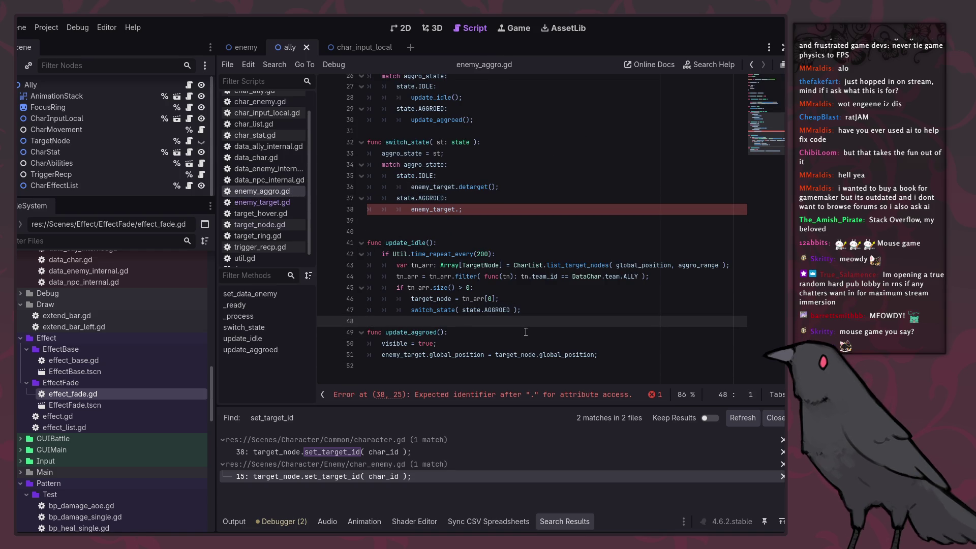
{"action": "left_click", "coordinate": [459, 209]}
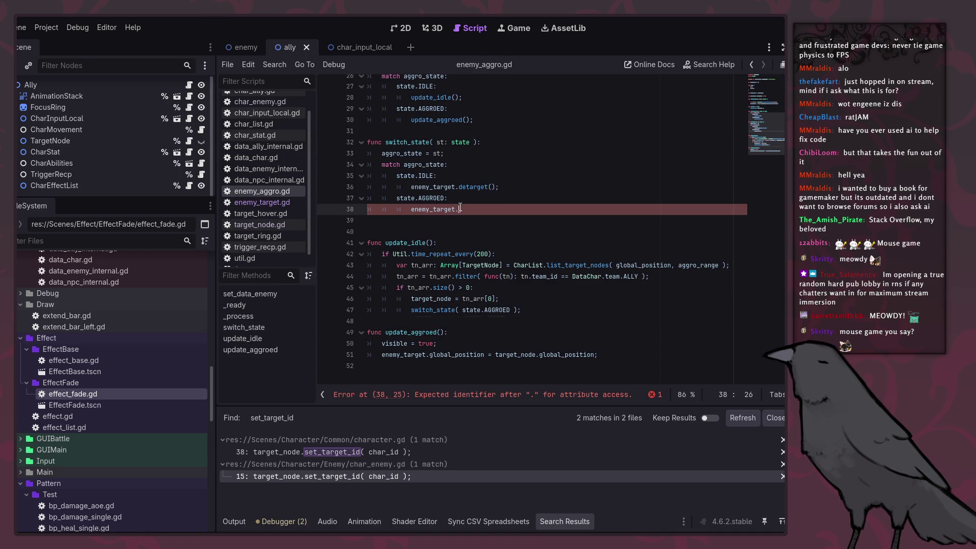
{"action": "type", "text": "set_;"}
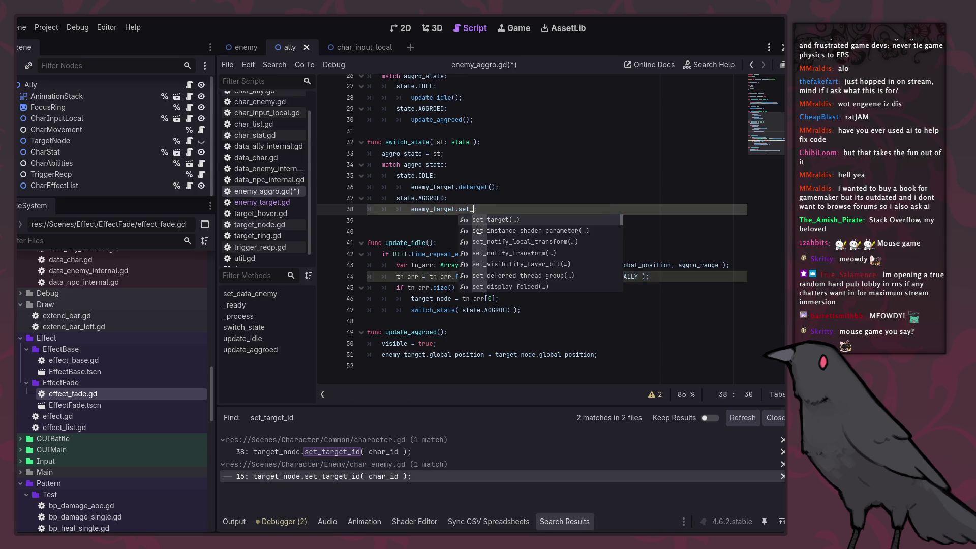
{"action": "key", "text": "Return"}
{"action": "type", "text": "rget(target"}
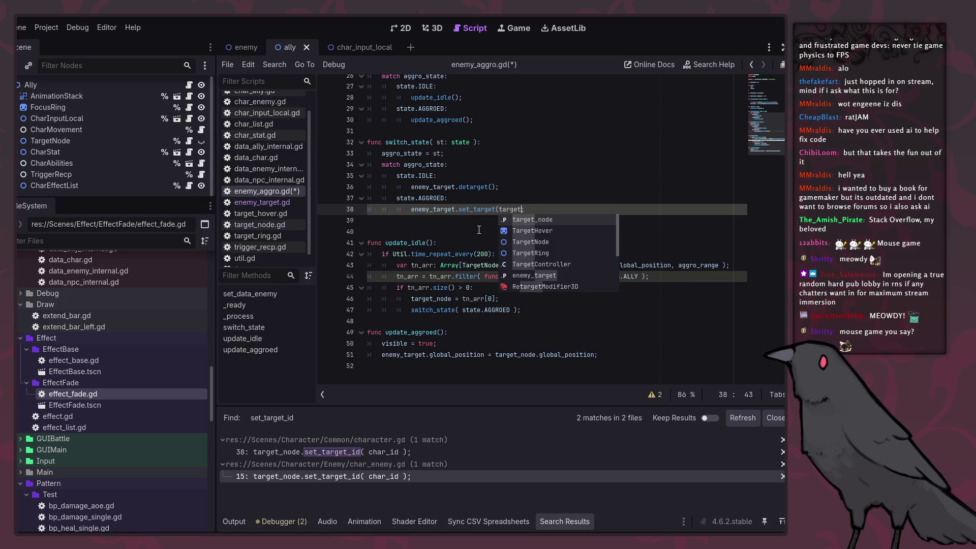
{"action": "key", "text": "Return"}
{"action": "key", "text": "ctrl+s"}
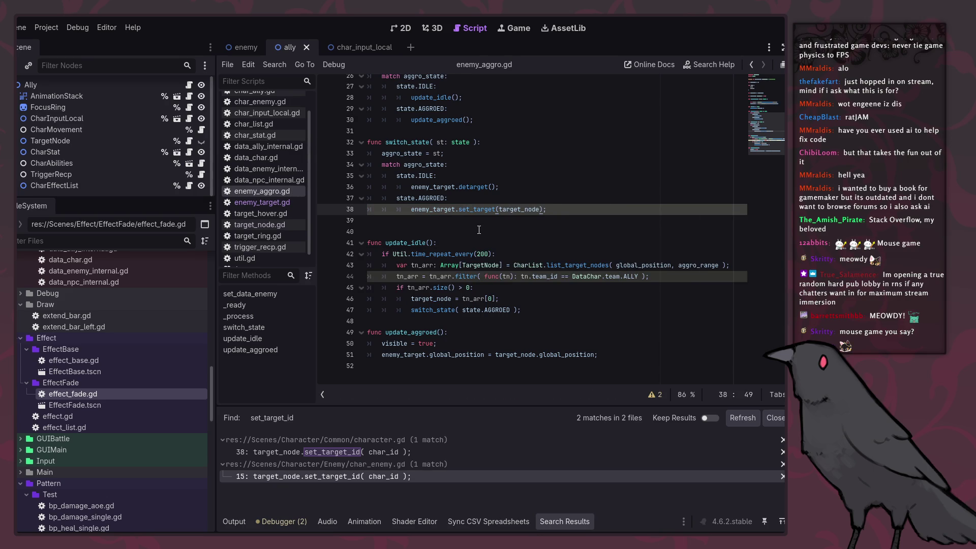
{"action": "left_click", "coordinate": [438, 210]}
{"action": "left_click", "coordinate": [438, 210], "text": "ctrl"}
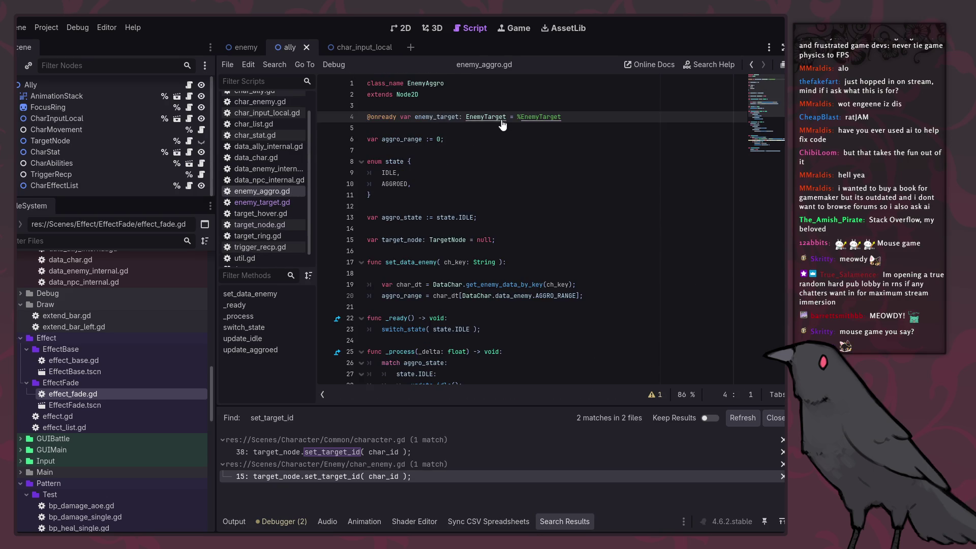
Open the EnemyTarget class script and find the null check on line 11.
{"action": "left_click", "coordinate": [486, 122], "text": "ctrl"}
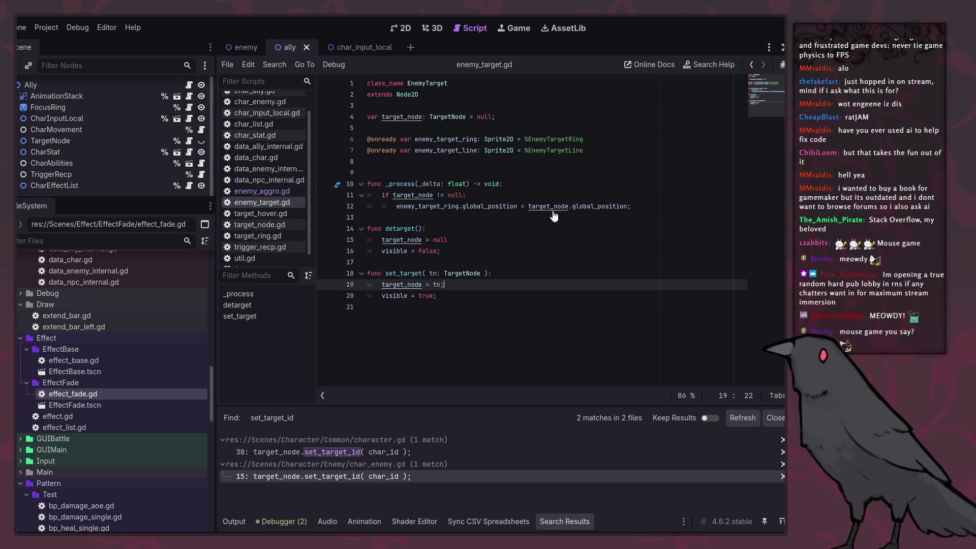
{"action": "left_click", "coordinate": [632, 198]}
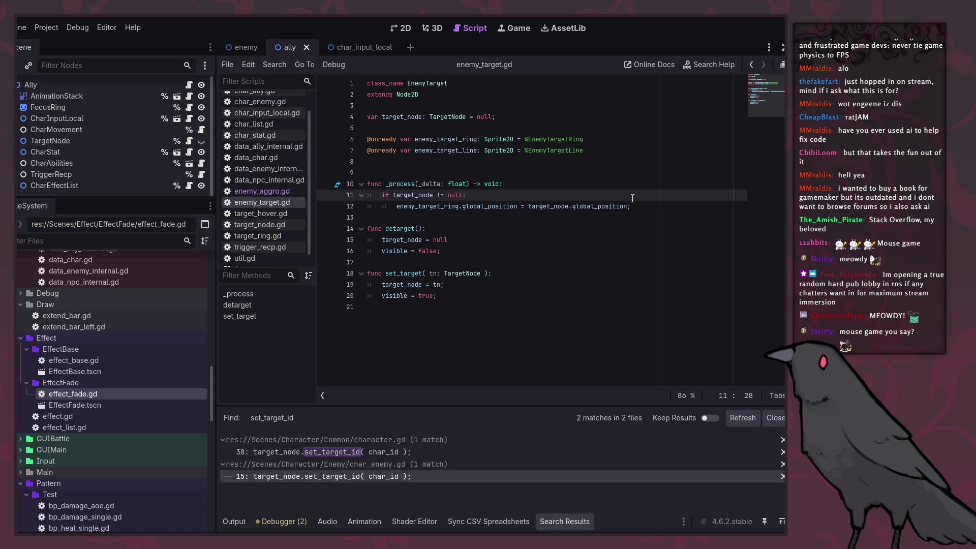
{"action": "left_click", "coordinate": [291, 194]}
{"action": "left_click", "coordinate": [286, 202]}
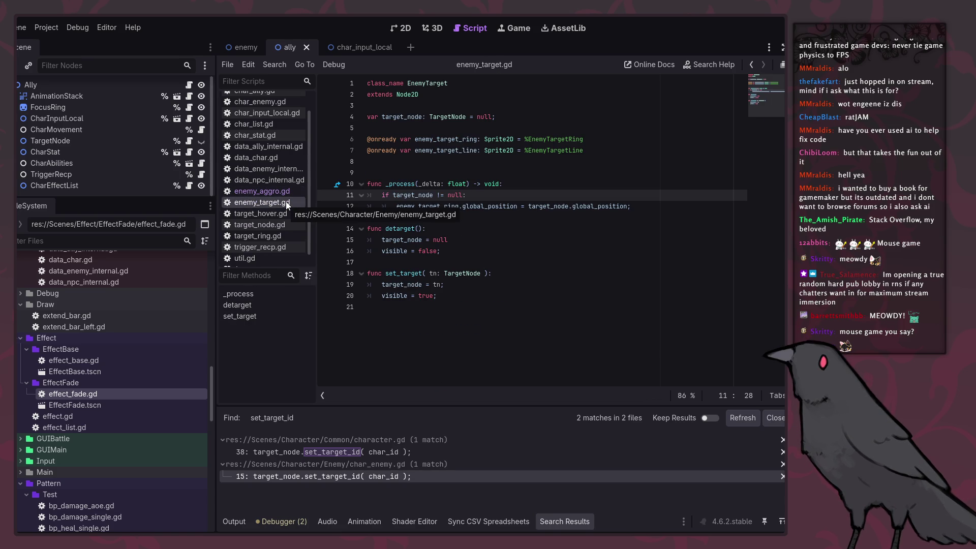
{"action": "left_click", "coordinate": [656, 219]}
{"action": "left_click", "coordinate": [654, 200]}
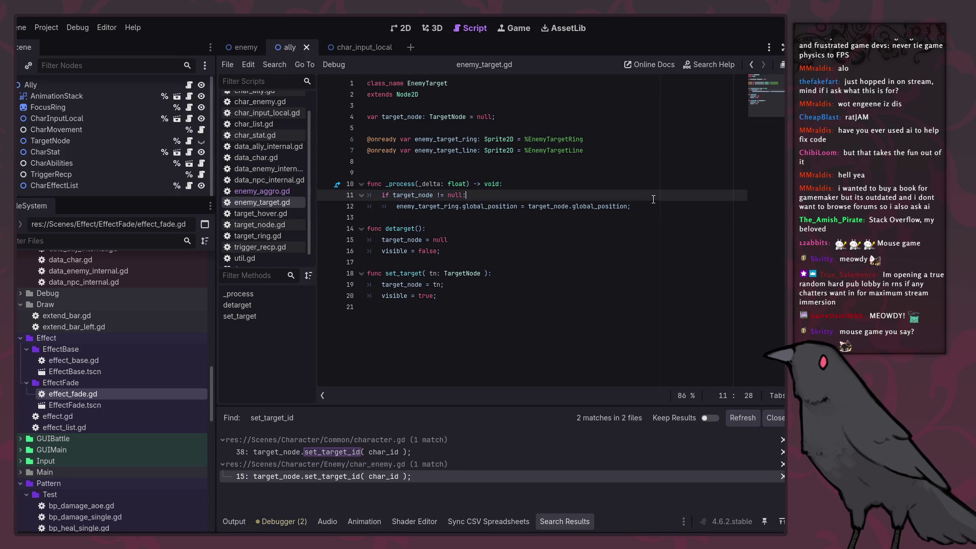
Replace 'target_node != null' with is_instance_valid(target_node), save, and return to enemy_aggro.gd.
{"action": "left_click_drag", "start_coordinate": [463, 195], "coordinate": [390, 198]}
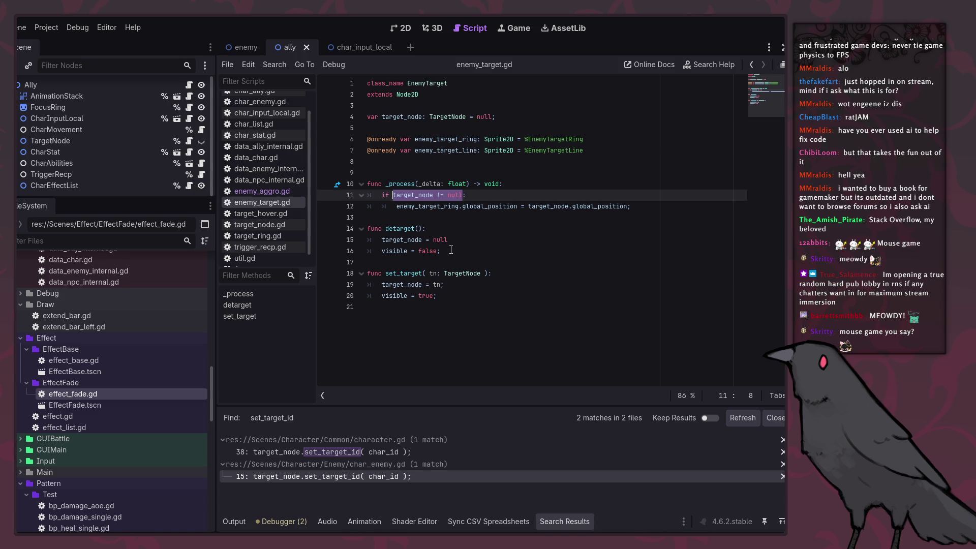
{"action": "type", "text": "is_"}
{"action": "type", "text": "insta"}
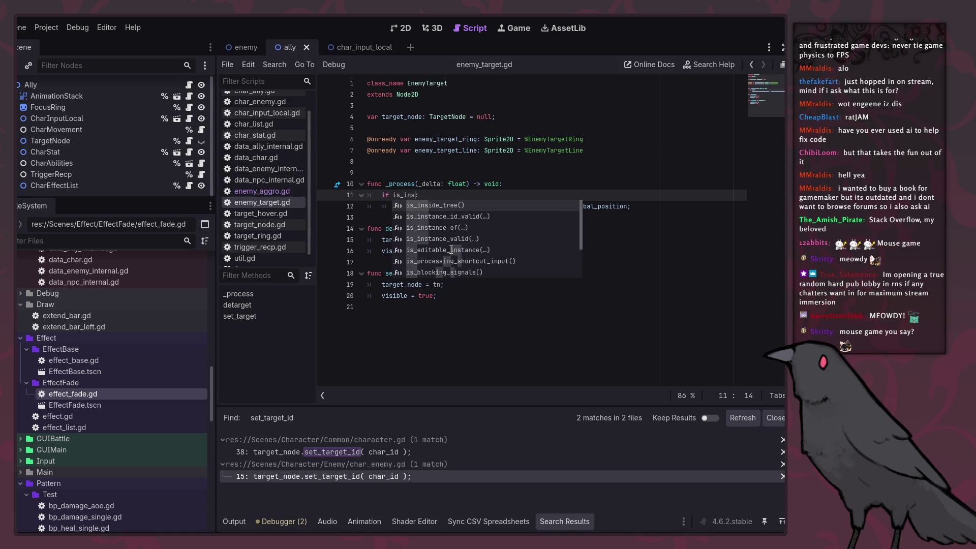
{"action": "key", "text": "Down"}
{"action": "key", "text": "Down"}
{"action": "key", "text": "Return"}
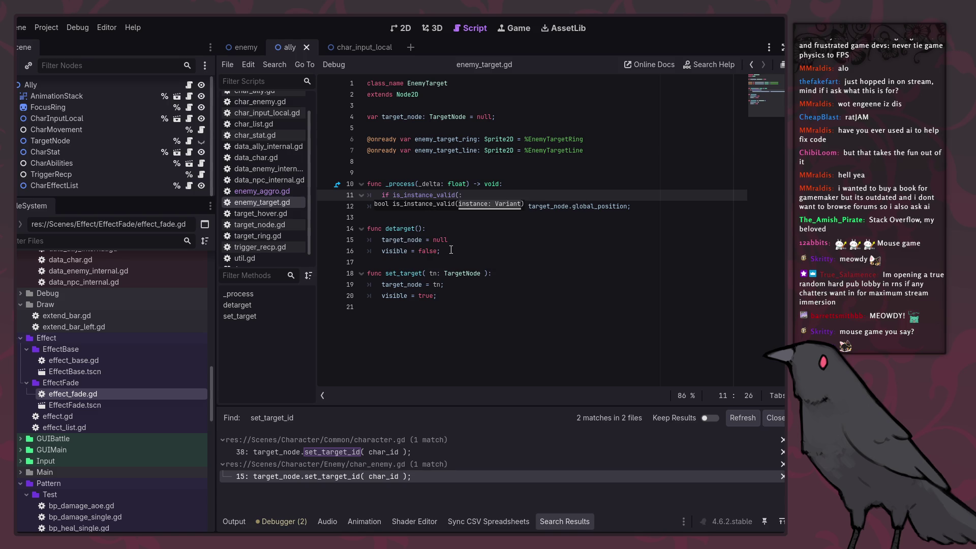
{"action": "type", "text": ")"}
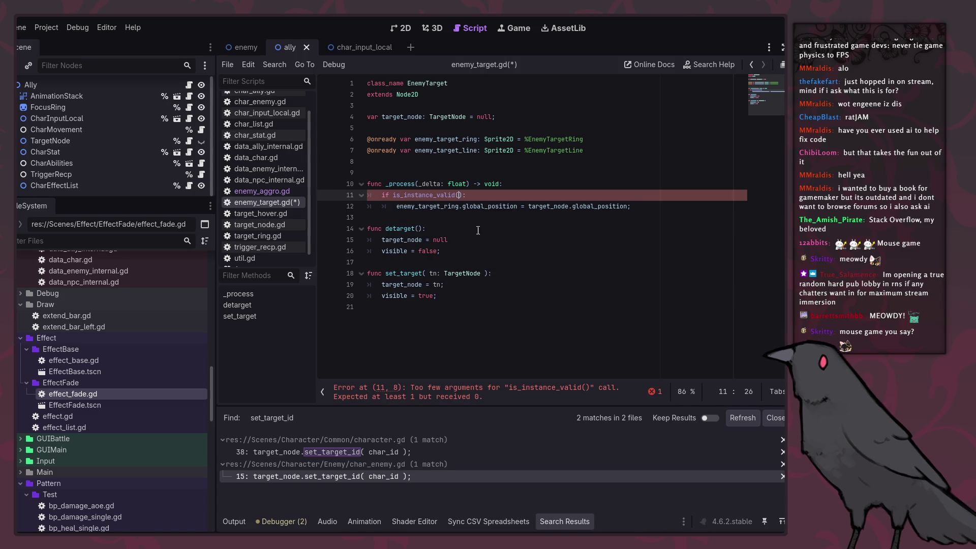
{"action": "double_click", "coordinate": [531, 211]}
{"action": "key", "text": "ctrl+c"}
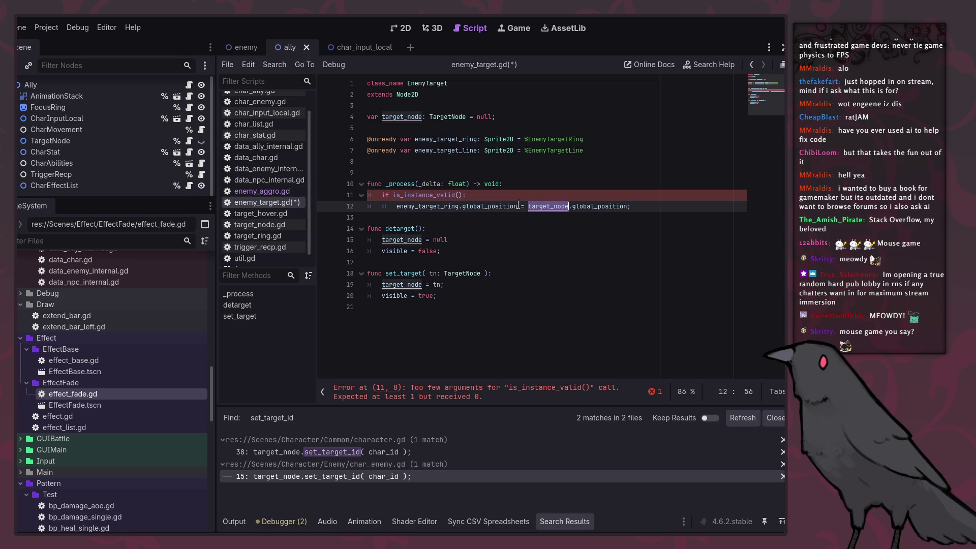
{"action": "left_click", "coordinate": [460, 195]}
{"action": "key", "text": "ctrl+v"}
{"action": "key", "text": "ctrl+s"}
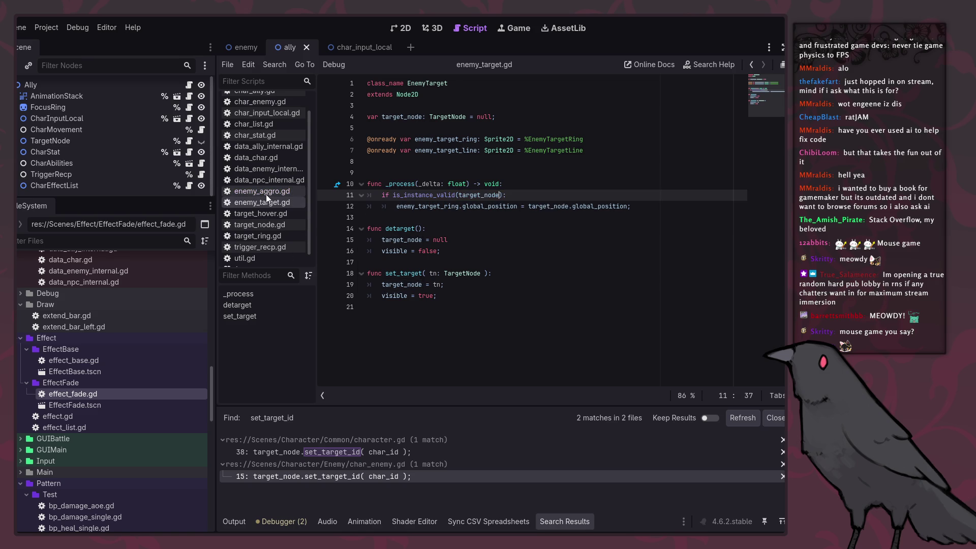
{"action": "left_click", "coordinate": [266, 194]}
{"action": "scroll", "coordinate": [601, 272], "scroll_direction": "down", "scroll_amount": 8}
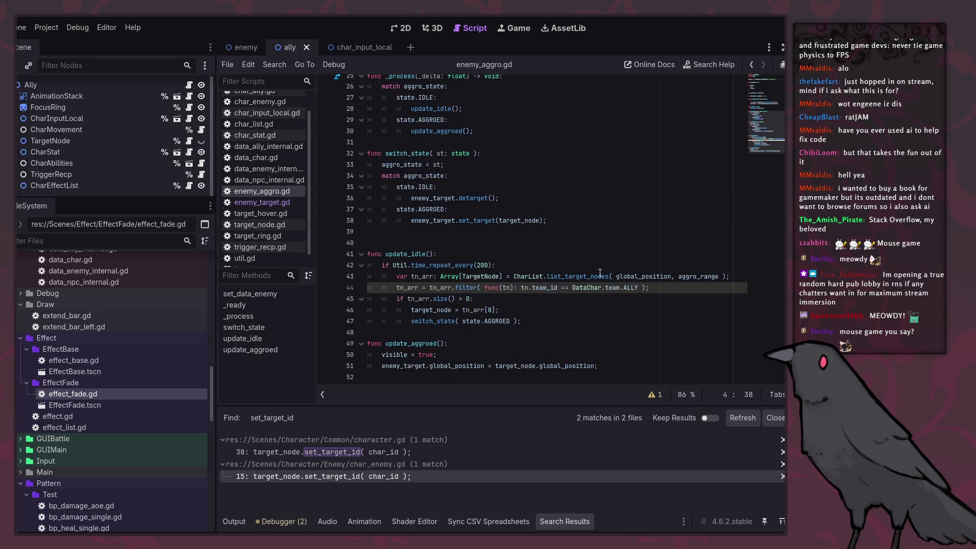
Delete the position-copy line in update_aggroed, change update_idle's visible to false, and save.
{"action": "left_click", "coordinate": [526, 328]}
{"action": "triple_click", "coordinate": [620, 366]}
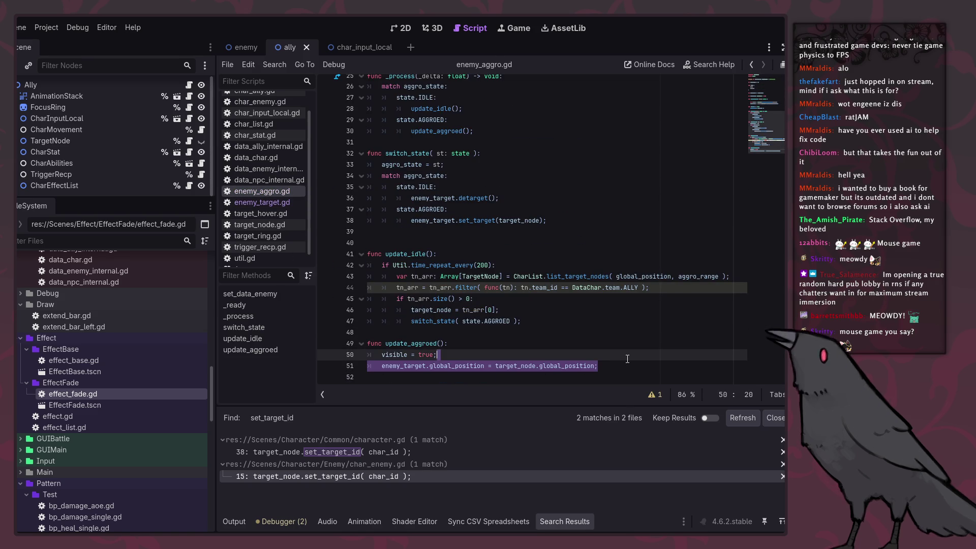
{"action": "key", "text": "BackSpace"}
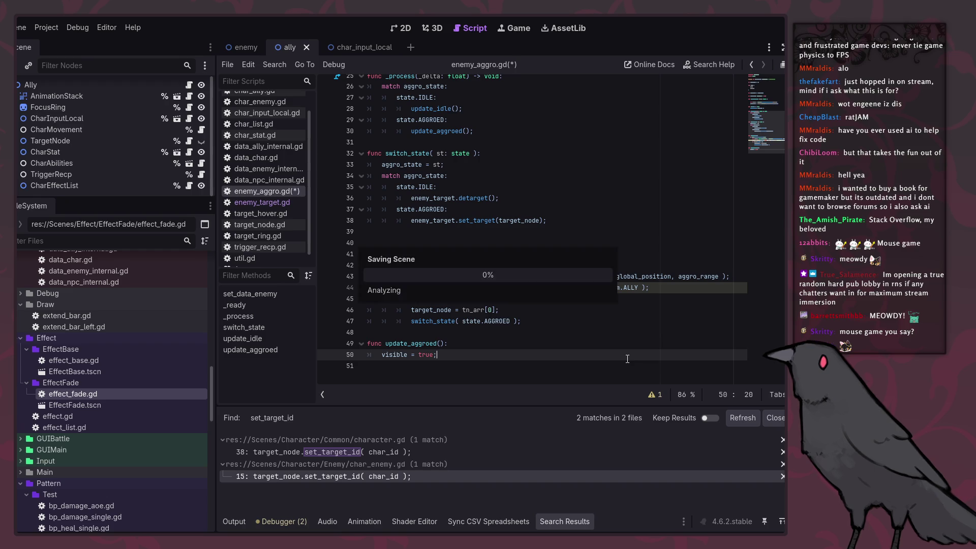
{"action": "left_click", "coordinate": [474, 343]}
{"action": "type", "text": "visible = true;"}
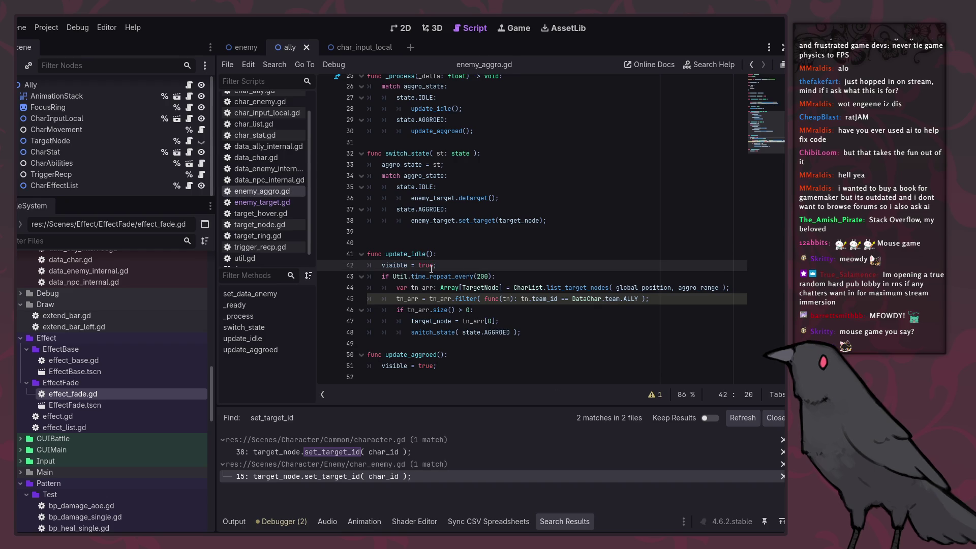
{"action": "double_click", "coordinate": [431, 265]}
{"action": "type", "text": "false"}
{"action": "key", "text": "ctrl+s"}
Check the line 45 standalone-expression warning and the list_target_nodes call on line 44.
{"action": "left_click", "coordinate": [414, 299]}
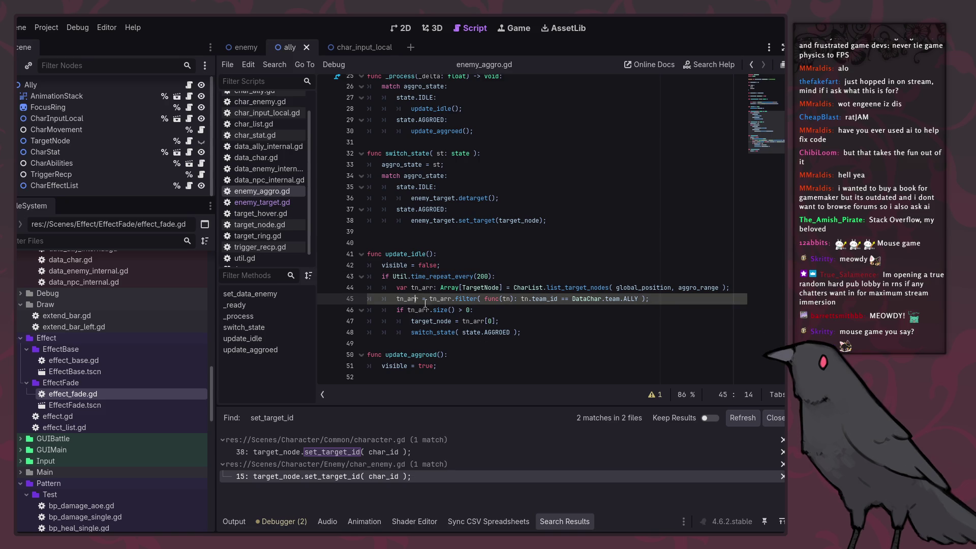
{"action": "left_click", "coordinate": [658, 395]}
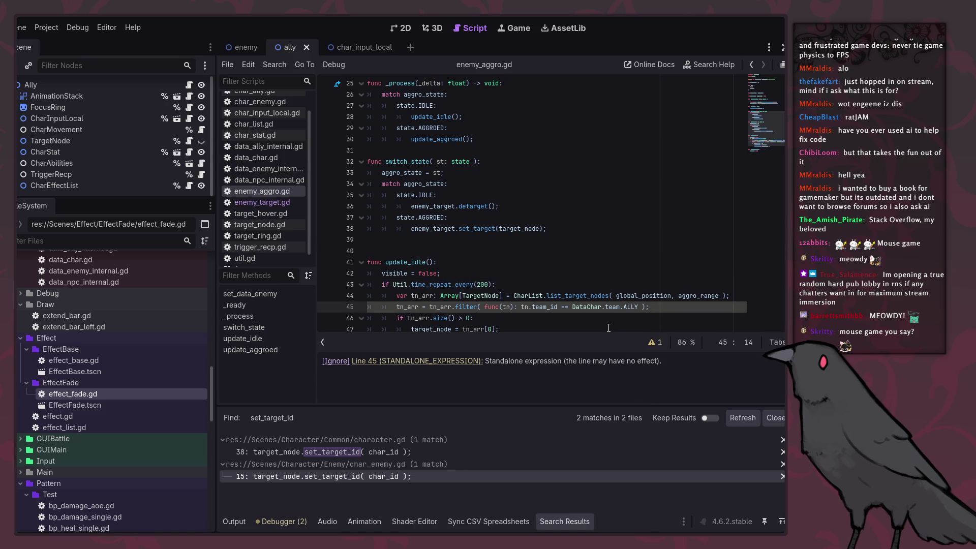
{"action": "left_click", "coordinate": [586, 318]}
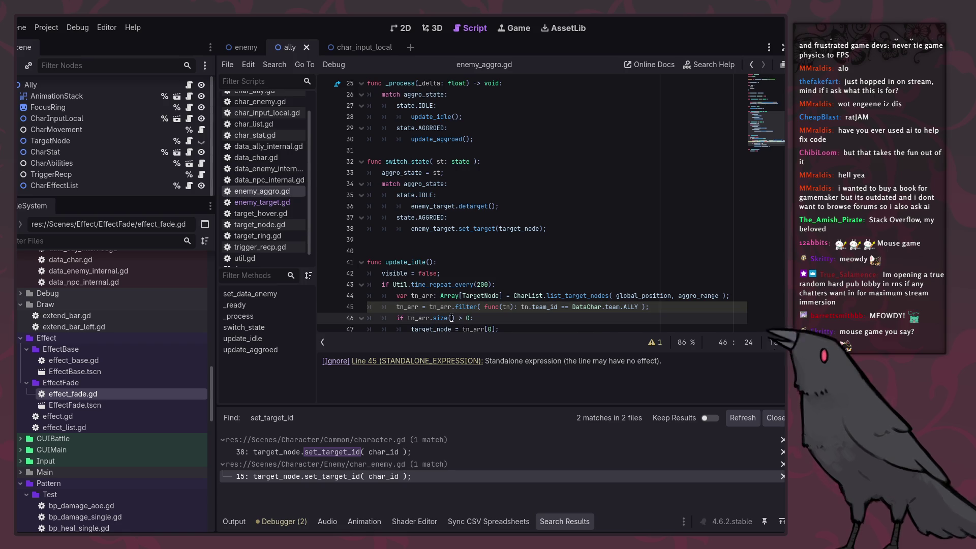
{"action": "scroll", "coordinate": [419, 302], "scroll_direction": "down", "scroll_amount": 2}
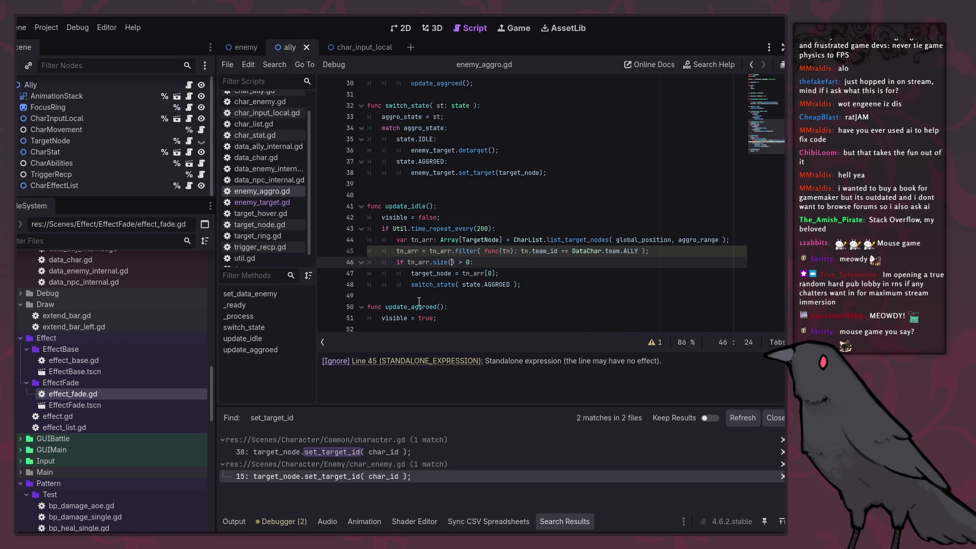
{"action": "left_click", "coordinate": [605, 240]}
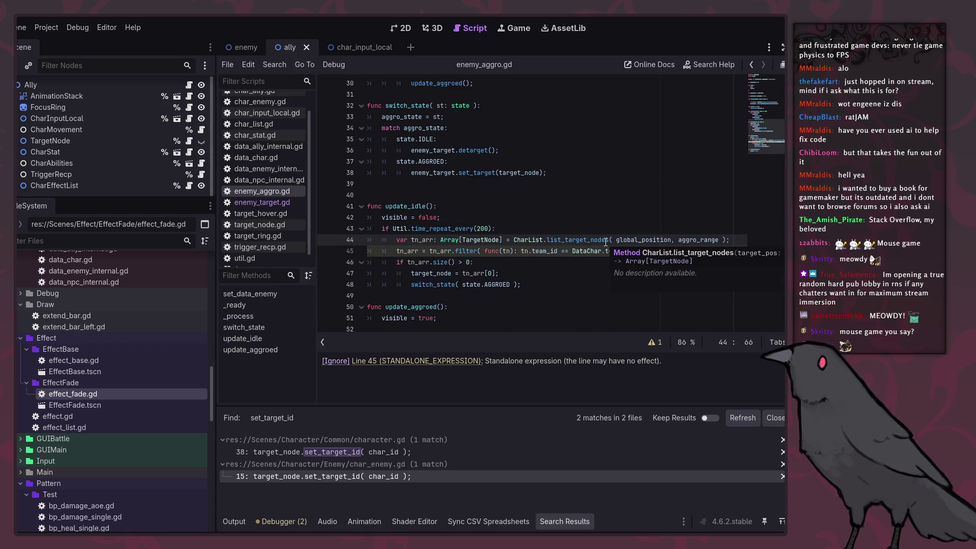
{"action": "left_click", "coordinate": [457, 252]}
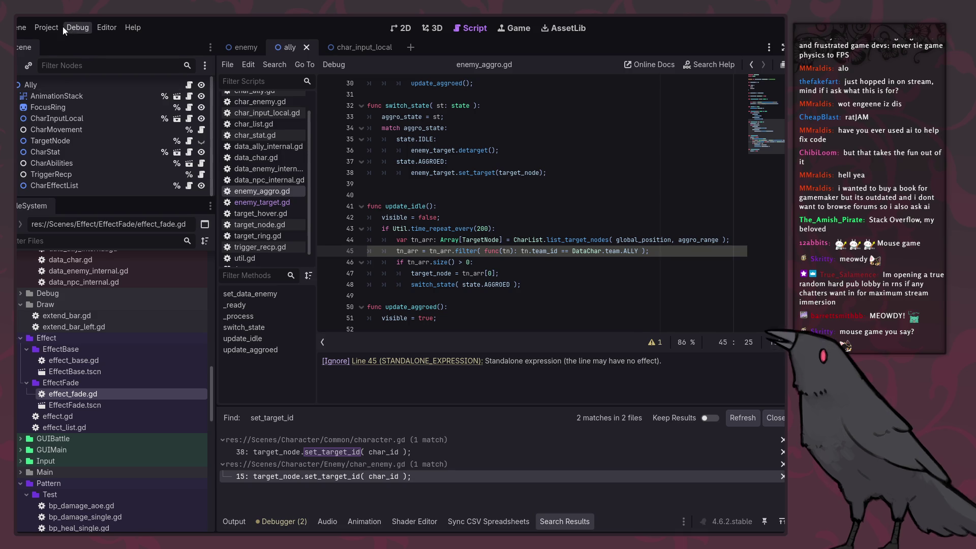
Reload the current project and scroll enemy_aggro.gd back to the update_idle filter code.
{"action": "left_click", "coordinate": [47, 27]}
{"action": "left_click", "coordinate": [102, 151]}
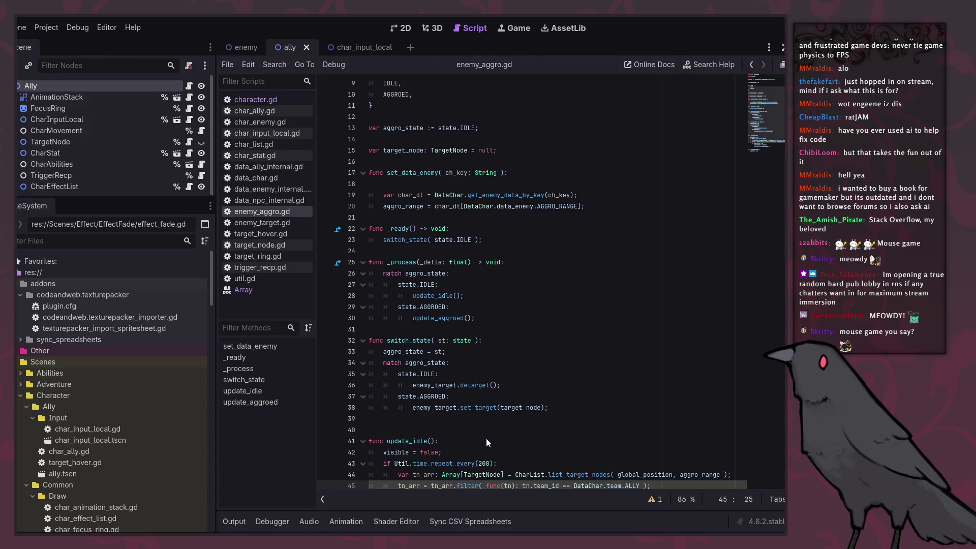
{"action": "scroll", "coordinate": [486, 438], "scroll_direction": "down", "scroll_amount": 2}
{"action": "left_click", "coordinate": [502, 427]}
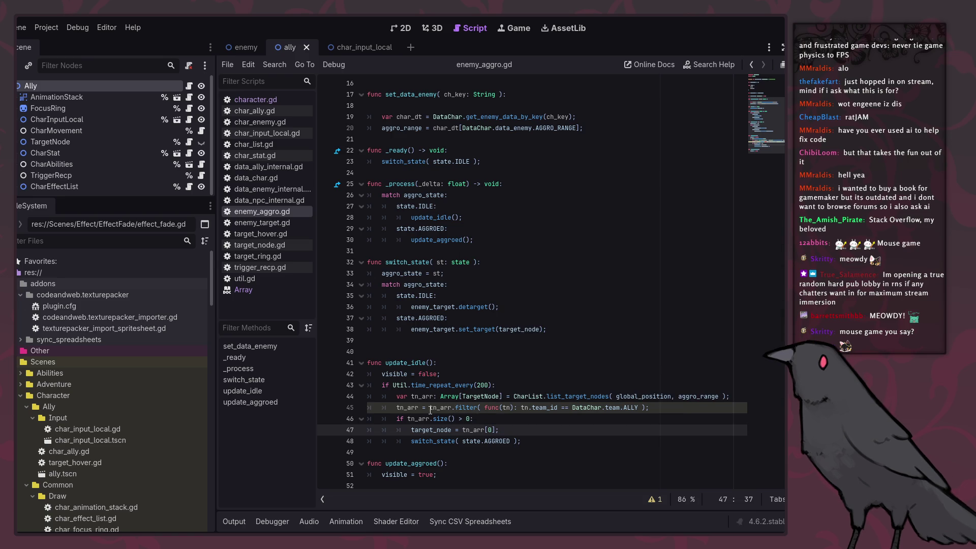
{"action": "mouse_move", "coordinate": [475, 408]}
Try removing the tn_arr prefix on line 45, undo it, and consult the Array filter docs.
{"action": "double_click", "coordinate": [430, 407]}
{"action": "key", "text": "BackSpace"}
{"action": "key", "text": "ctrl+z"}
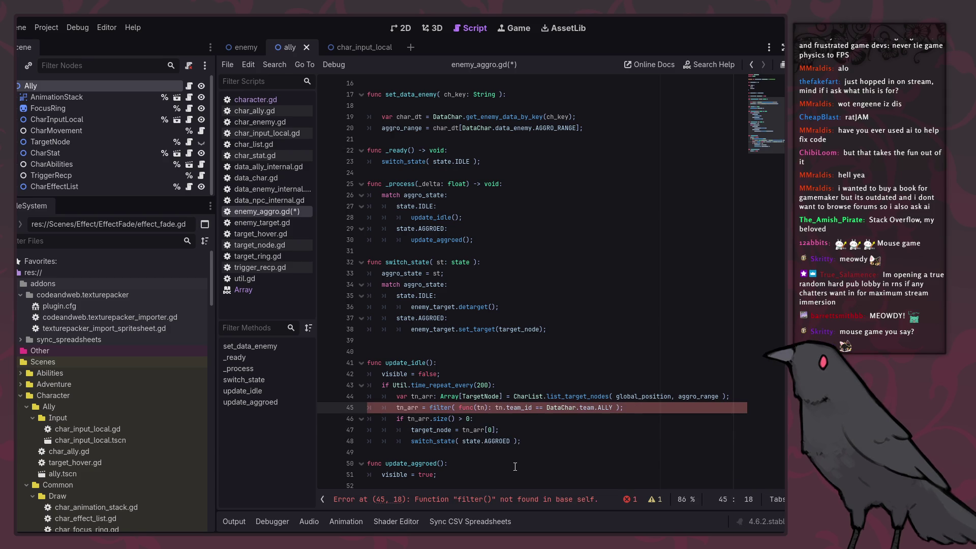
{"action": "left_click", "coordinate": [465, 410], "text": "ctrl"}
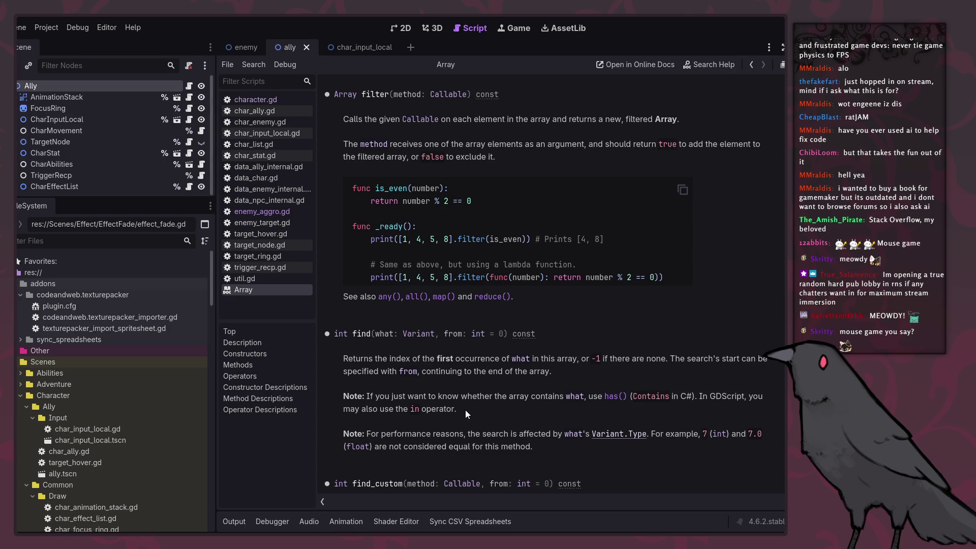
{"action": "left_click", "coordinate": [751, 65]}
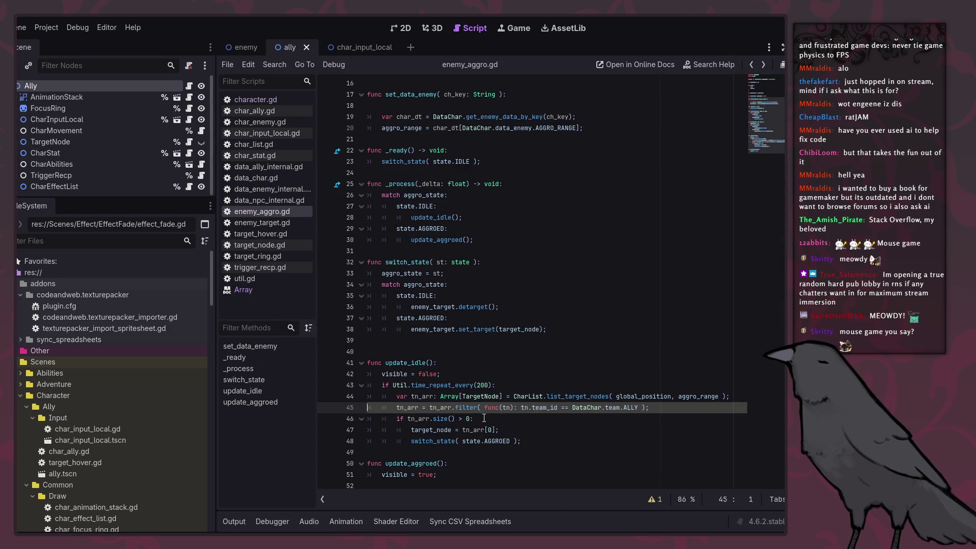
Add 'return' before the team_id check in the line 45 filter lambda and save.
{"action": "mouse_move", "coordinate": [463, 410]}
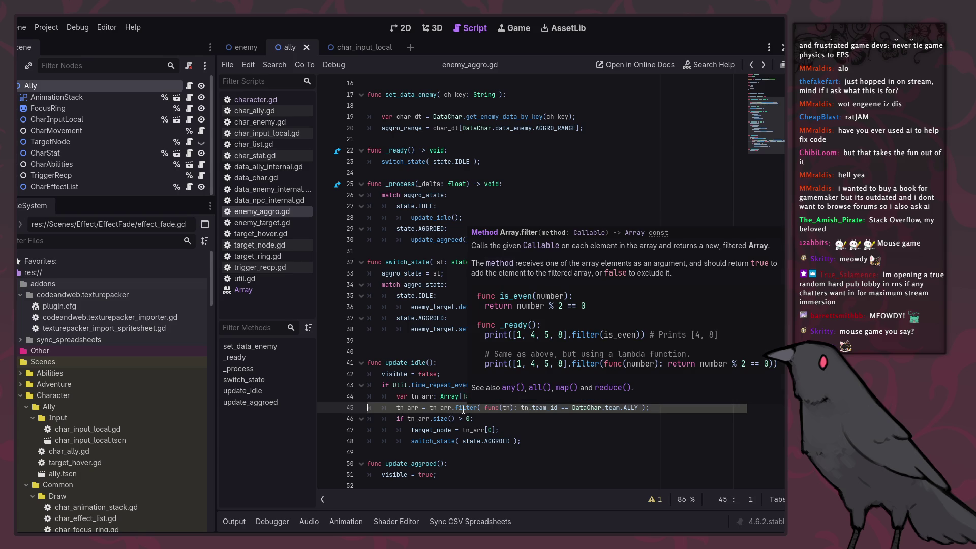
{"action": "left_click", "coordinate": [652, 499]}
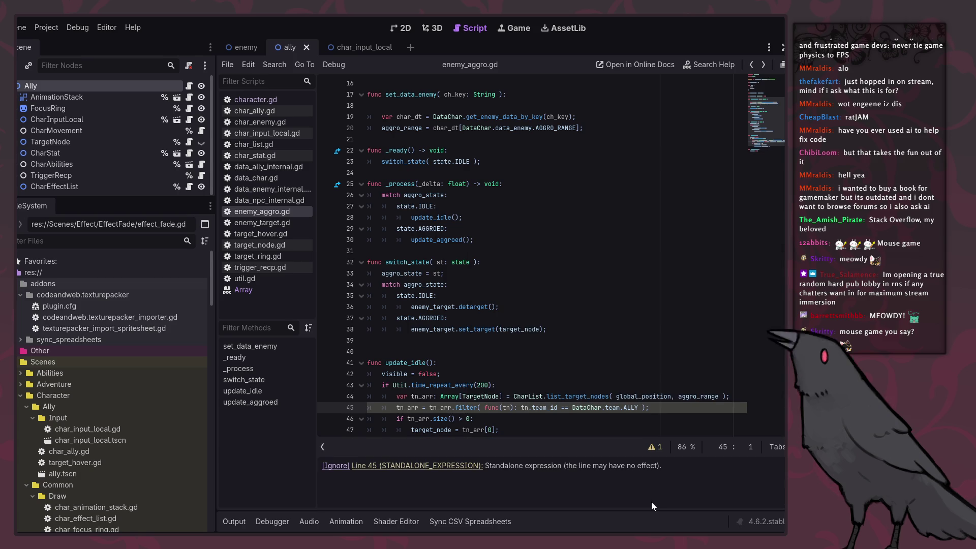
{"action": "left_click", "coordinate": [478, 467]}
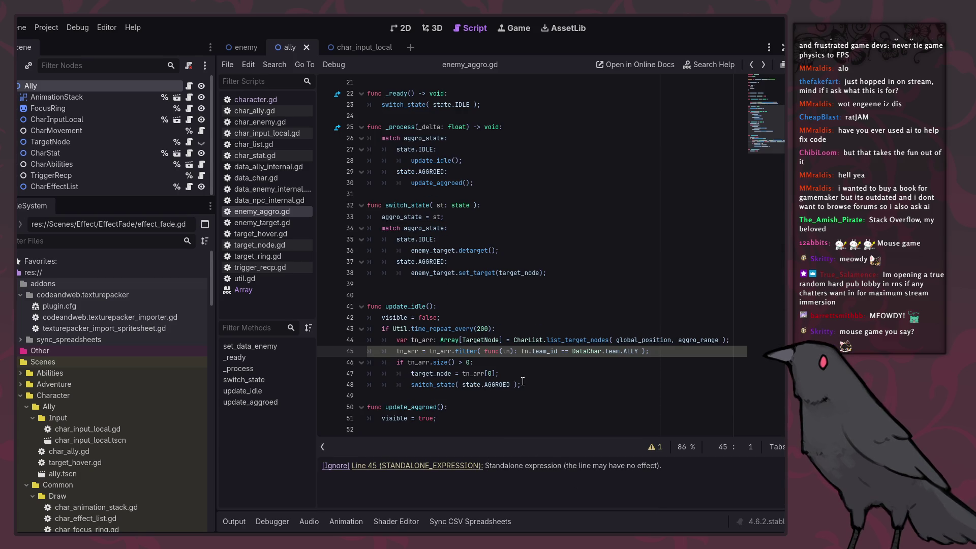
{"action": "type", "text": "retur"}
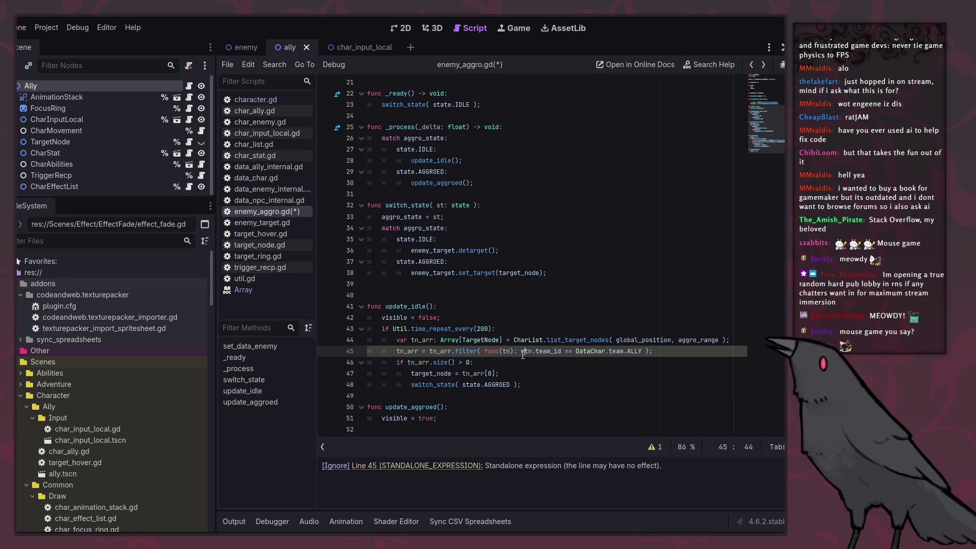
{"action": "type", "text": "n"}
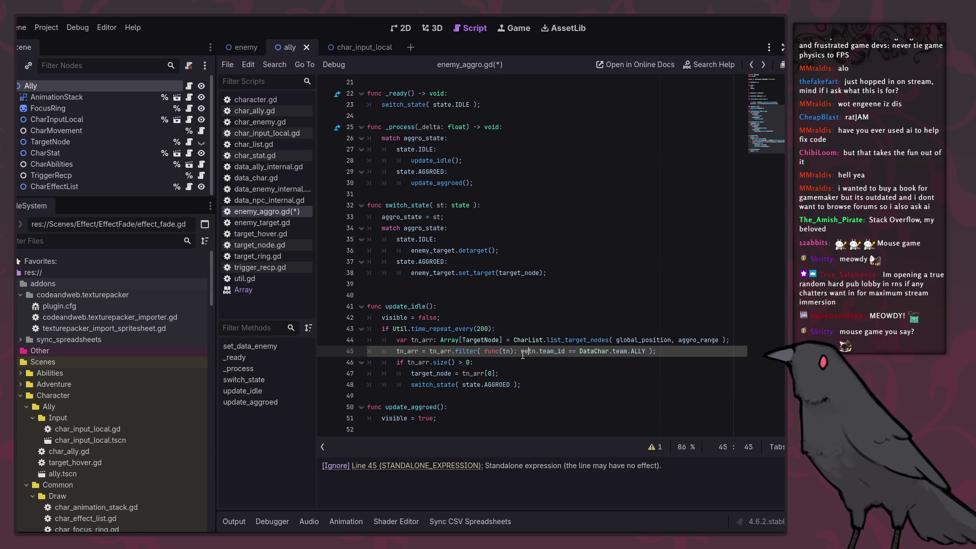
{"action": "key", "text": "ctrl+s"}
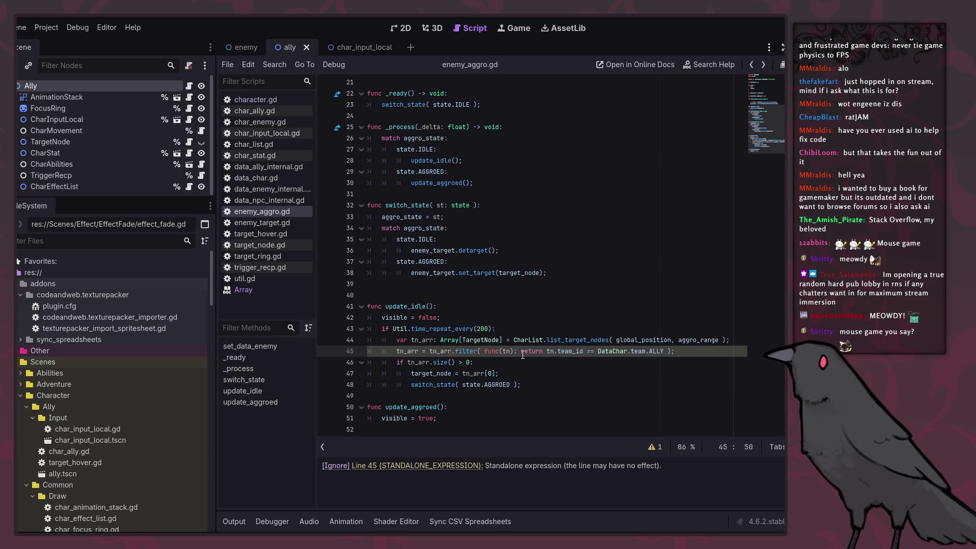
Review the update_aggroed code around lines 48–51.
{"action": "left_click_drag", "start_coordinate": [522, 355], "coordinate": [539, 422]}
{"action": "left_click", "coordinate": [559, 438]}
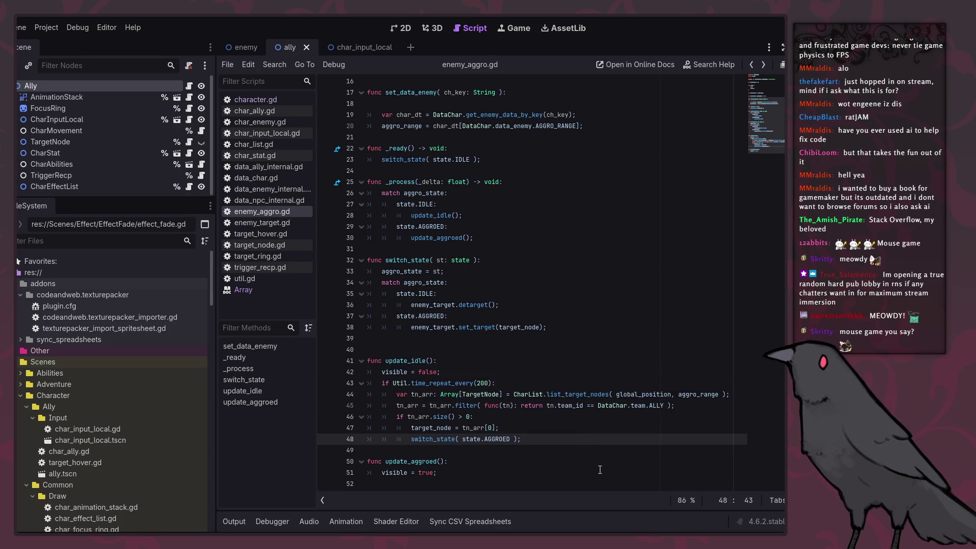
{"action": "left_click", "coordinate": [424, 472]}
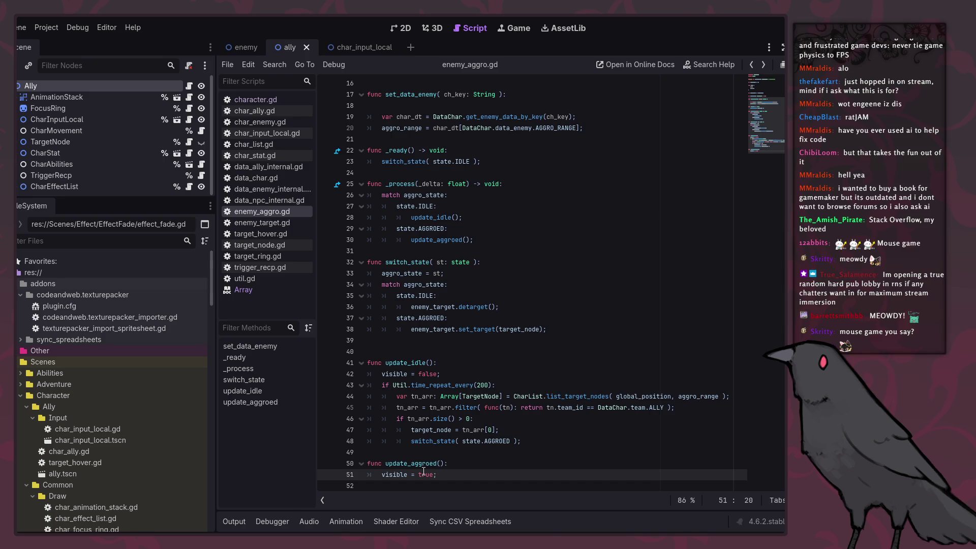
{"action": "mouse_move", "coordinate": [471, 333]}
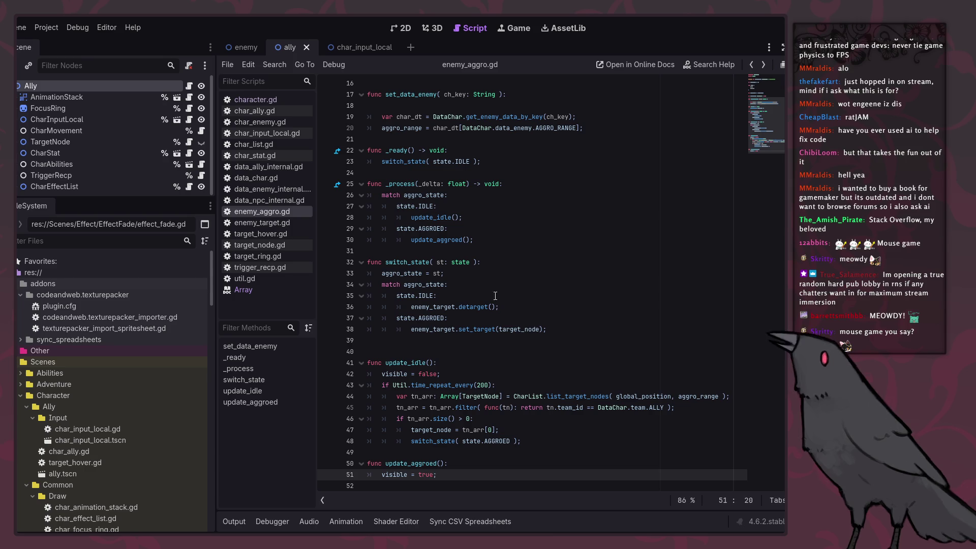
{"action": "scroll", "coordinate": [142, 156], "scroll_direction": "down", "scroll_amount": 1}
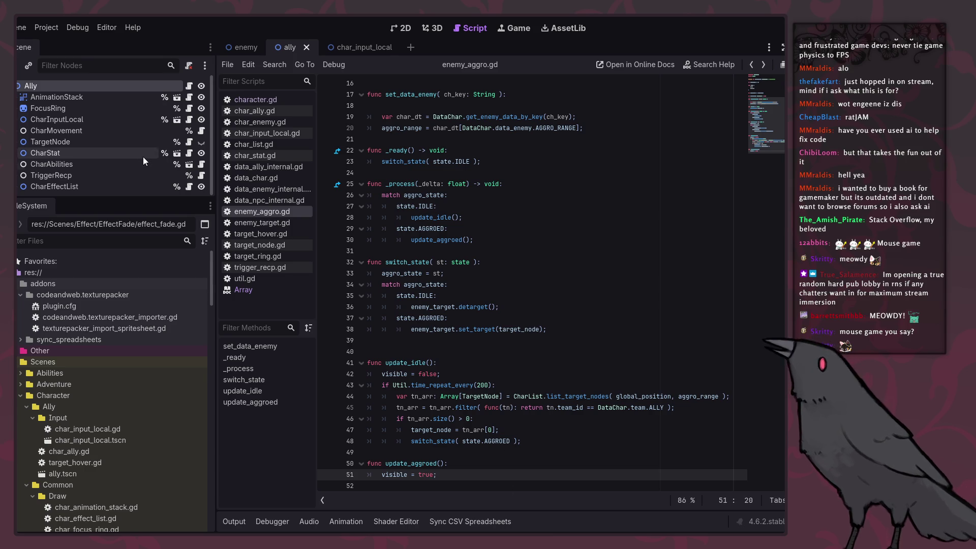
Run the game, then open TargetNode and rename the team_id parameter to t_id.
{"action": "key", "text": "F5"}
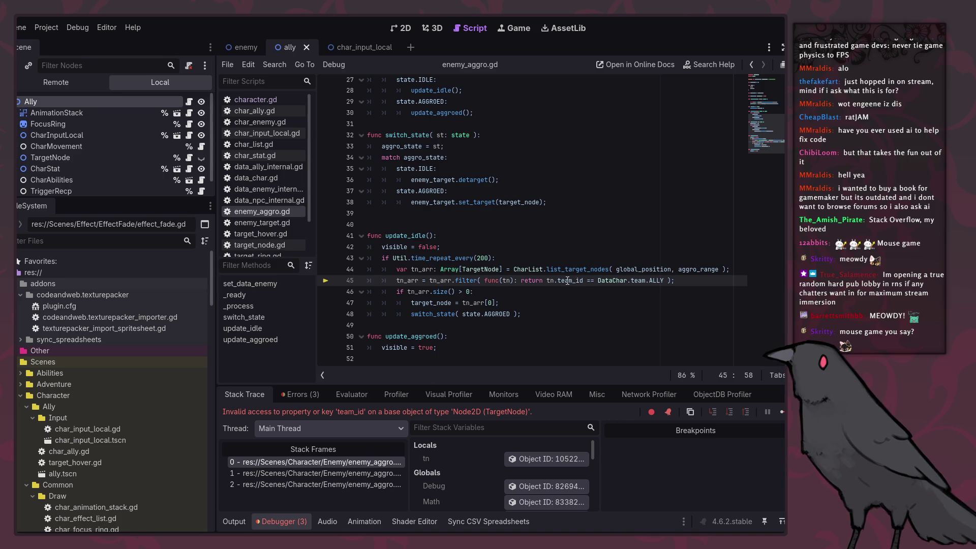
{"action": "left_click", "coordinate": [492, 272], "text": "ctrl"}
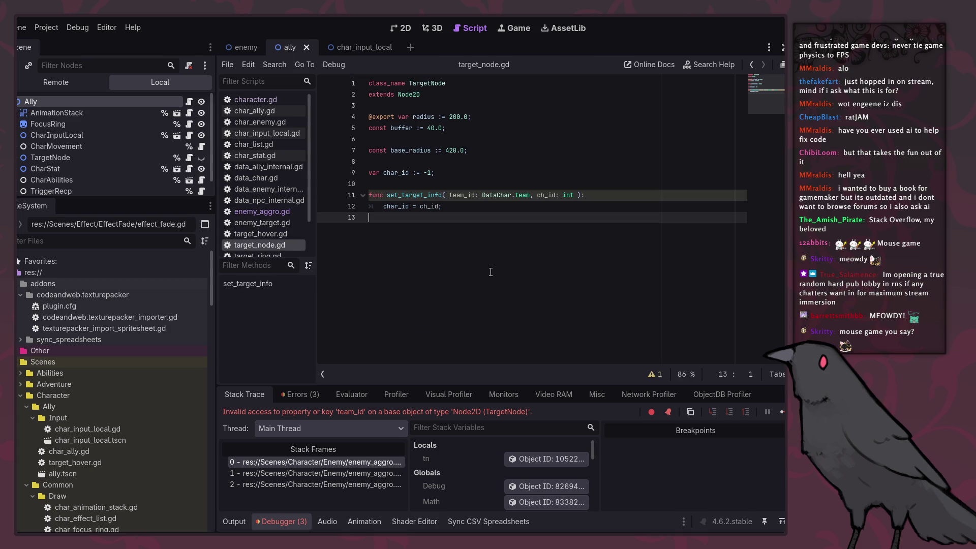
{"action": "left_click", "coordinate": [455, 196]}
{"action": "key", "text": "BackSpace"}
Duplicate the char_id variable line into 'var team_id := -1' and save target_node.gd.
{"action": "left_click", "coordinate": [472, 180]}
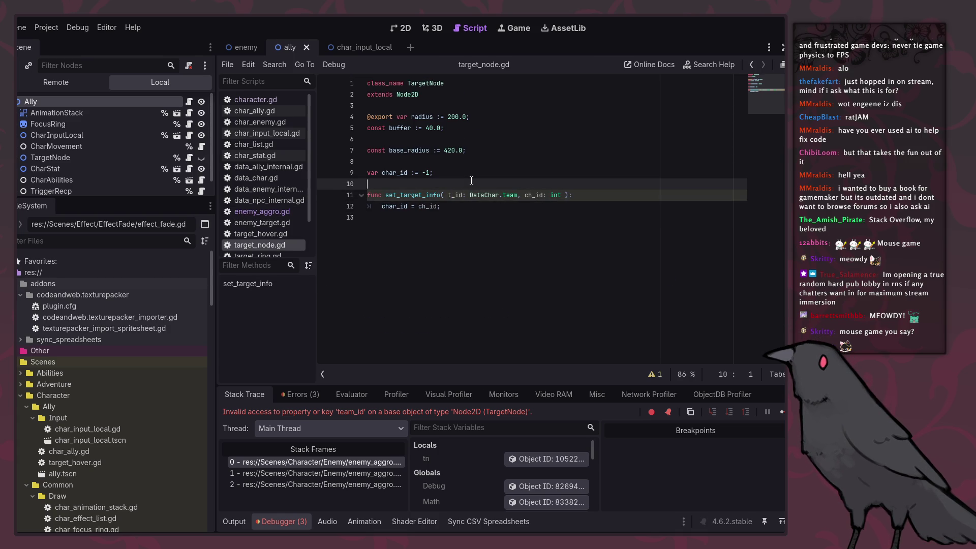
{"action": "key", "text": "Up"}
{"action": "key", "text": "End"}
{"action": "key", "text": "ctrl+shift+d"}
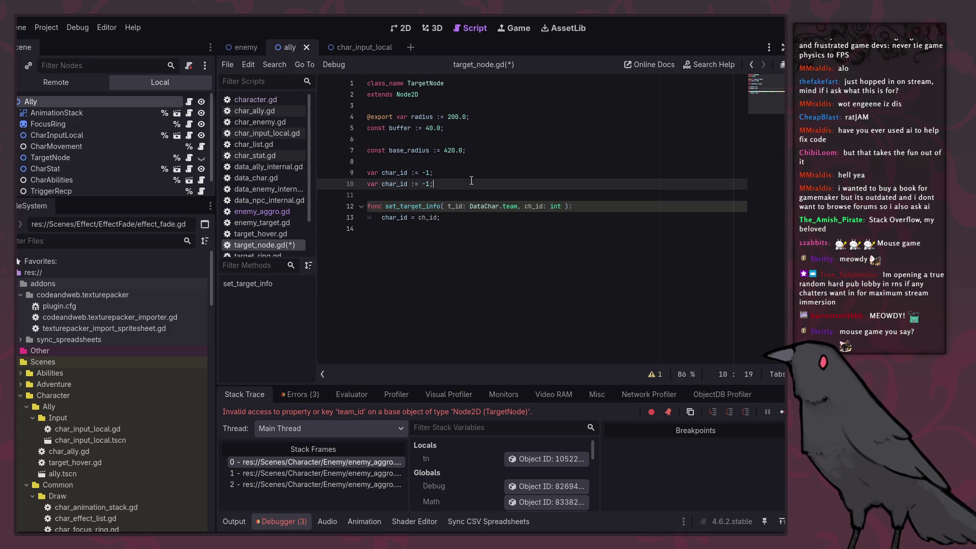
{"action": "double_click", "coordinate": [396, 183]}
{"action": "left_click", "coordinate": [382, 184]}
{"action": "key", "text": "shift+Right"}
{"action": "key", "text": "shift+Right"}
{"action": "key", "text": "shift+Right"}
{"action": "type", "text": "team"}
{"action": "key", "text": "ctrl+s"}
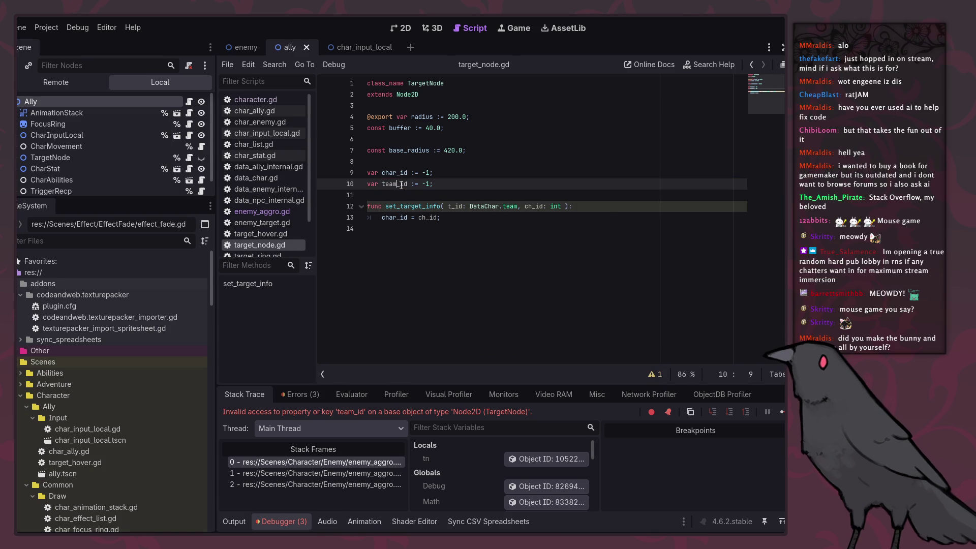
Add 'team_id = t_id;' in set_target_info and relaunch the game.
{"action": "left_click", "coordinate": [460, 222]}
{"action": "key", "text": "Return"}
{"action": "type", "text": "team_id = t_id;"}
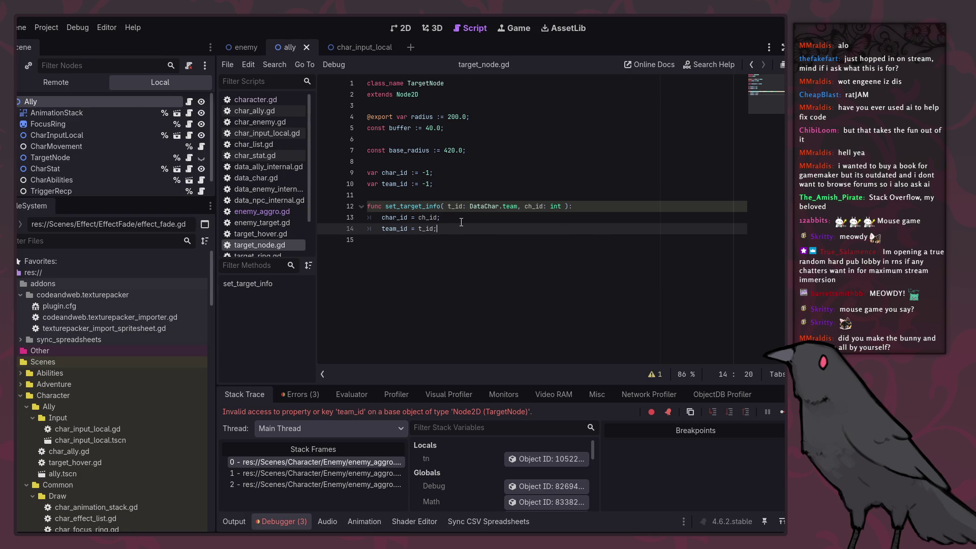
{"action": "key", "text": "F5"}
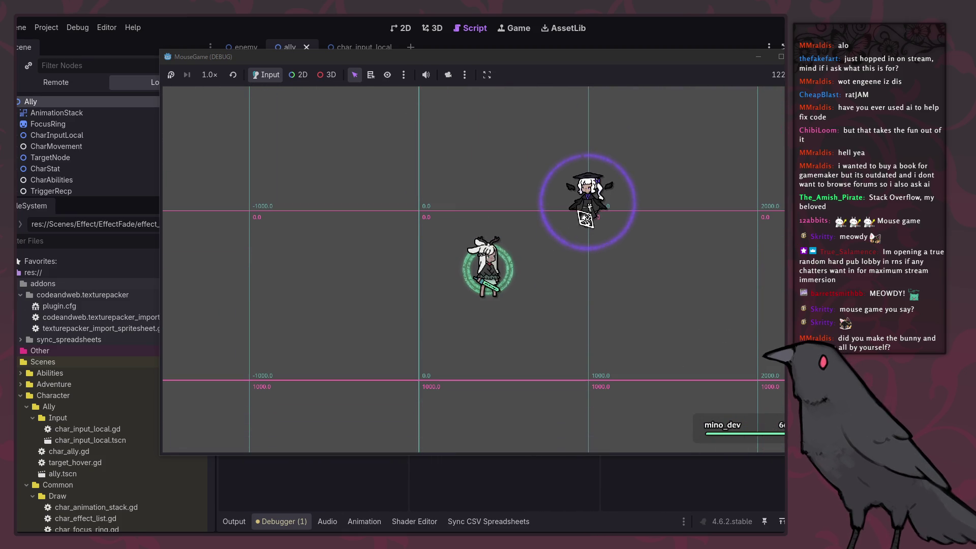
Target the ally via the mino_dev panel in the running game, then stop it with F8.
{"action": "left_click", "coordinate": [488, 305]}
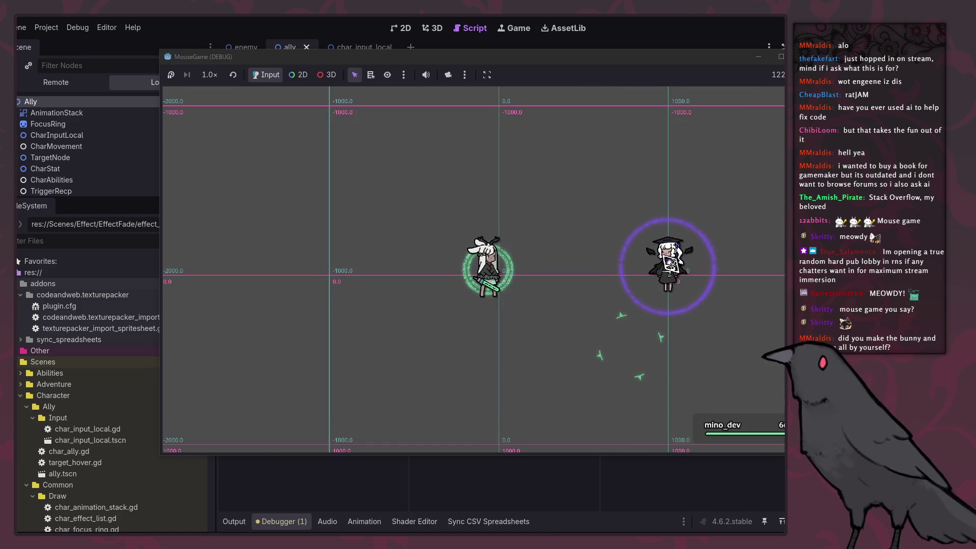
{"action": "left_click", "coordinate": [735, 434]}
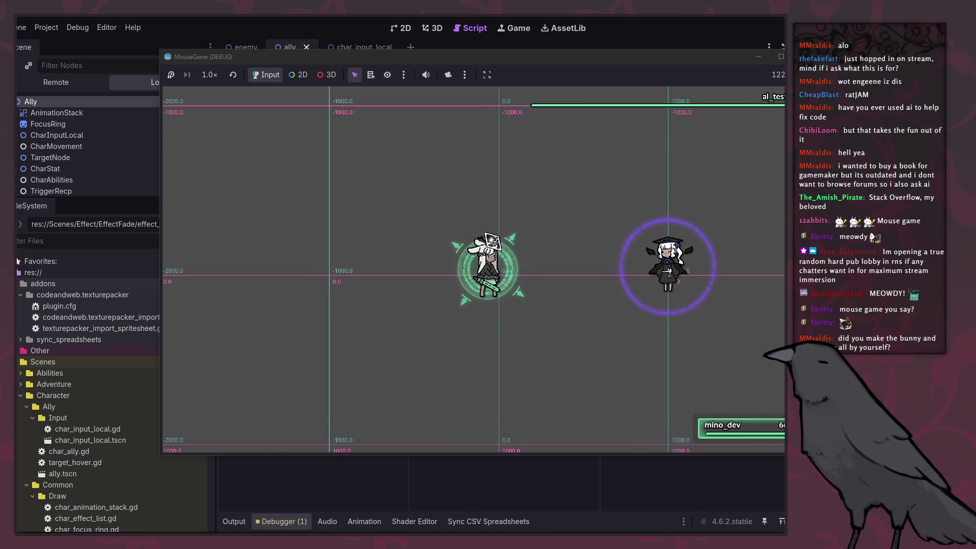
{"action": "key", "text": "F8"}
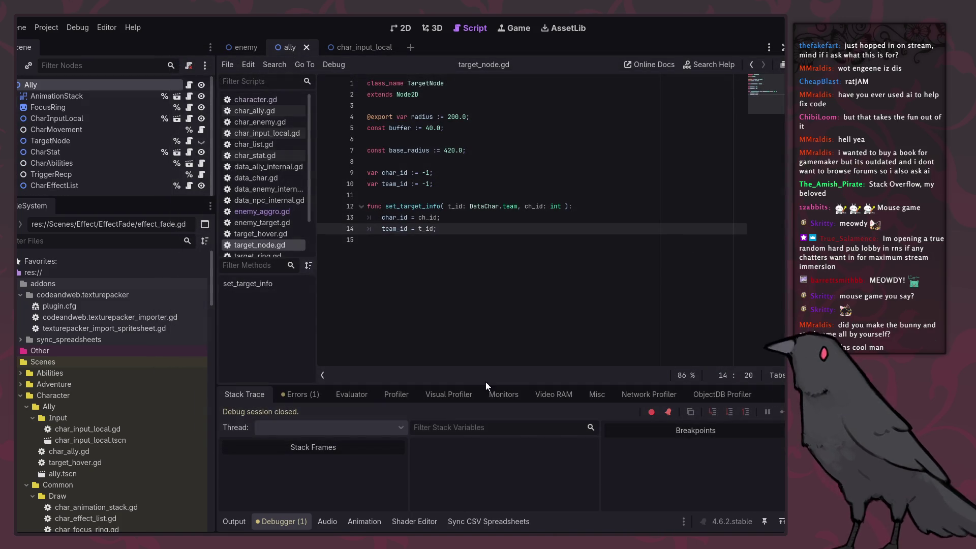
Jump from the Errors tab to the unused on_delete signal in character.gd and review down to die()'s pass.
{"action": "left_click", "coordinate": [320, 397]}
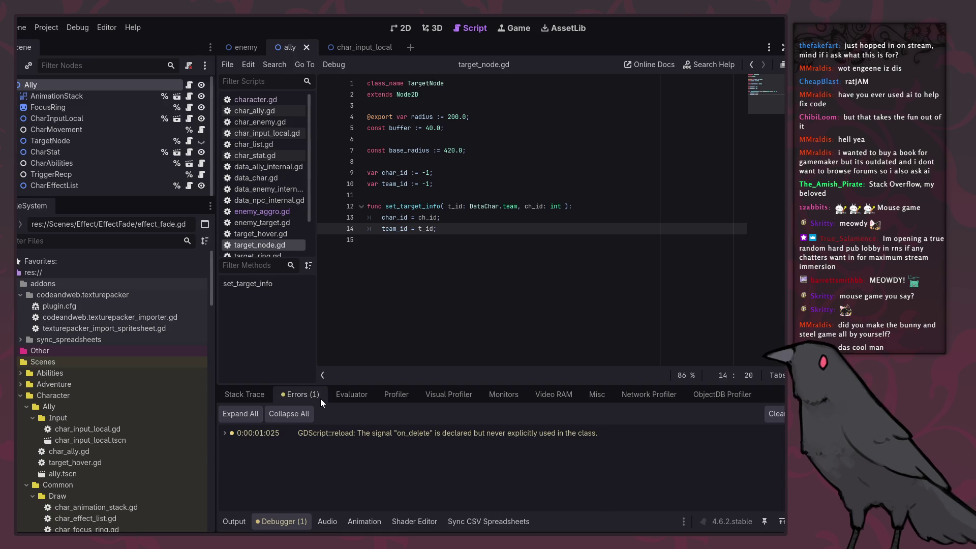
{"action": "double_click", "coordinate": [395, 433]}
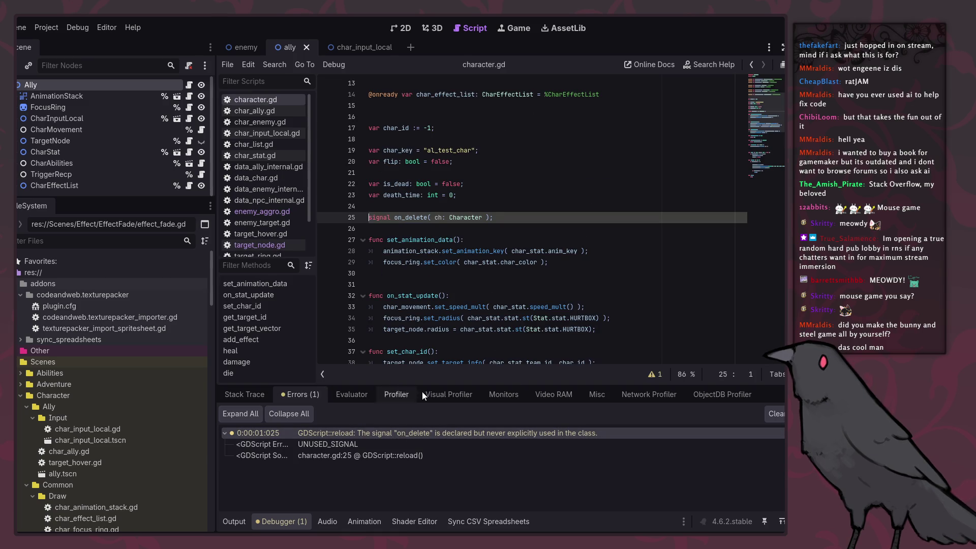
{"action": "left_click", "coordinate": [500, 297]}
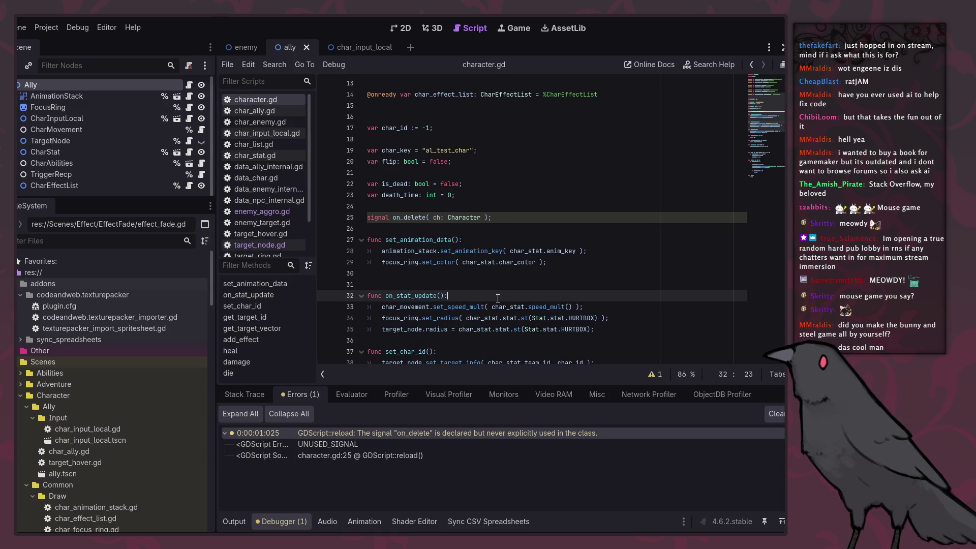
{"action": "scroll", "coordinate": [467, 273], "scroll_direction": "down", "scroll_amount": 6}
{"action": "scroll", "coordinate": [467, 274], "scroll_direction": "down", "scroll_amount": 3}
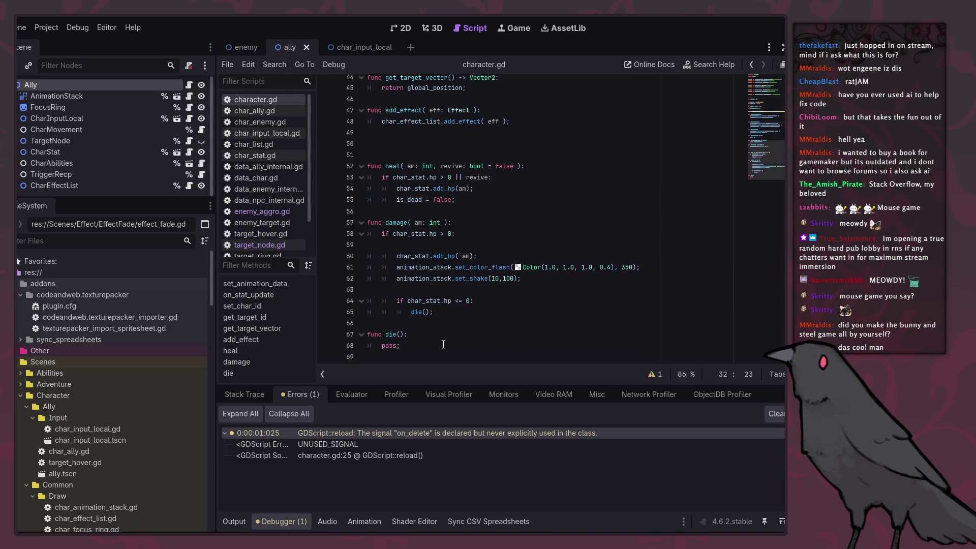
{"action": "scroll", "coordinate": [435, 281], "scroll_direction": "up", "scroll_amount": 7}
{"action": "double_click", "coordinate": [417, 166]}
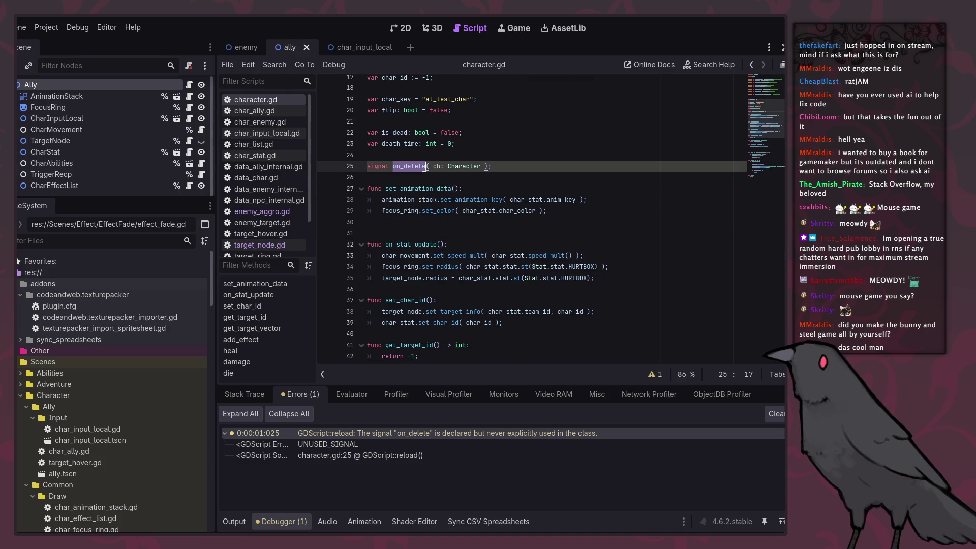
{"action": "scroll", "coordinate": [412, 305], "scroll_direction": "down", "scroll_amount": 7}
{"action": "double_click", "coordinate": [395, 346]}
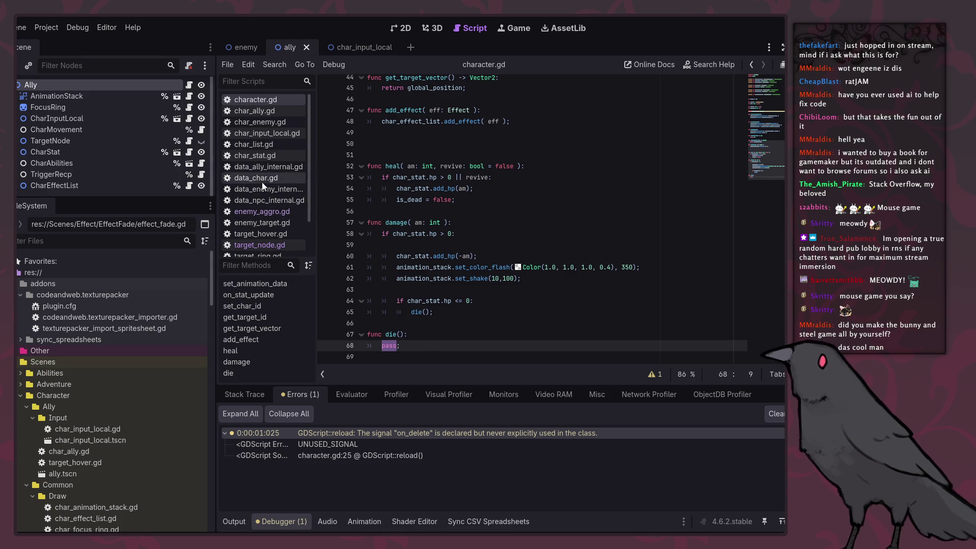
{"action": "scroll", "coordinate": [271, 209], "scroll_direction": "down", "scroll_amount": 2}
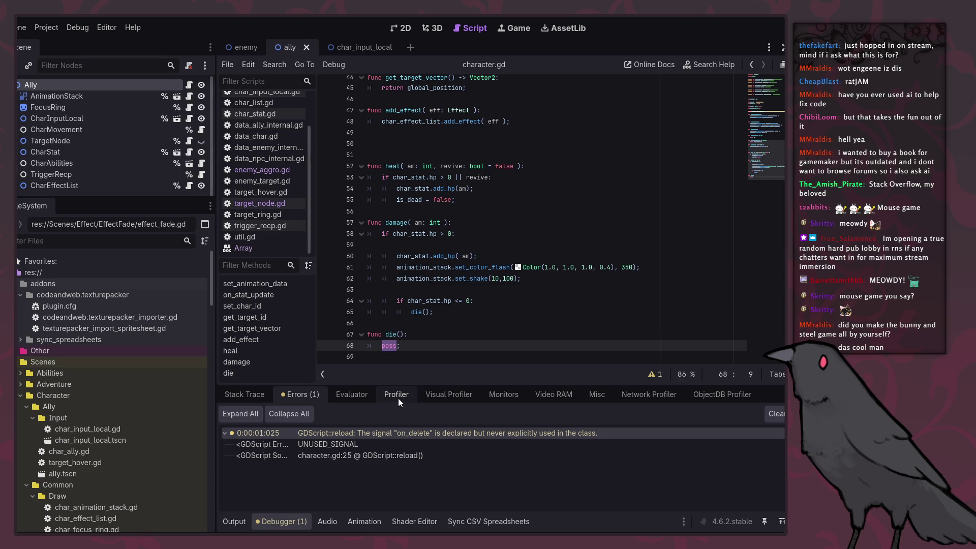
Browse target_node.gd and target_ring.gd, then reopen enemy_aggro.gd.
{"action": "left_click", "coordinate": [267, 204]}
{"action": "left_click", "coordinate": [273, 217]}
{"action": "scroll", "coordinate": [419, 287], "scroll_direction": "down", "scroll_amount": 10}
{"action": "scroll", "coordinate": [419, 288], "scroll_direction": "down", "scroll_amount": 20}
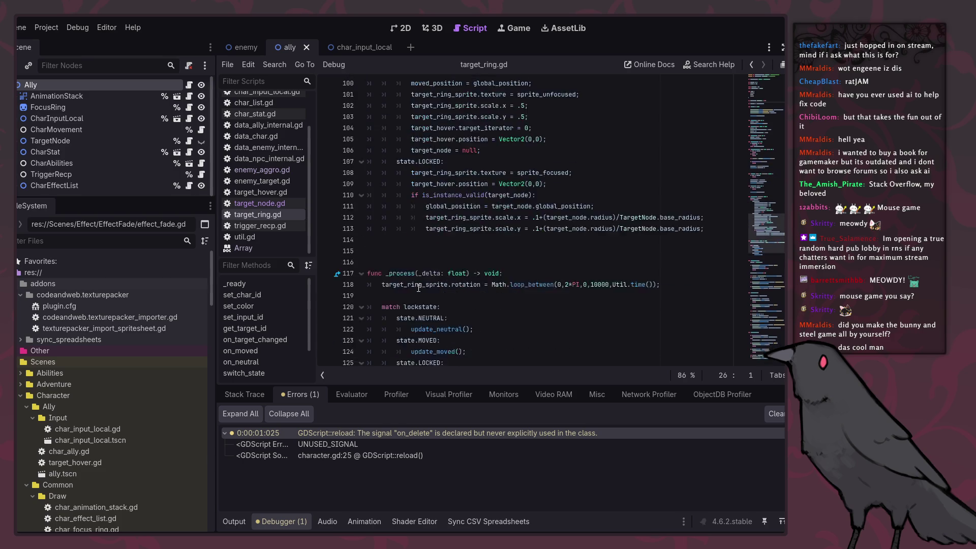
{"action": "scroll", "coordinate": [419, 288], "scroll_direction": "down", "scroll_amount": 15}
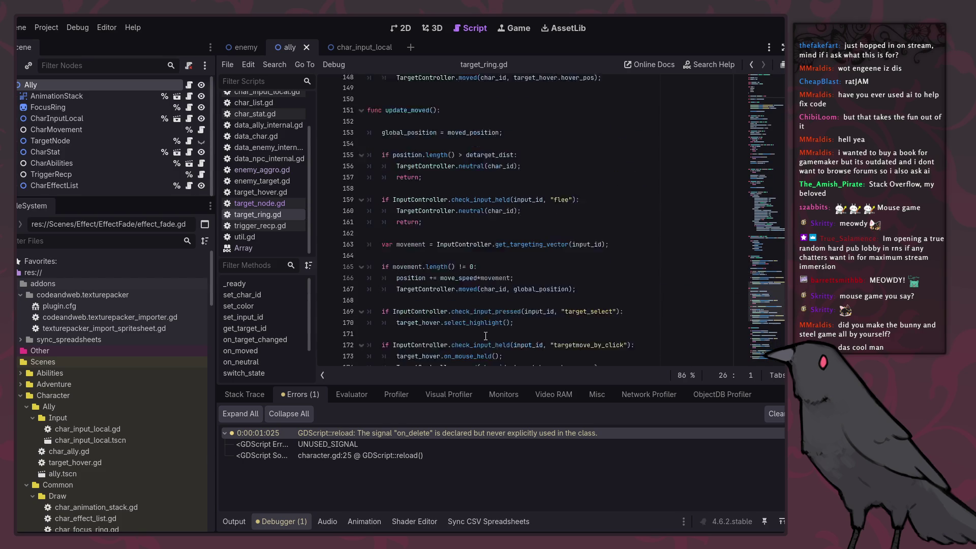
{"action": "left_click", "coordinate": [263, 170]}
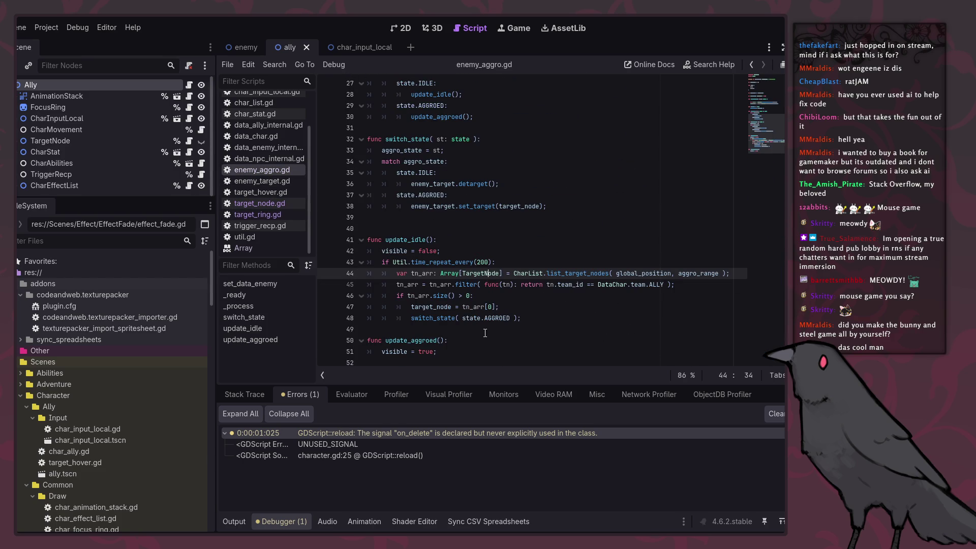
Jump to list_target_nodes' definition in char_list.gd, then switch to the enemy scene.
{"action": "double_click", "coordinate": [578, 275]}
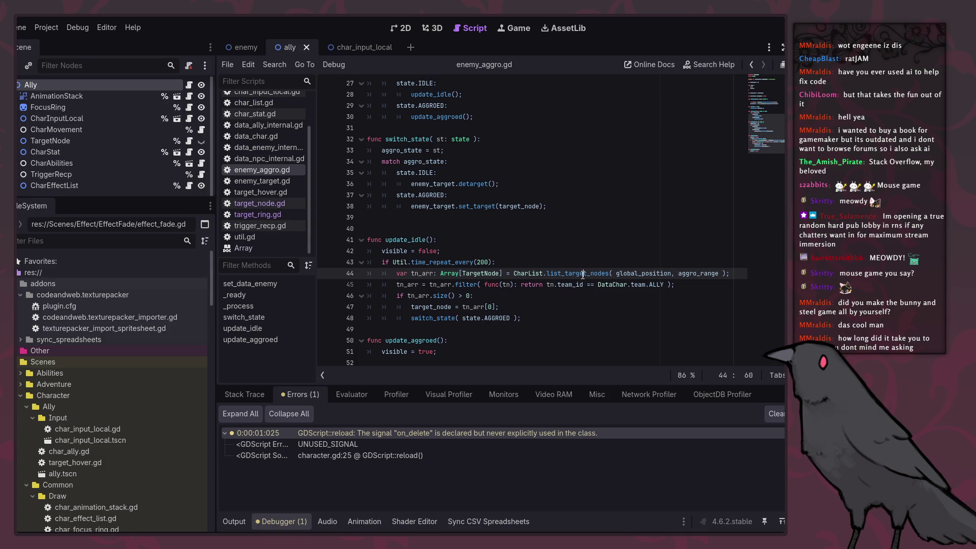
{"action": "left_click", "coordinate": [578, 274], "text": "ctrl"}
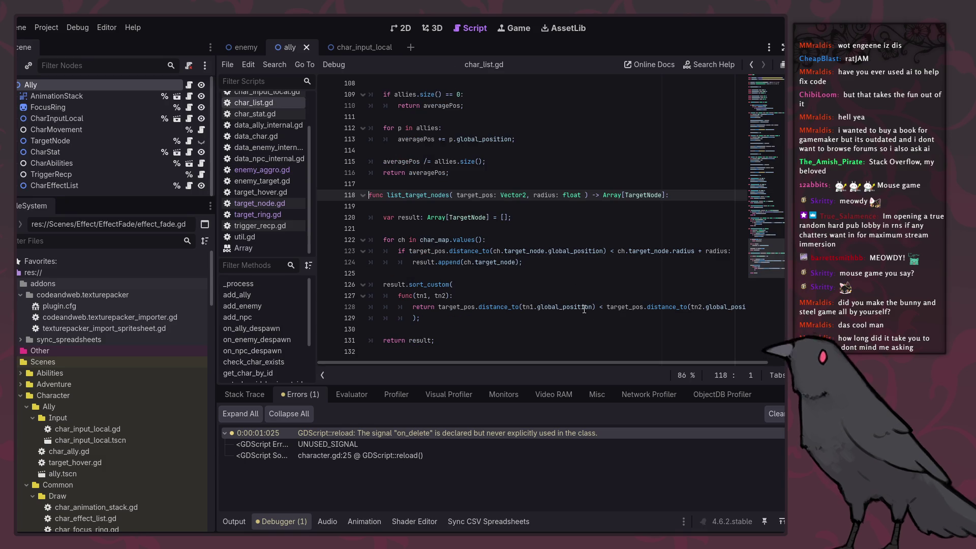
{"action": "left_click", "coordinate": [597, 340]}
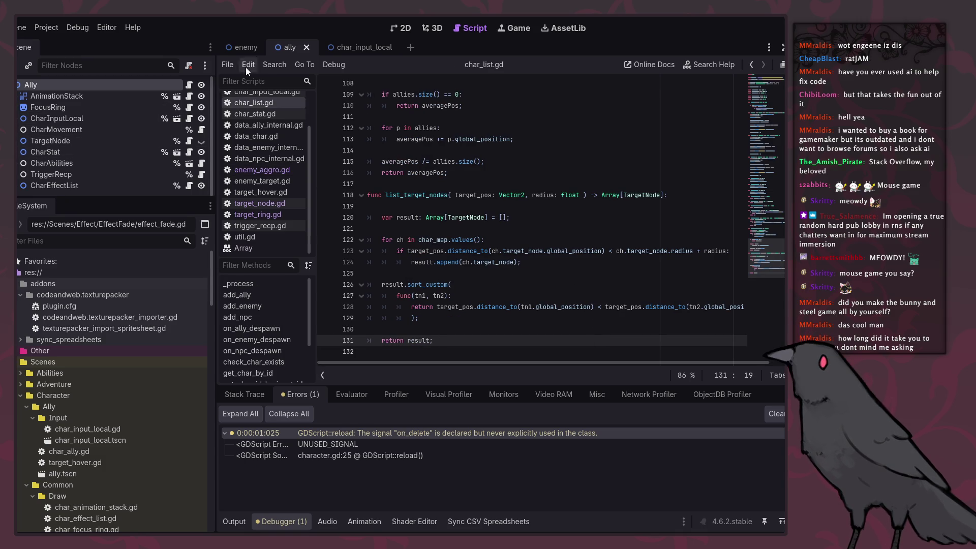
{"action": "left_click", "coordinate": [234, 47]}
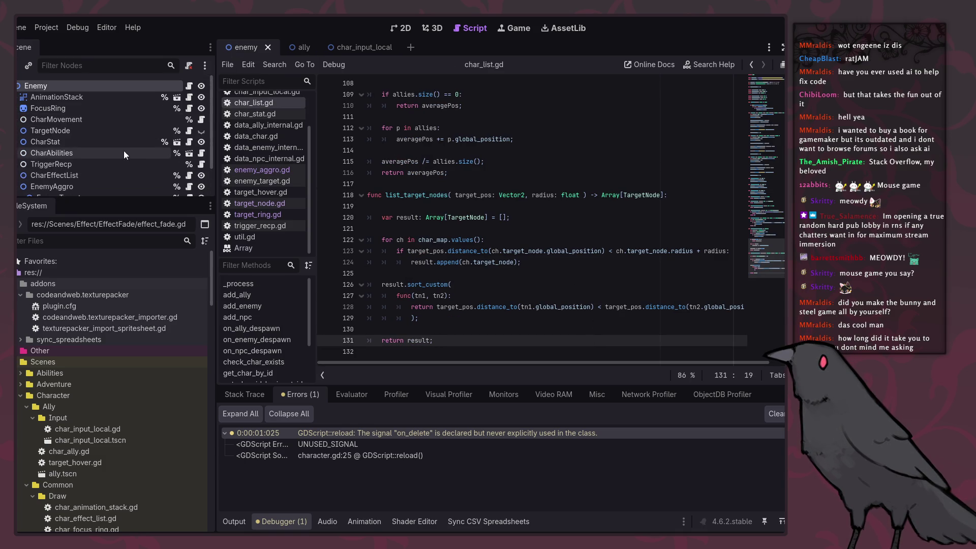
Test-run the game with F5, close the MouseGame window, and save with Ctrl+S.
{"action": "scroll", "coordinate": [124, 150], "scroll_direction": "down", "scroll_amount": 2}
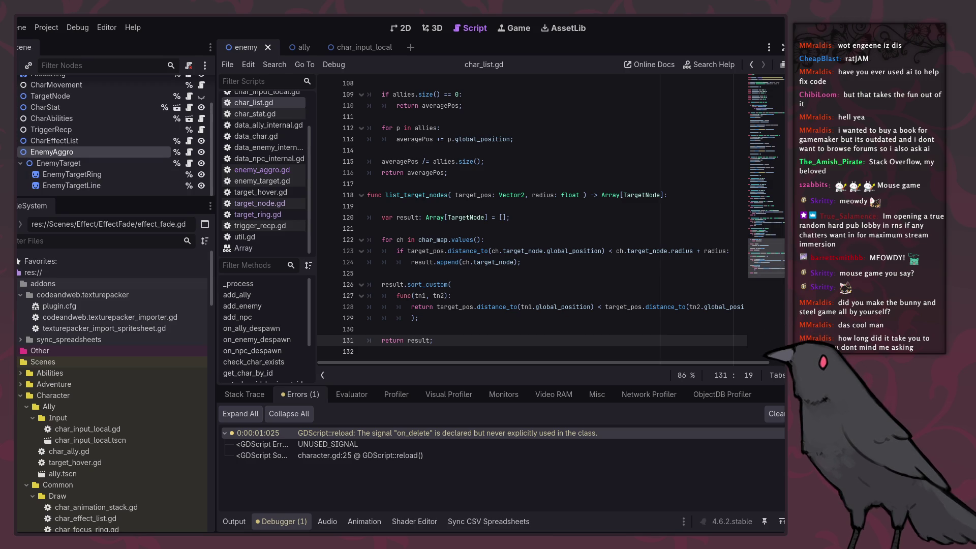
{"action": "left_click", "coordinate": [521, 262]}
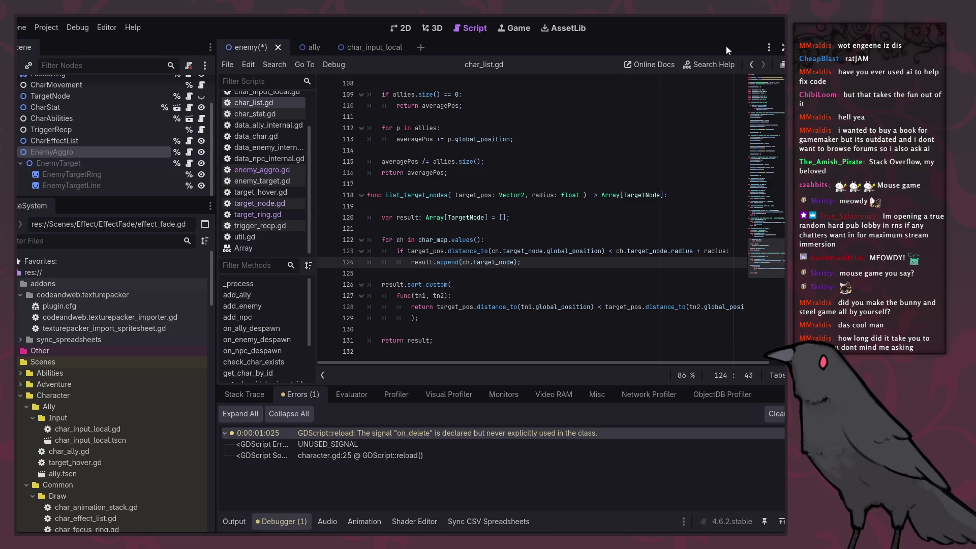
{"action": "key", "text": "F5"}
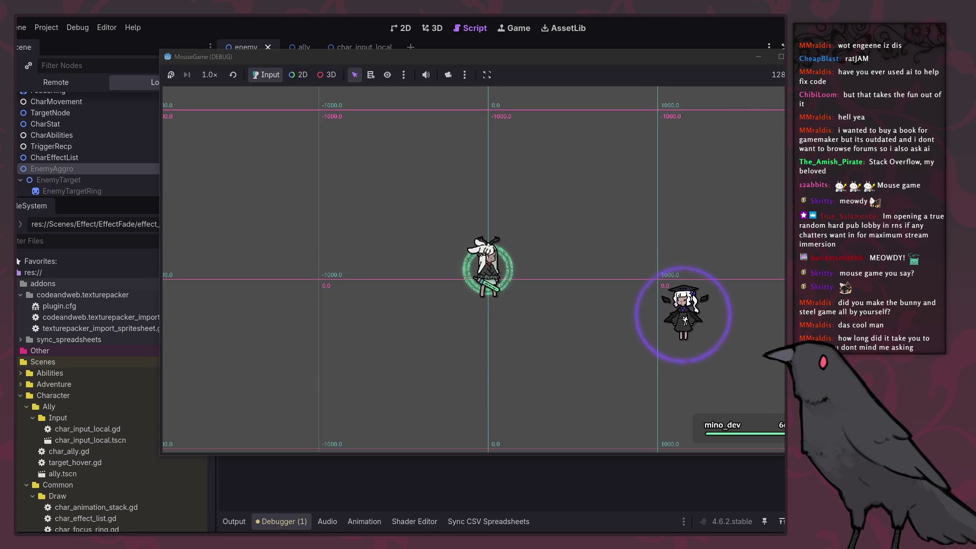
{"action": "left_click", "coordinate": [803, 56]}
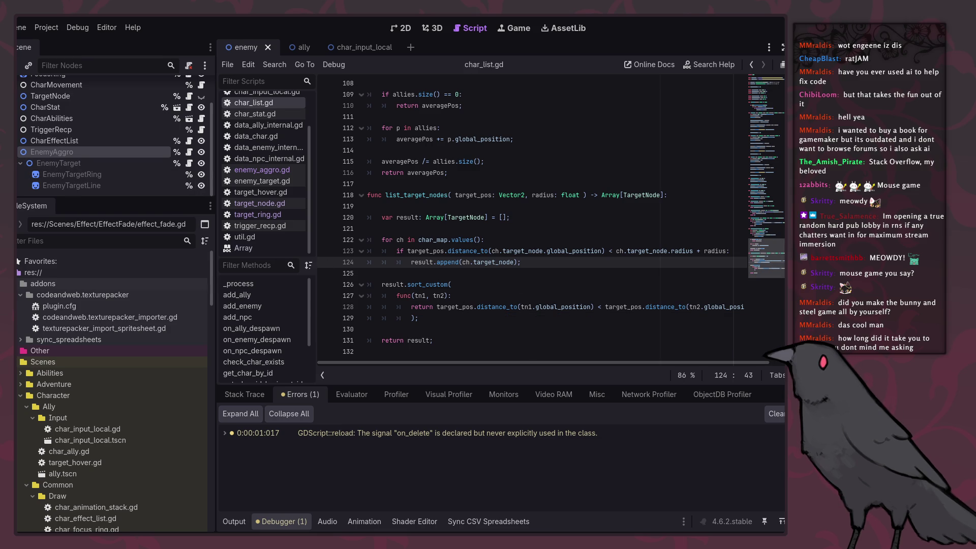
{"action": "key", "text": "Down"}
{"action": "key", "text": "ctrl+s"}
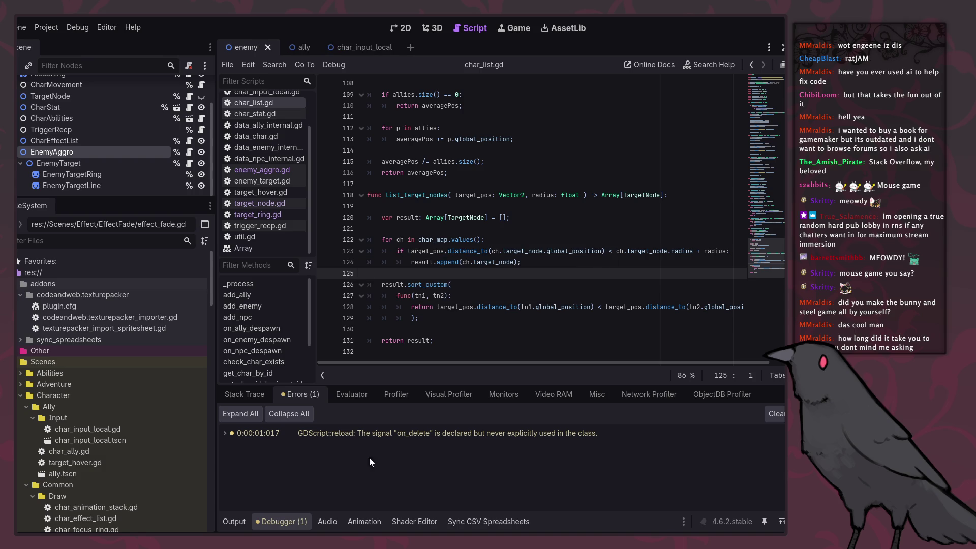
{"action": "key", "text": "super"}
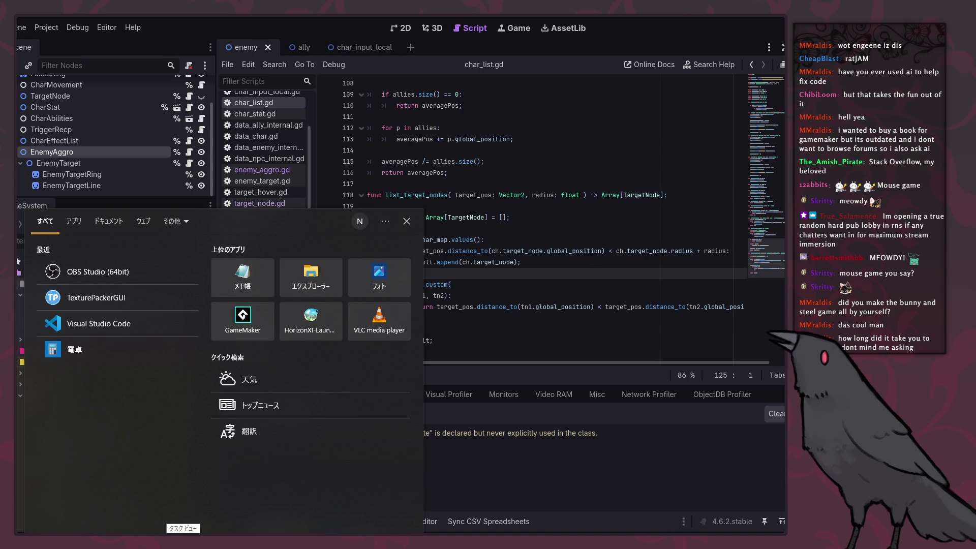
Search 'fork' in the Windows Start menu and launch the Fork Git client.
{"action": "type", "text": "fork"}
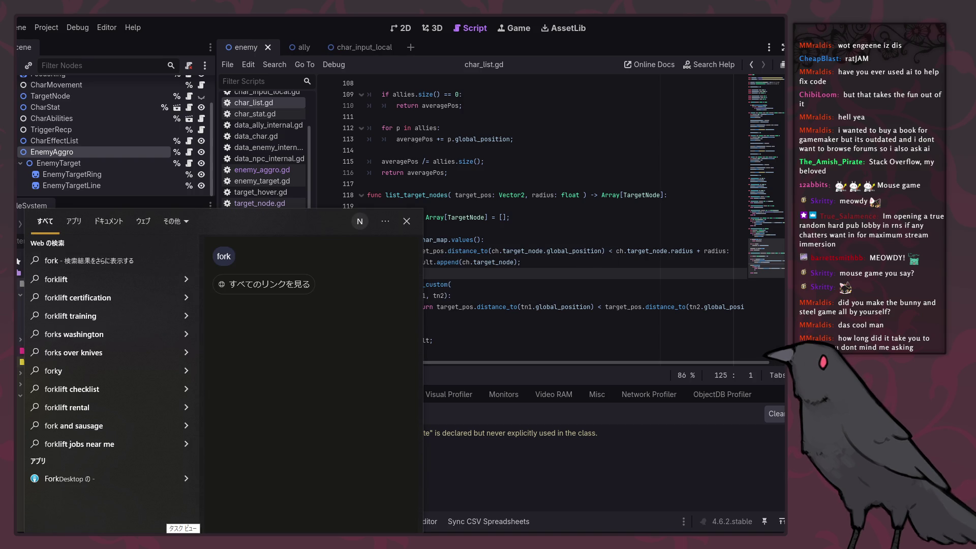
{"action": "key", "text": "BackSpace"}
{"action": "key", "text": "BackSpace"}
{"action": "key", "text": "BackSpace"}
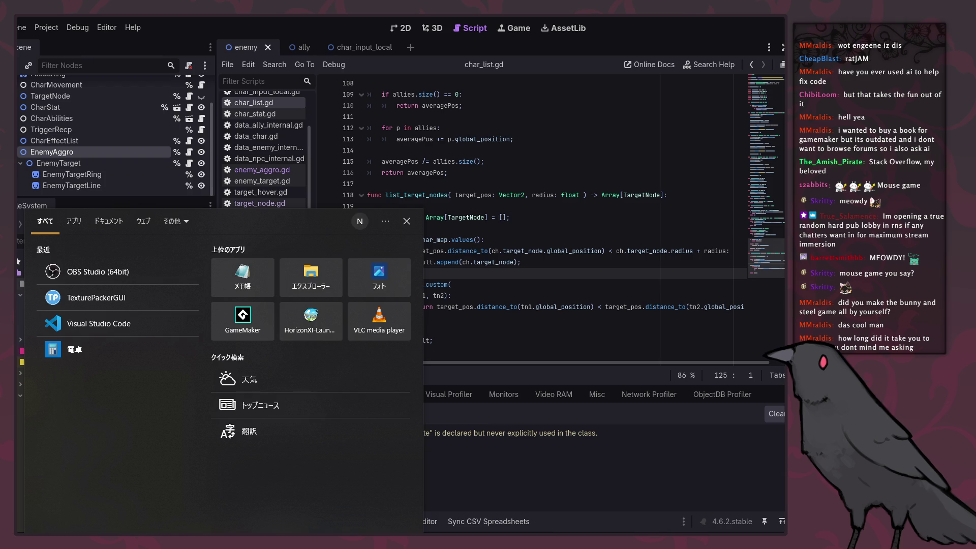
{"action": "type", "text": "fork"}
{"action": "key", "text": "BackSpace"}
{"action": "key", "text": "BackSpace"}
{"action": "key", "text": "BackSpace"}
{"action": "key", "text": "Escape"}
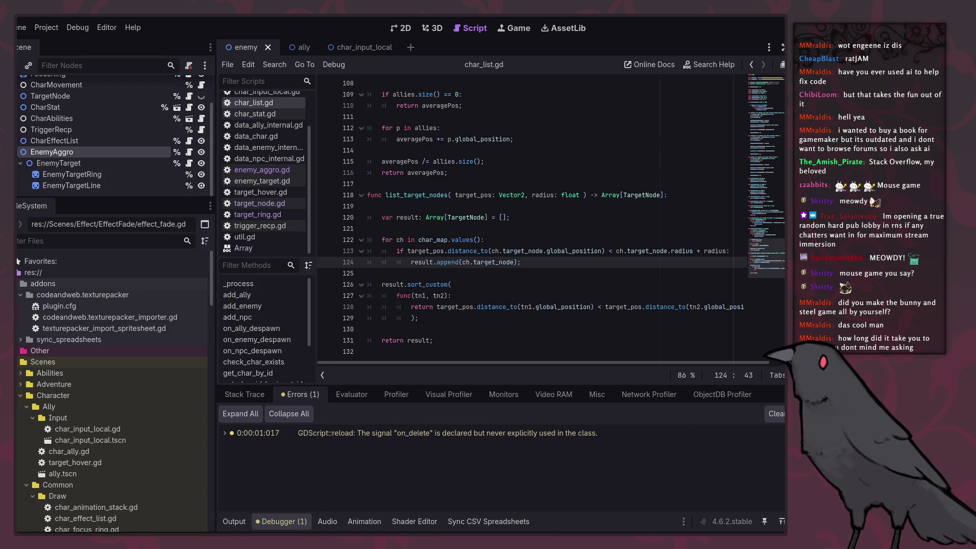
{"action": "key", "text": "super"}
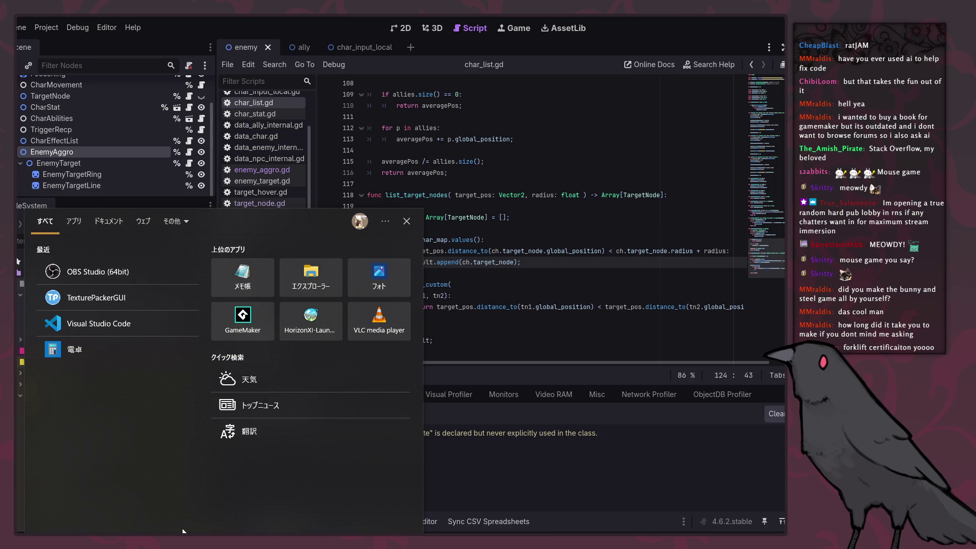
{"action": "type", "text": "fork"}
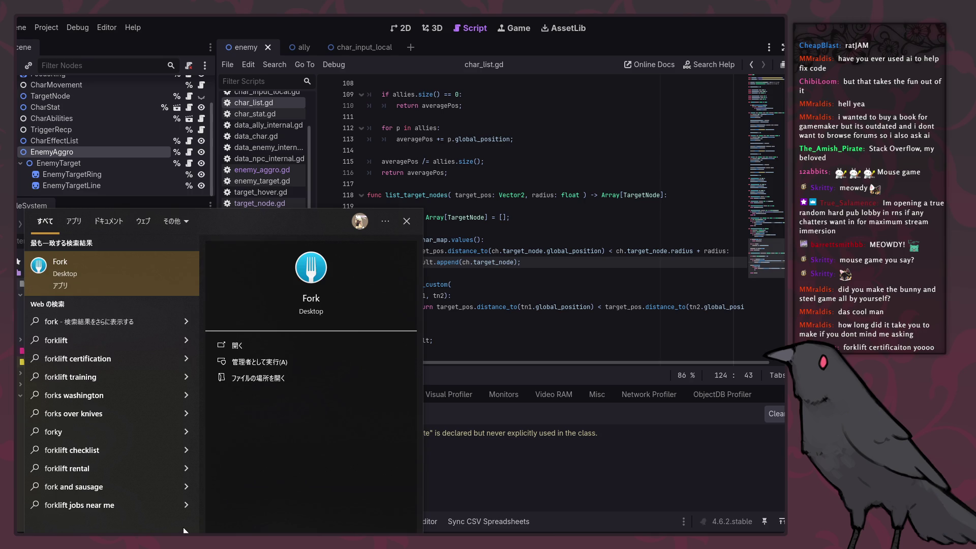
{"action": "left_click", "coordinate": [85, 271]}
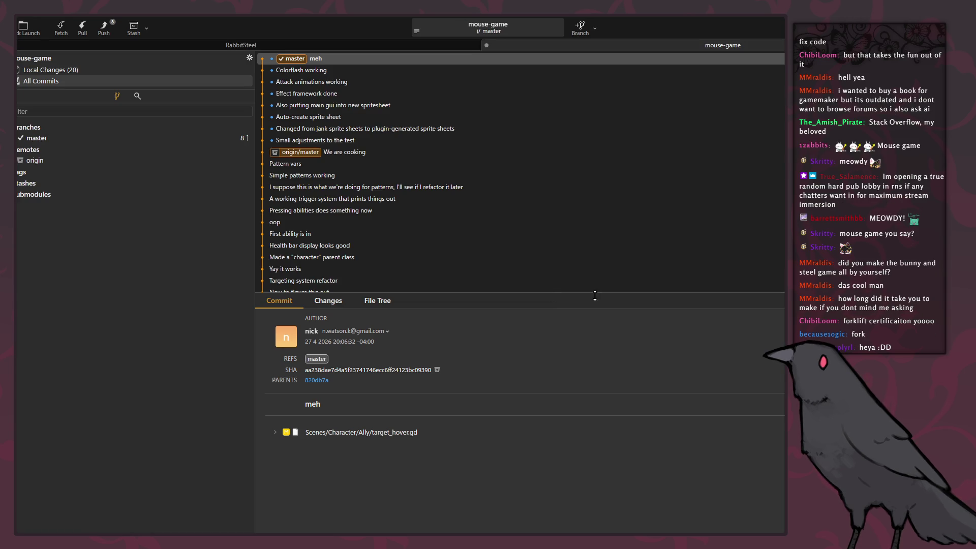
Inspect the uncommitted diffs of target_node.gd and char_enemy.gd in Fork's Local Changes.
{"action": "left_click", "coordinate": [90, 69]}
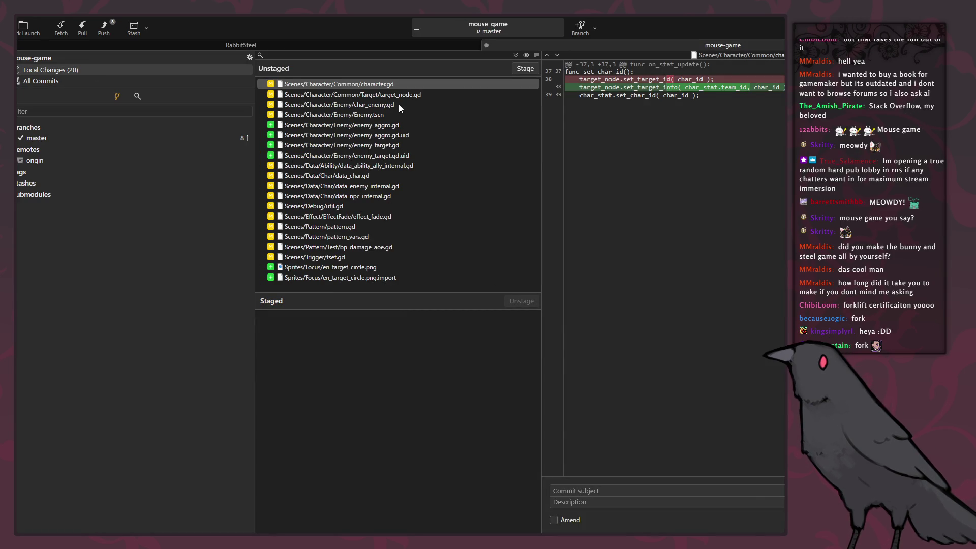
{"action": "left_click", "coordinate": [387, 97]}
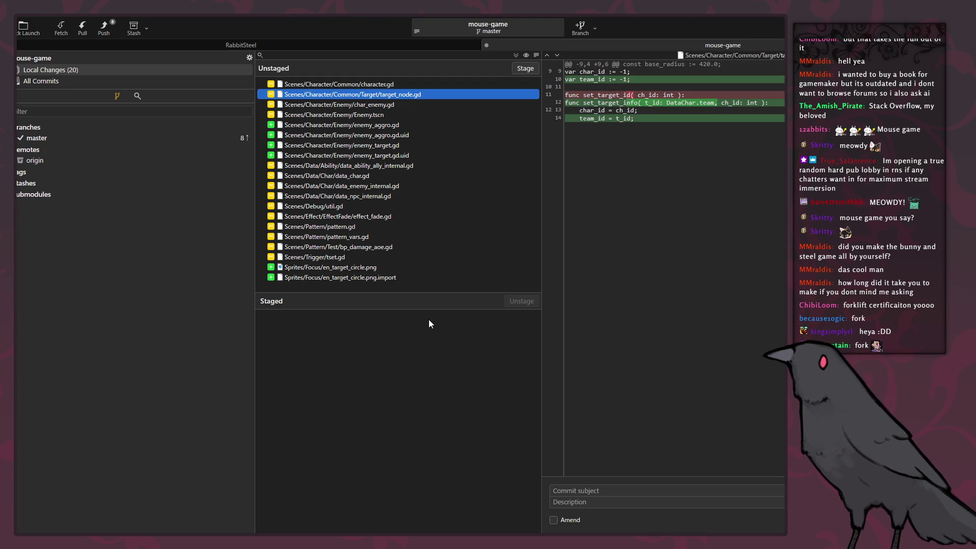
{"action": "left_click", "coordinate": [368, 104]}
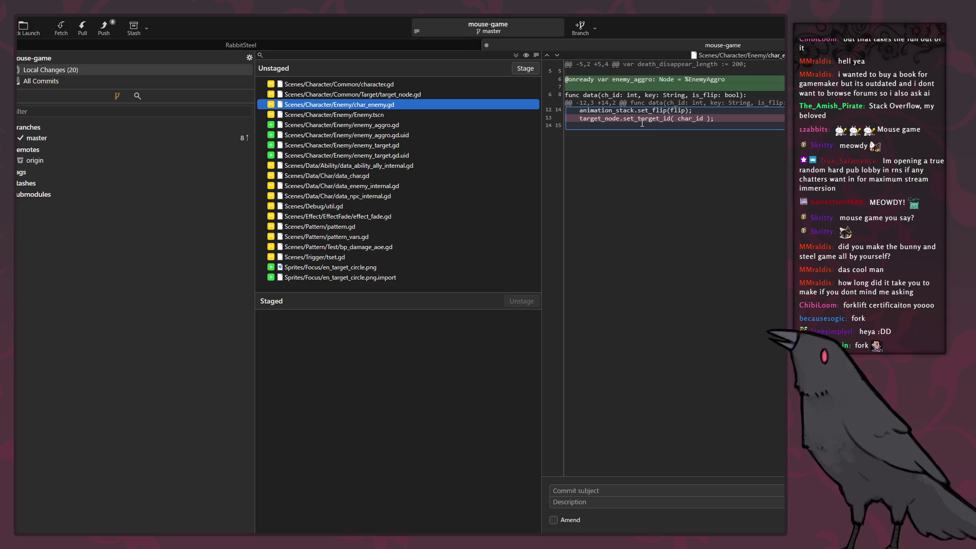
{"action": "key", "text": "alt+Tab"}
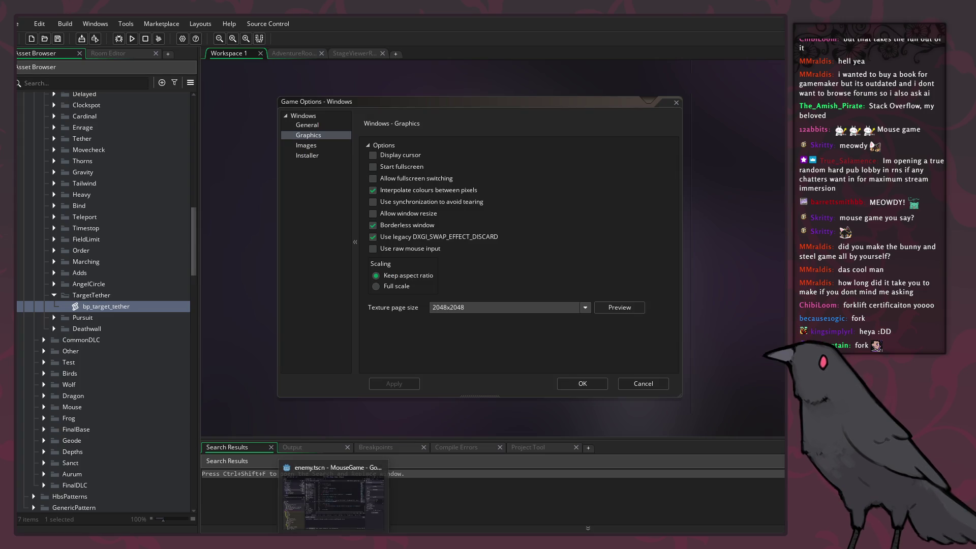
Back in Godot, open character.gd and locate its set_char_id function.
{"action": "key", "text": "alt+Tab"}
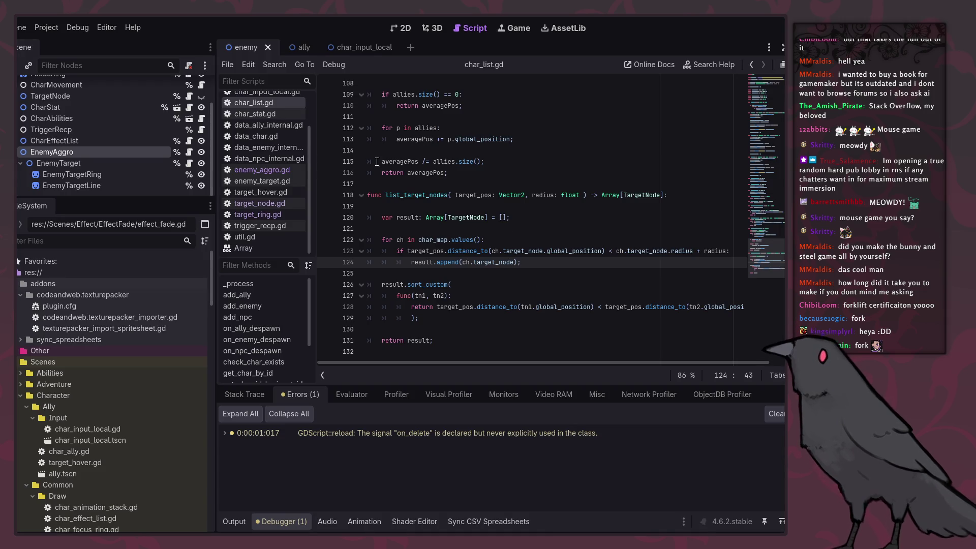
{"action": "scroll", "coordinate": [276, 155], "scroll_direction": "up", "scroll_amount": 3}
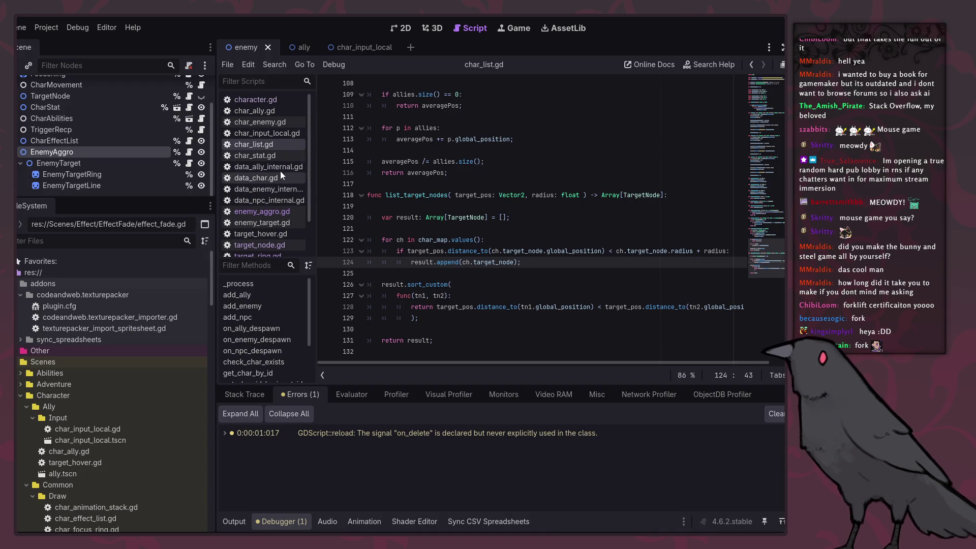
{"action": "left_click", "coordinate": [278, 101]}
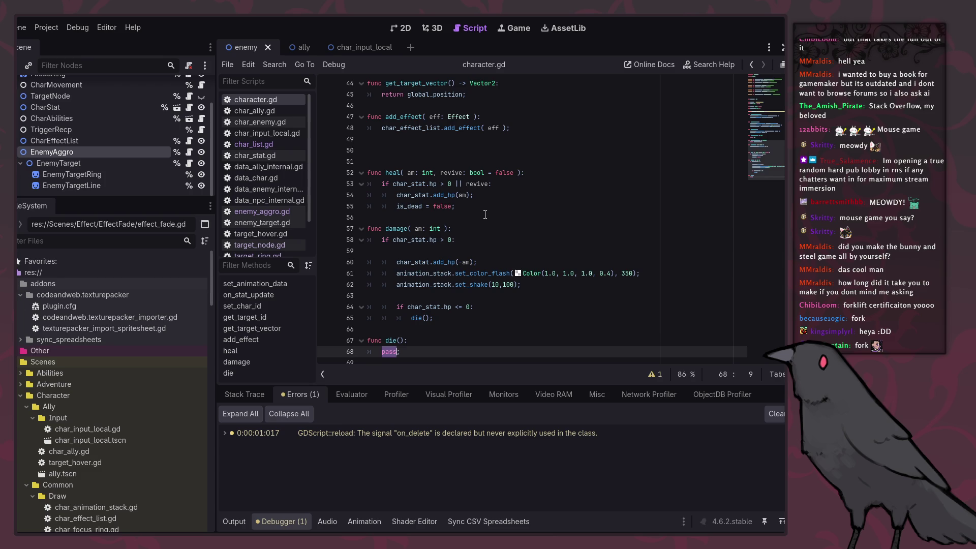
{"action": "scroll", "coordinate": [485, 211], "scroll_direction": "up", "scroll_amount": 8}
{"action": "double_click", "coordinate": [427, 270]}
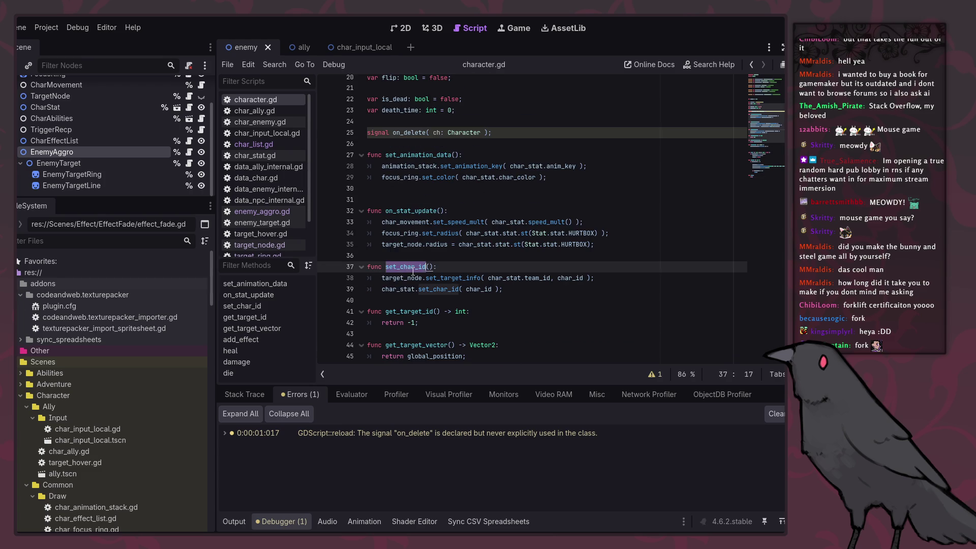
{"action": "left_click", "coordinate": [482, 258]}
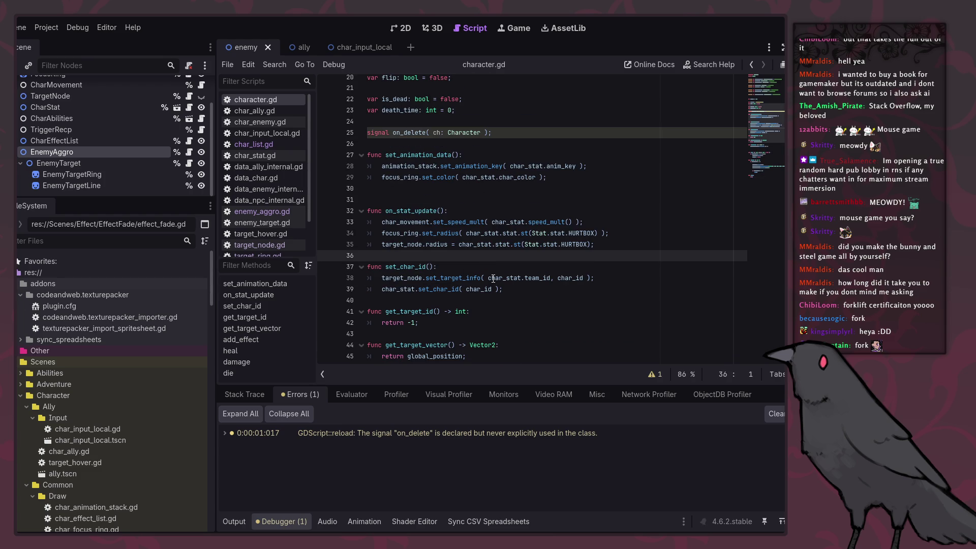
Search all project files for set_char_id and review the 12 matches.
{"action": "key", "text": "ctrl+shift+f"}
{"action": "type", "text": "set_char_id"}
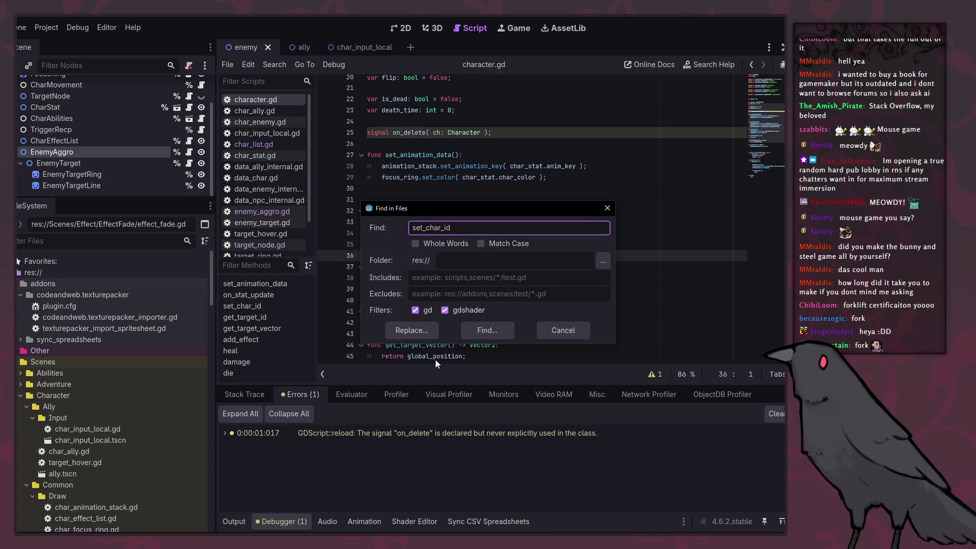
{"action": "left_click", "coordinate": [504, 331]}
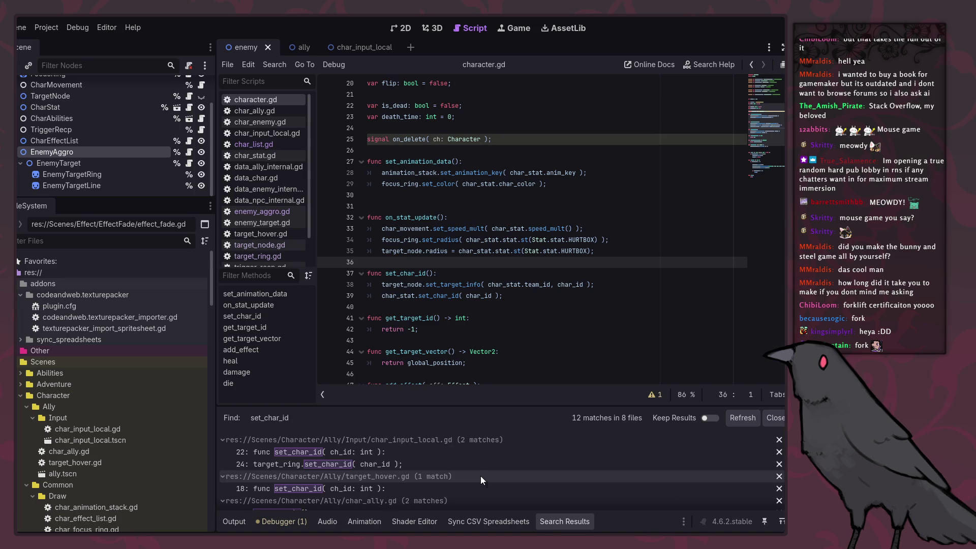
{"action": "scroll", "coordinate": [480, 476], "scroll_direction": "down", "scroll_amount": 4}
{"action": "scroll", "coordinate": [466, 480], "scroll_direction": "up", "scroll_amount": 1}
Open char_ally.gd's set_char_id call and select its setup calls to reuse.
{"action": "left_click", "coordinate": [460, 460]}
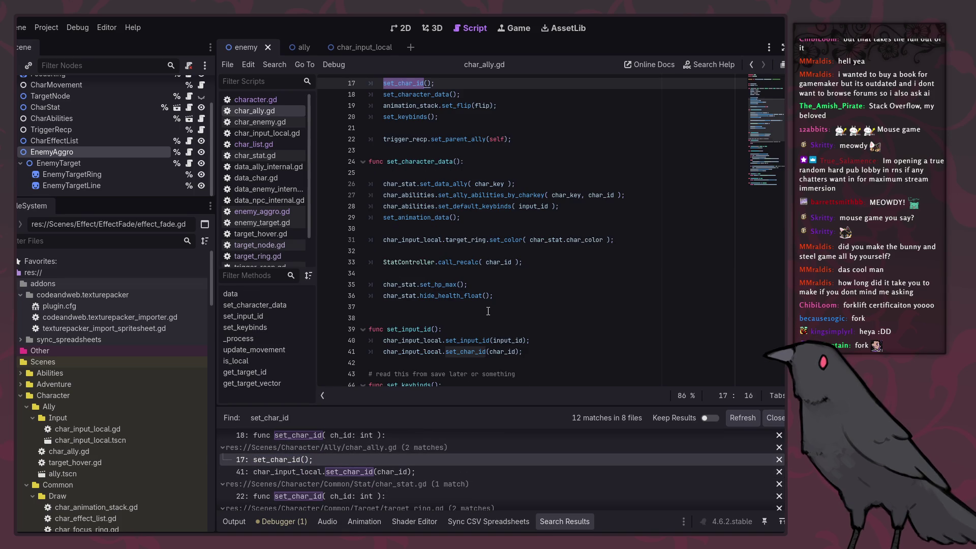
{"action": "scroll", "coordinate": [488, 312], "scroll_direction": "up", "scroll_amount": 2}
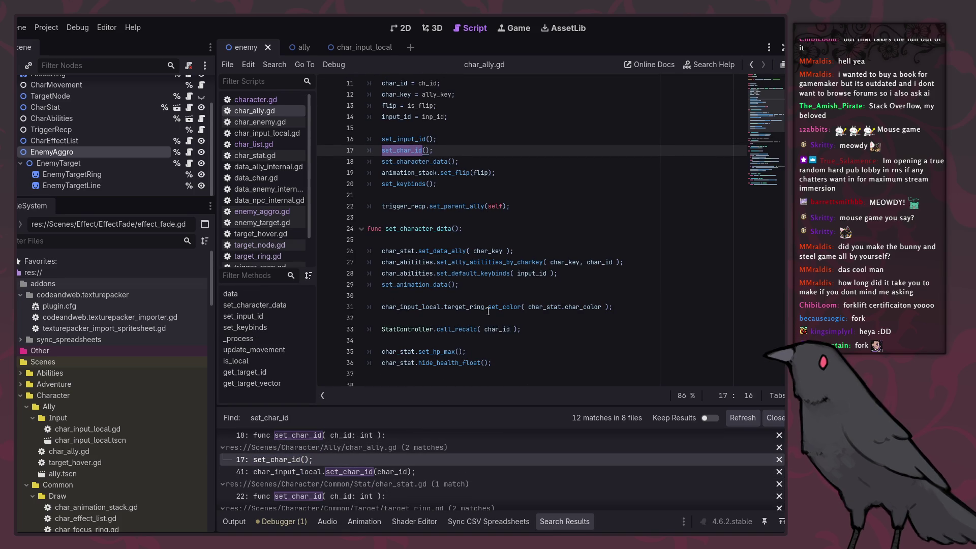
{"action": "left_click", "coordinate": [466, 138]}
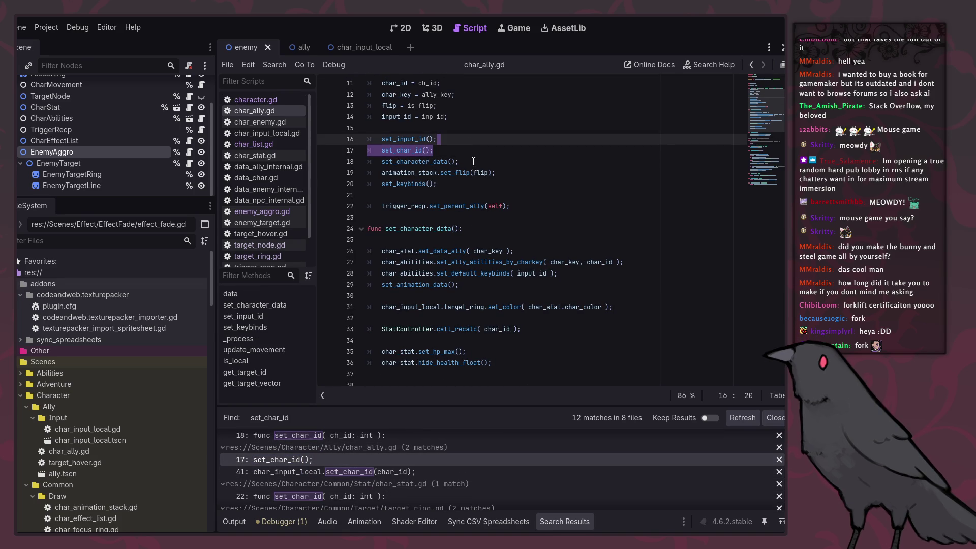
{"action": "left_click", "coordinate": [467, 161]}
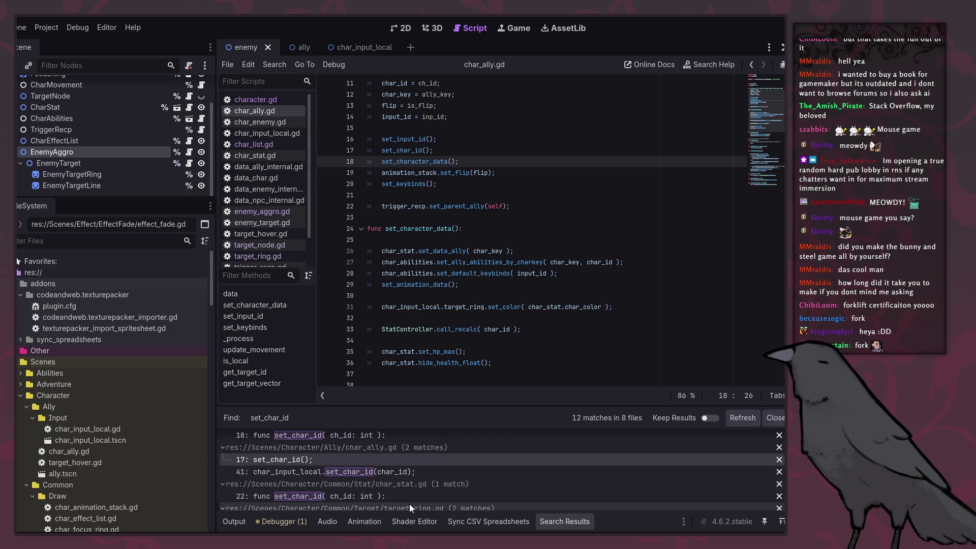
{"action": "scroll", "coordinate": [408, 498], "scroll_direction": "down", "scroll_amount": 1}
{"action": "scroll", "coordinate": [408, 496], "scroll_direction": "down", "scroll_amount": 4}
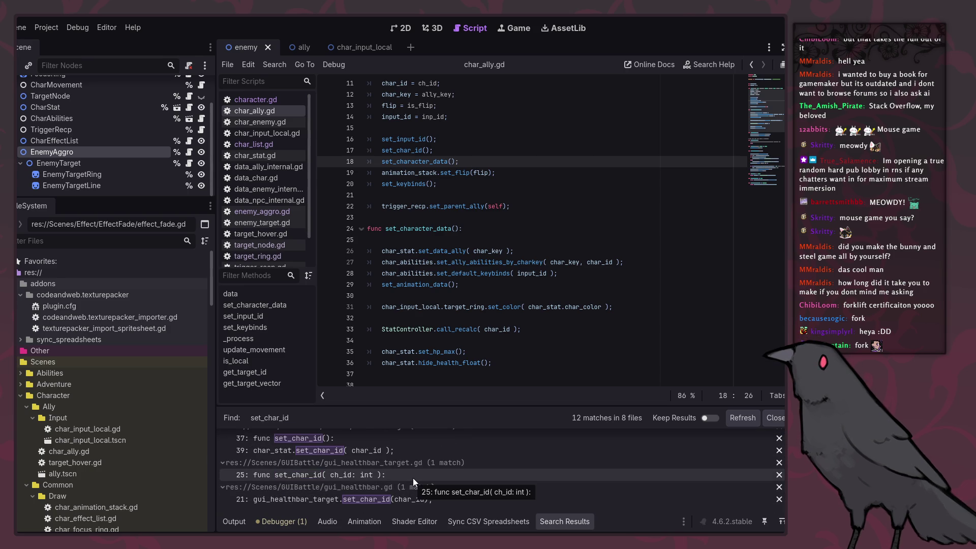
{"action": "scroll", "coordinate": [428, 471], "scroll_direction": "up", "scroll_amount": 2}
{"action": "scroll", "coordinate": [428, 471], "scroll_direction": "up", "scroll_amount": 5}
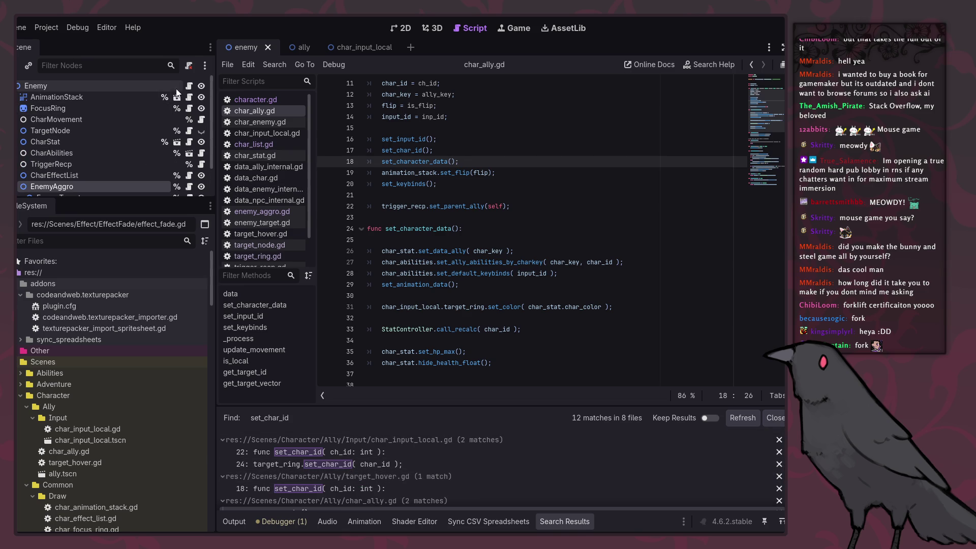
In char_enemy.gd, add set_char_id() and move it above set_character_data().
{"action": "left_click", "coordinate": [244, 122]}
{"action": "left_click", "coordinate": [544, 217]}
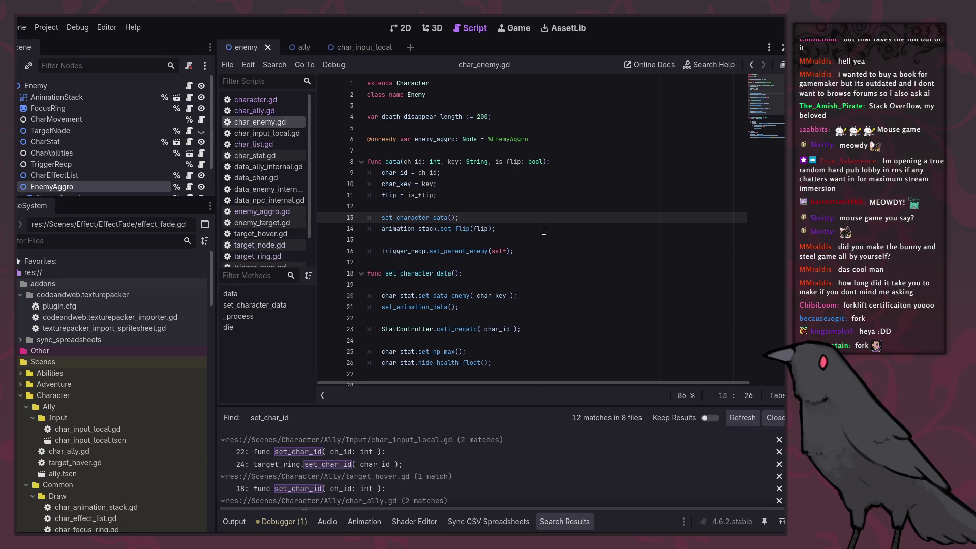
{"action": "key", "text": "Return"}
{"action": "type", "text": "set_char_id();"}
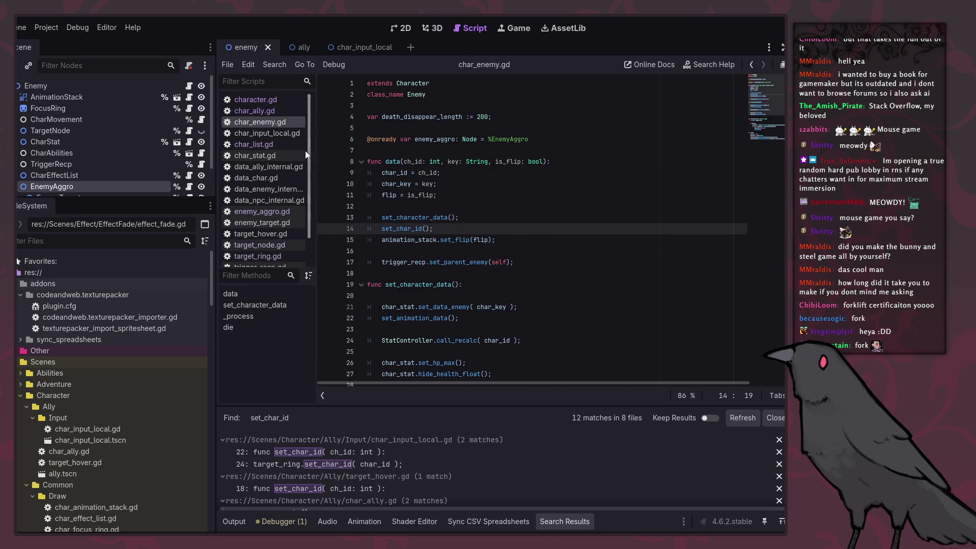
{"action": "left_click", "coordinate": [273, 113]}
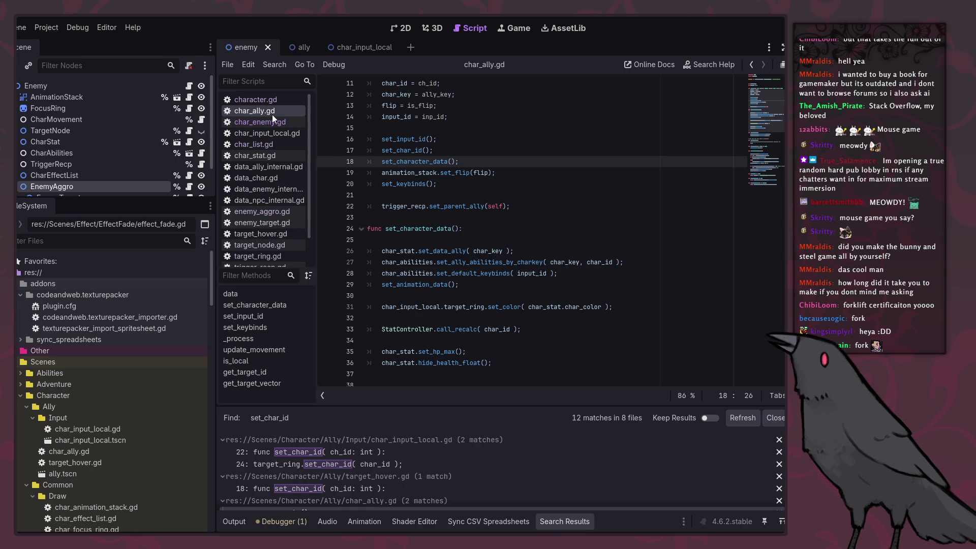
{"action": "left_click", "coordinate": [272, 123]}
{"action": "left_click", "coordinate": [272, 114]}
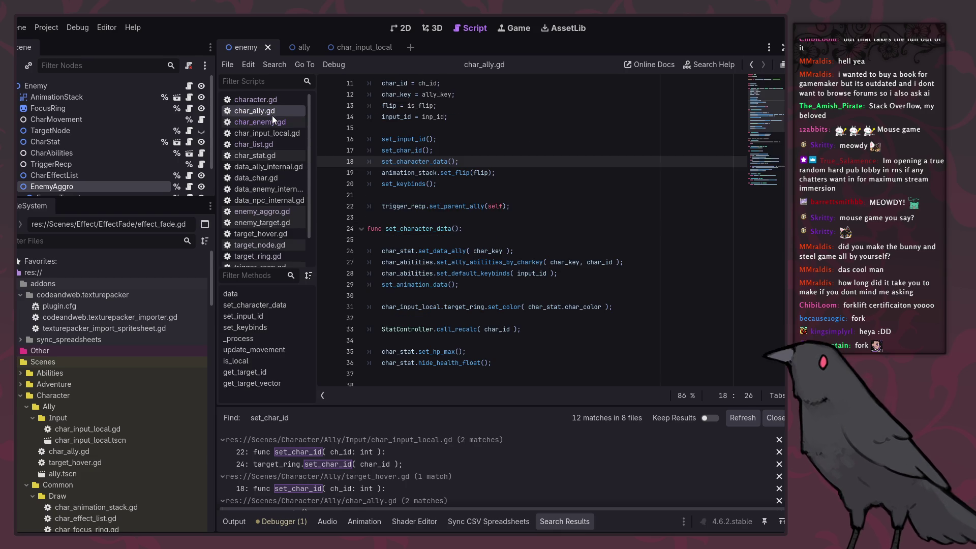
{"action": "left_click", "coordinate": [272, 122]}
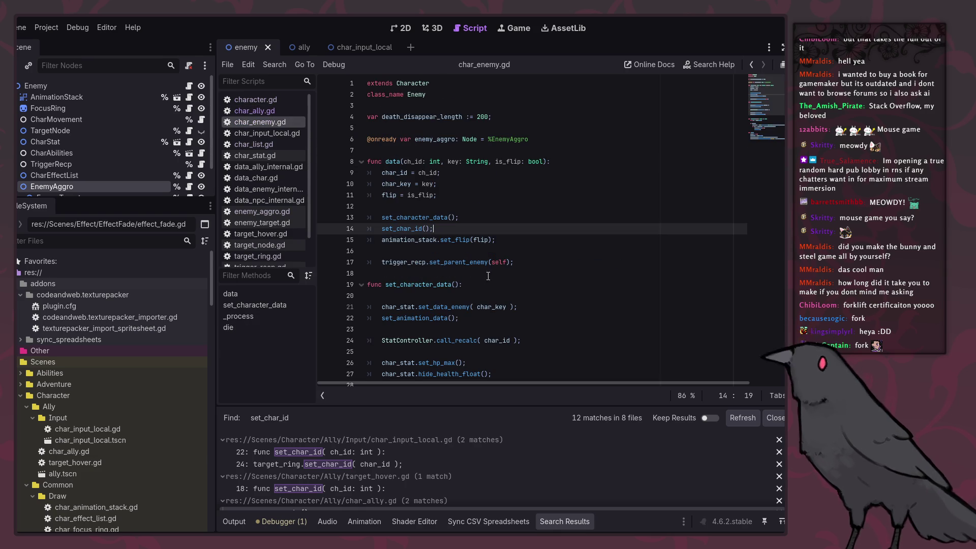
{"action": "key", "text": "alt+Up"}
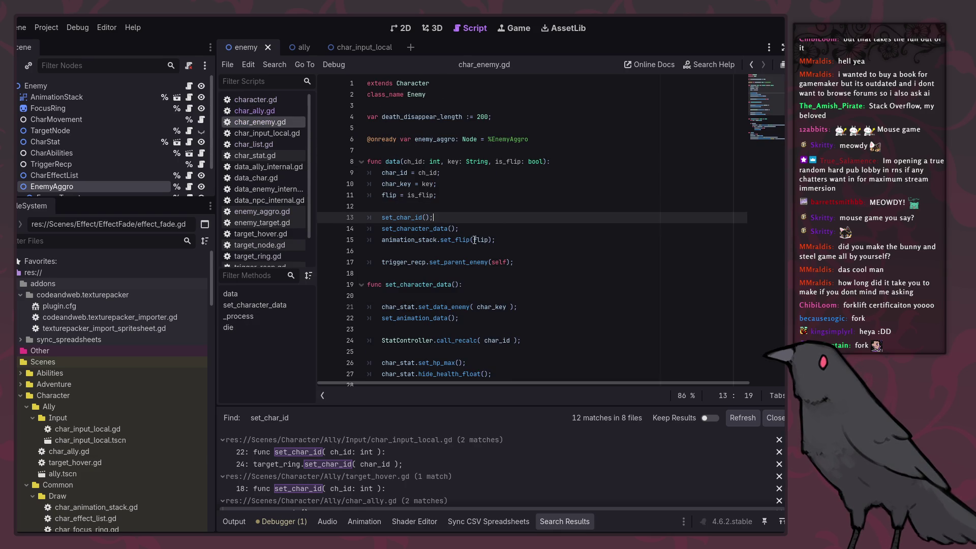
Confirm the call order against char_ally.gd, then open CharAbilities from the ally scene in its own tab.
{"action": "left_click", "coordinate": [271, 109]}
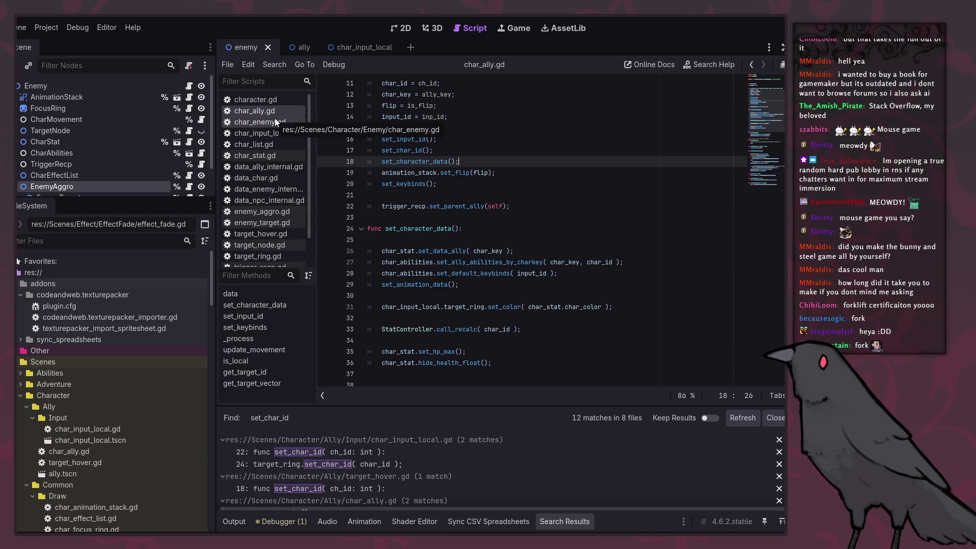
{"action": "left_click", "coordinate": [274, 121]}
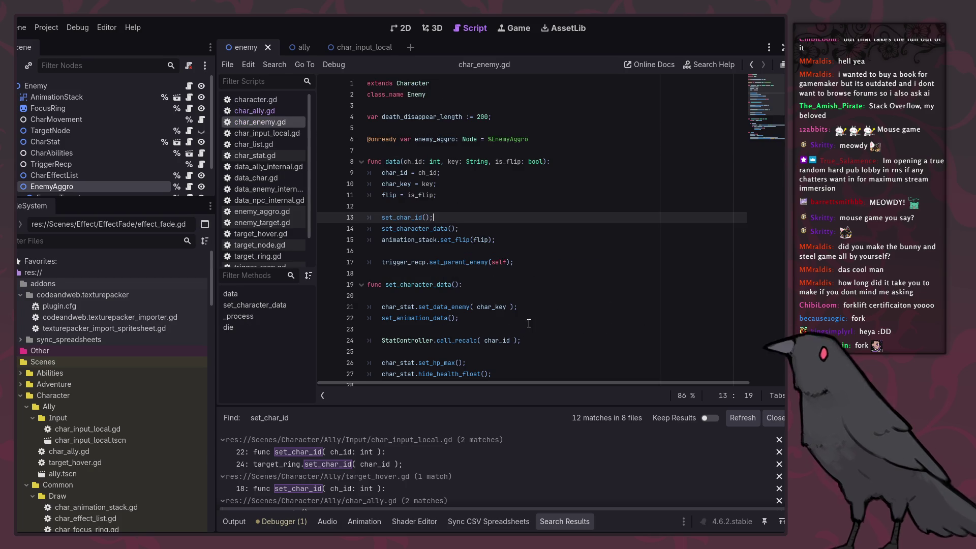
{"action": "scroll", "coordinate": [529, 324], "scroll_direction": "down", "scroll_amount": 1}
{"action": "scroll", "coordinate": [558, 340], "scroll_direction": "down", "scroll_amount": 5}
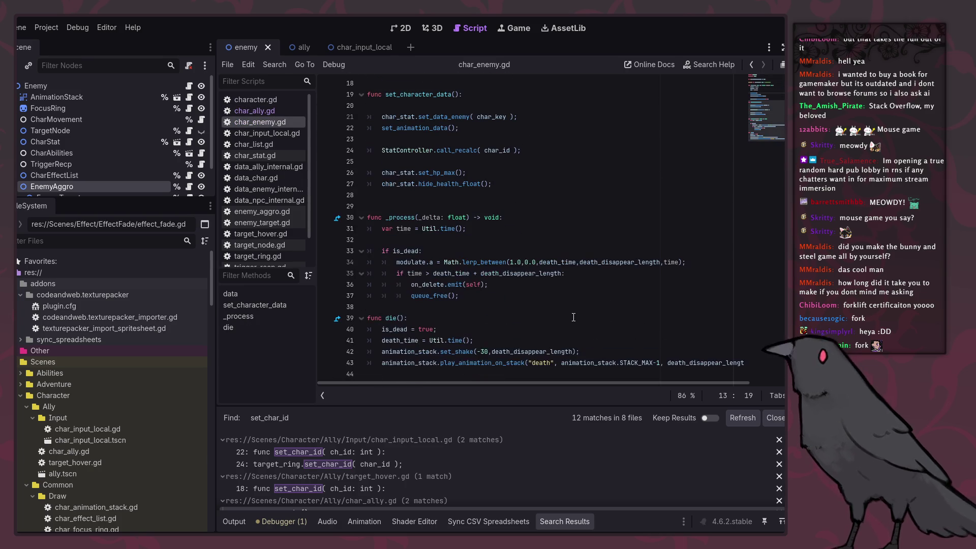
{"action": "scroll", "coordinate": [571, 311], "scroll_direction": "up", "scroll_amount": 1}
{"action": "scroll", "coordinate": [122, 115], "scroll_direction": "down", "scroll_amount": 2}
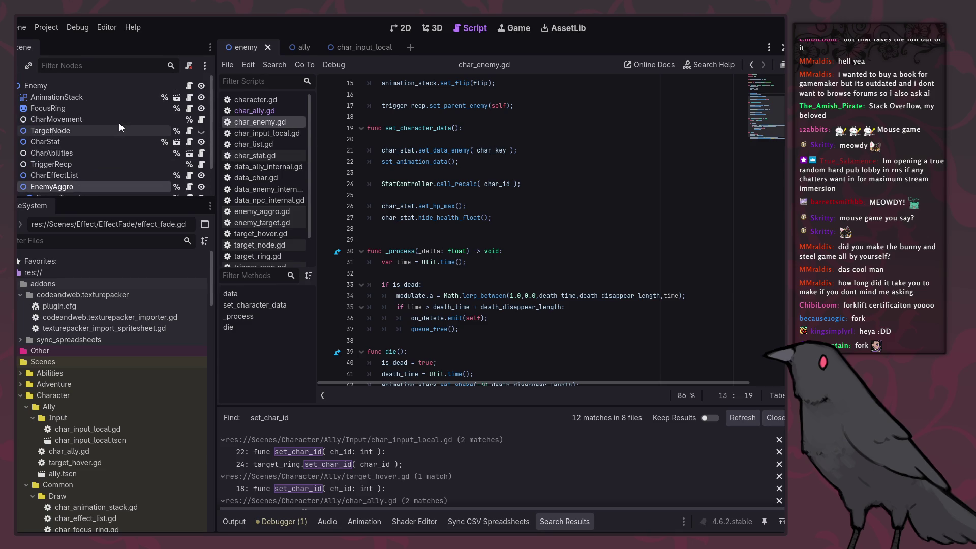
{"action": "left_click", "coordinate": [292, 48]}
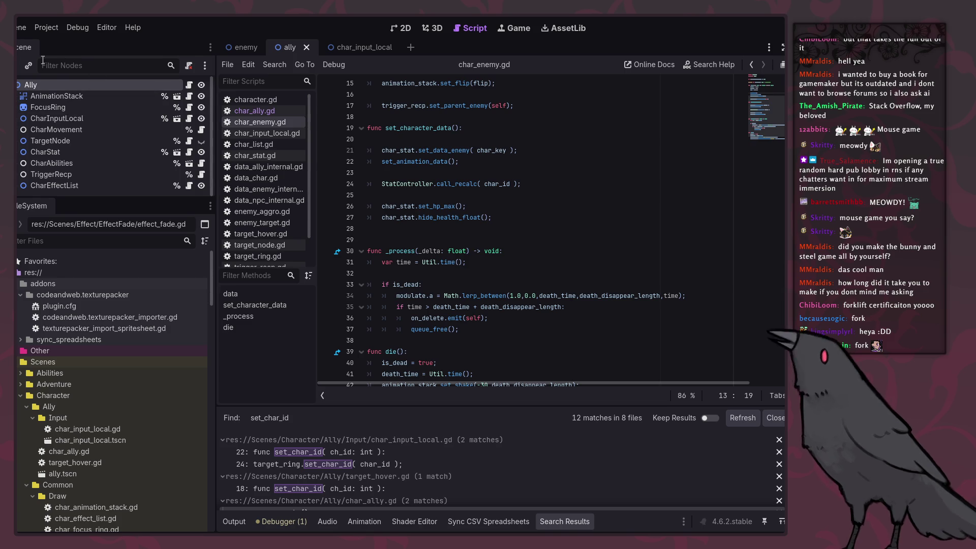
{"action": "left_click", "coordinate": [188, 165]}
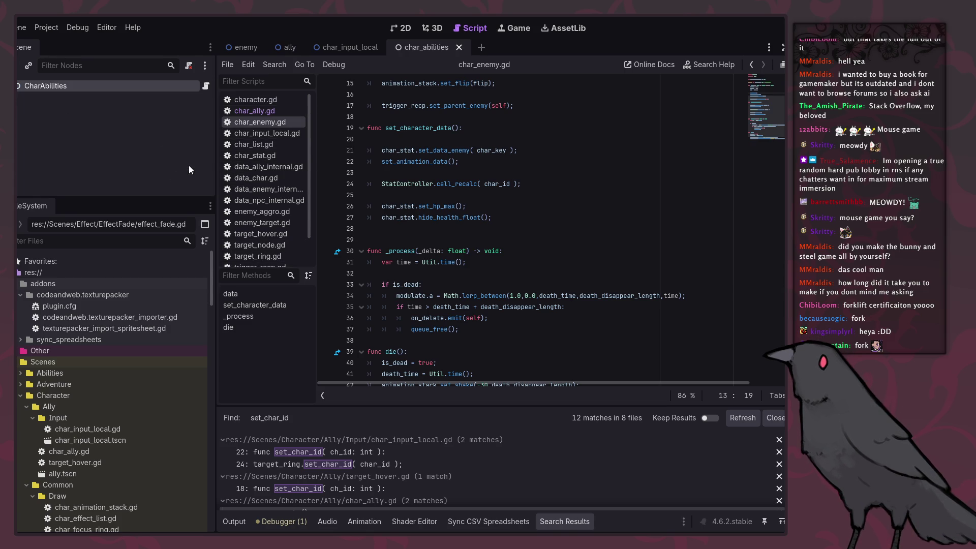
Open char_abilities.gd from the CharAbilities root node.
{"action": "double_click", "coordinate": [116, 89]}
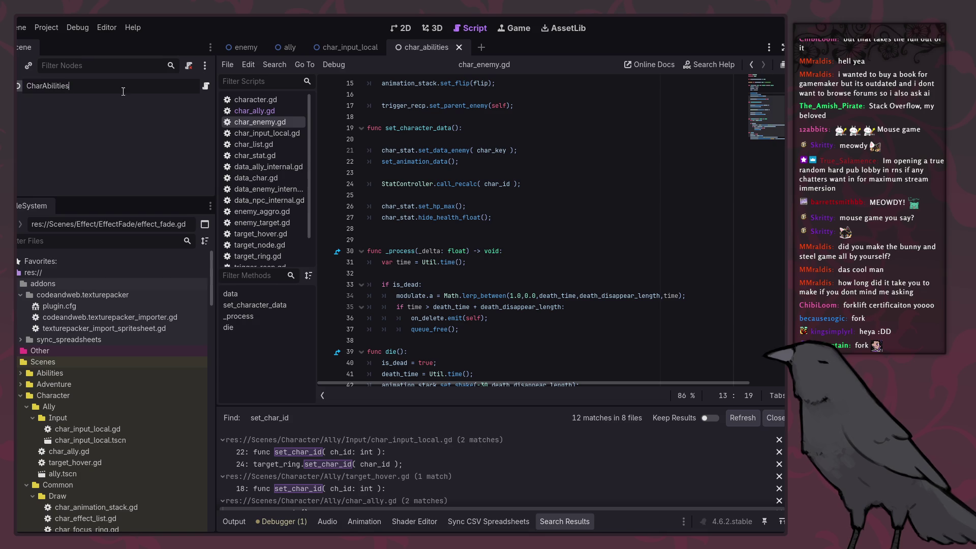
{"action": "key", "text": "Escape"}
{"action": "left_click", "coordinate": [205, 86]}
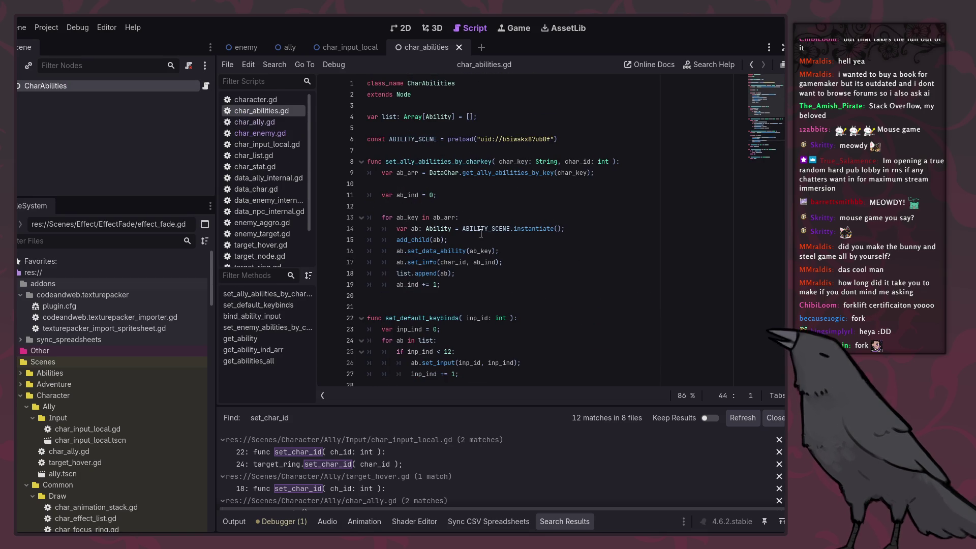
{"action": "scroll", "coordinate": [471, 201], "scroll_direction": "down", "scroll_amount": 1}
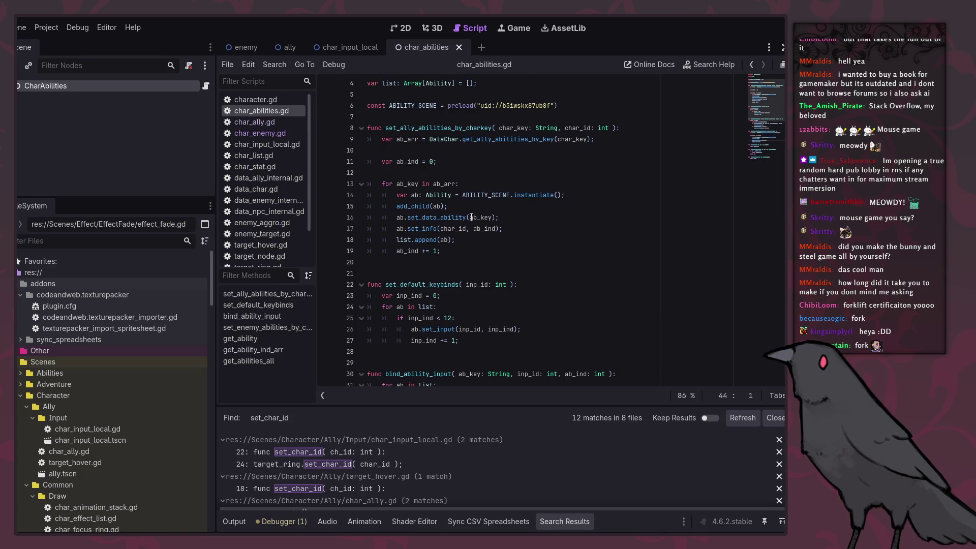
{"action": "scroll", "coordinate": [514, 286], "scroll_direction": "down", "scroll_amount": 6}
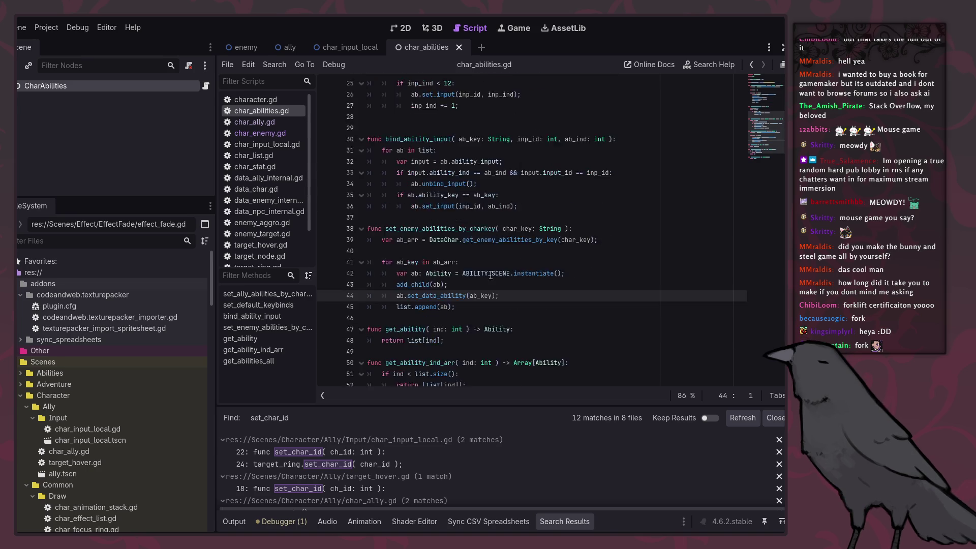
{"action": "scroll", "coordinate": [470, 263], "scroll_direction": "up", "scroll_amount": 7}
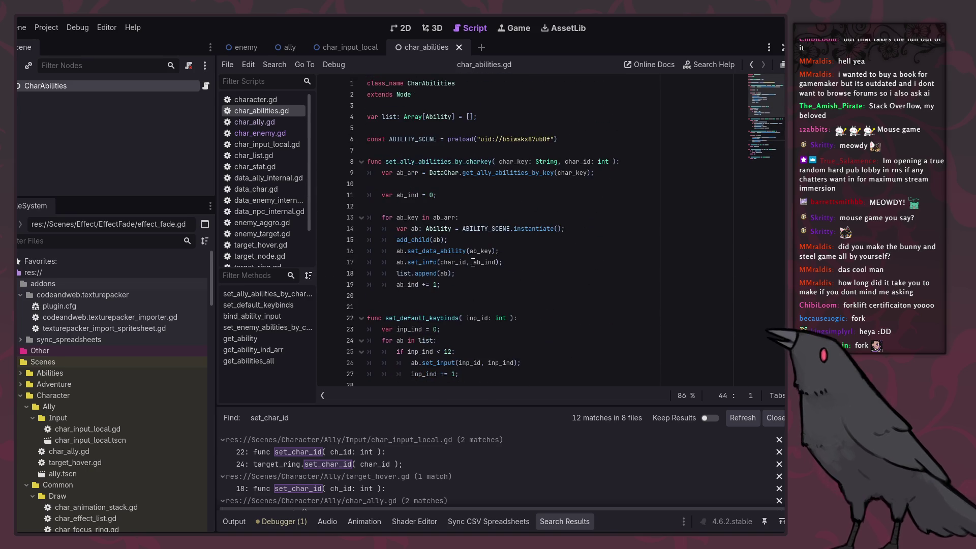
Follow the set_info call near add_child(ab) to its definition in ability.gd.
{"action": "left_click", "coordinate": [459, 206]}
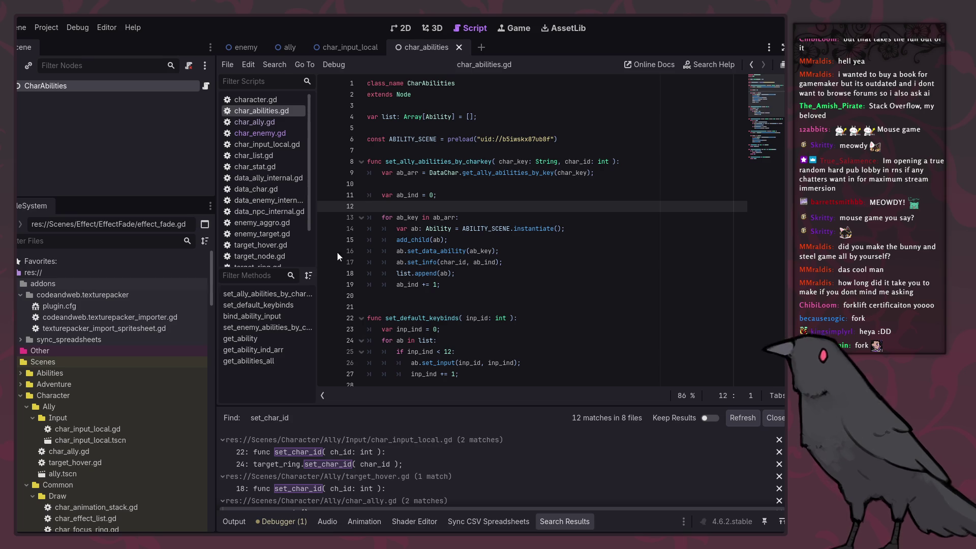
{"action": "mouse_move", "coordinate": [422, 266]}
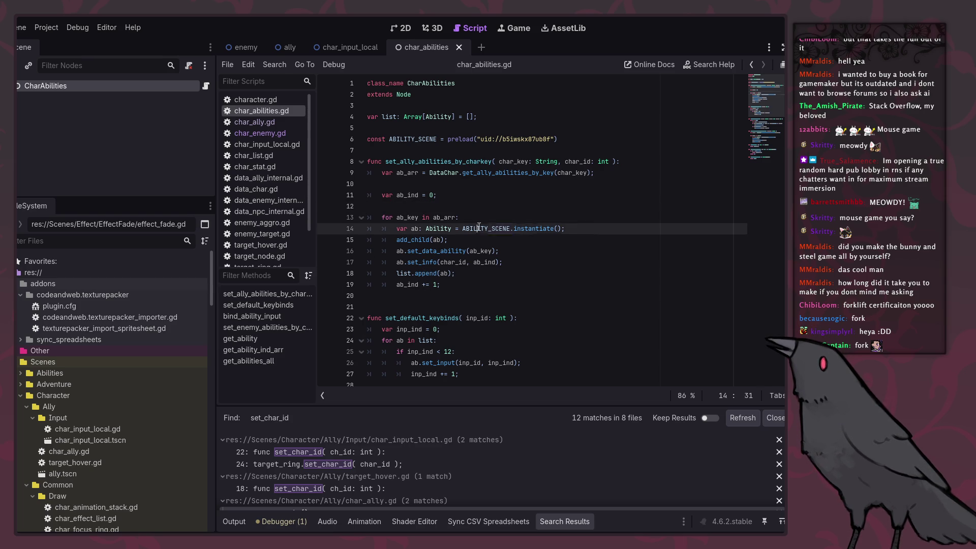
{"action": "mouse_move", "coordinate": [479, 227]}
{"action": "left_mouse_down"}
{"action": "mouse_move", "coordinate": [517, 228]}
{"action": "mouse_move", "coordinate": [382, 228]}
{"action": "left_mouse_up"}
{"action": "left_click", "coordinate": [427, 239]}
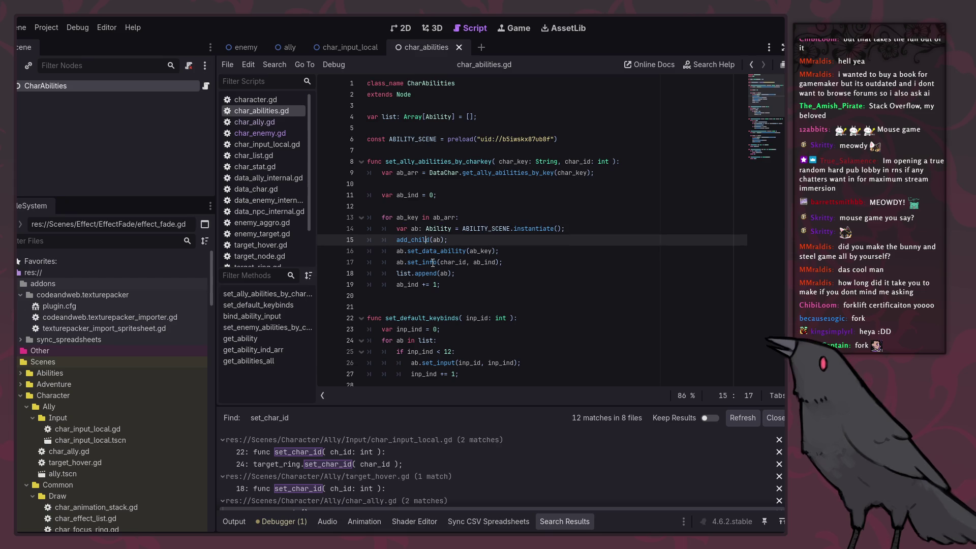
{"action": "left_click", "coordinate": [426, 264], "text": "ctrl"}
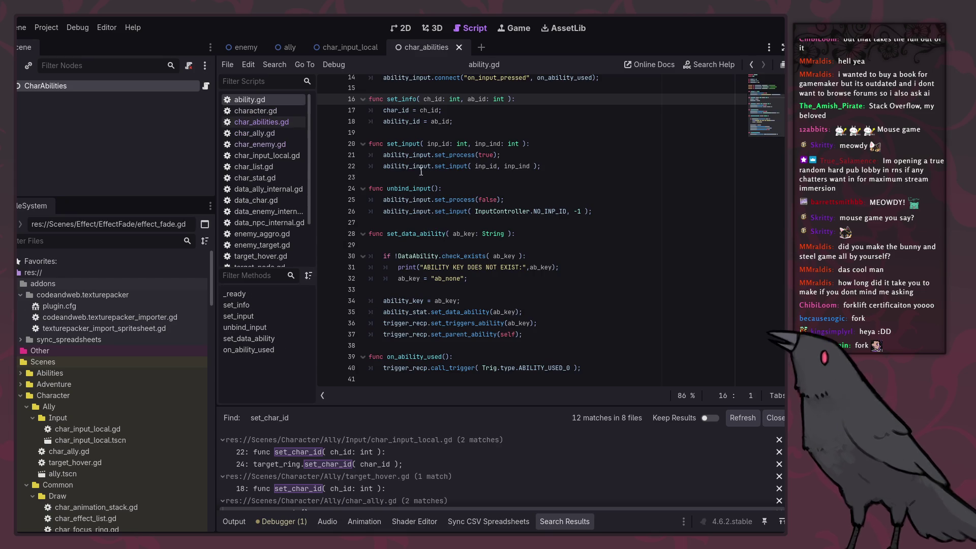
Study set_info's char_id in ability.gd while selecting CharAbilities, then the Ally root, in the ally scene.
{"action": "double_click", "coordinate": [405, 111]}
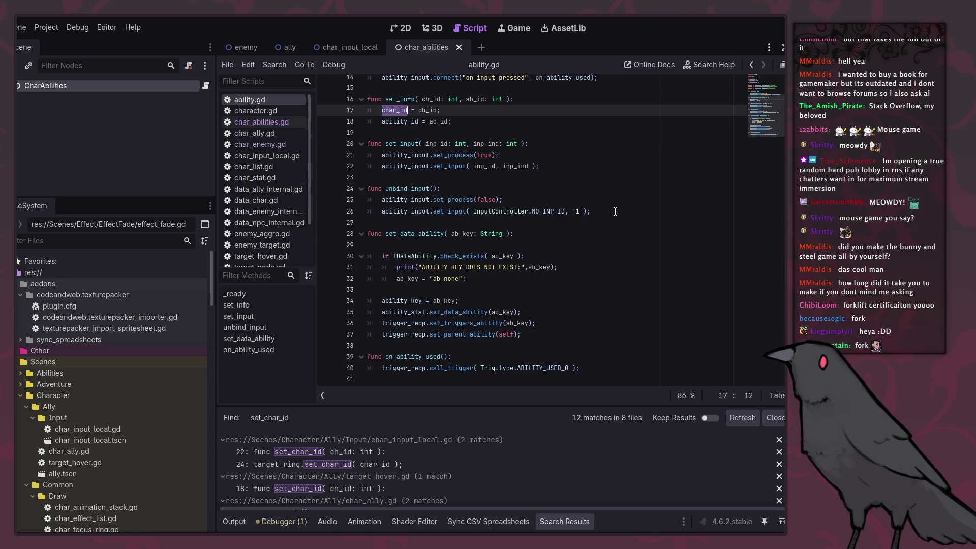
{"action": "left_click", "coordinate": [752, 65]}
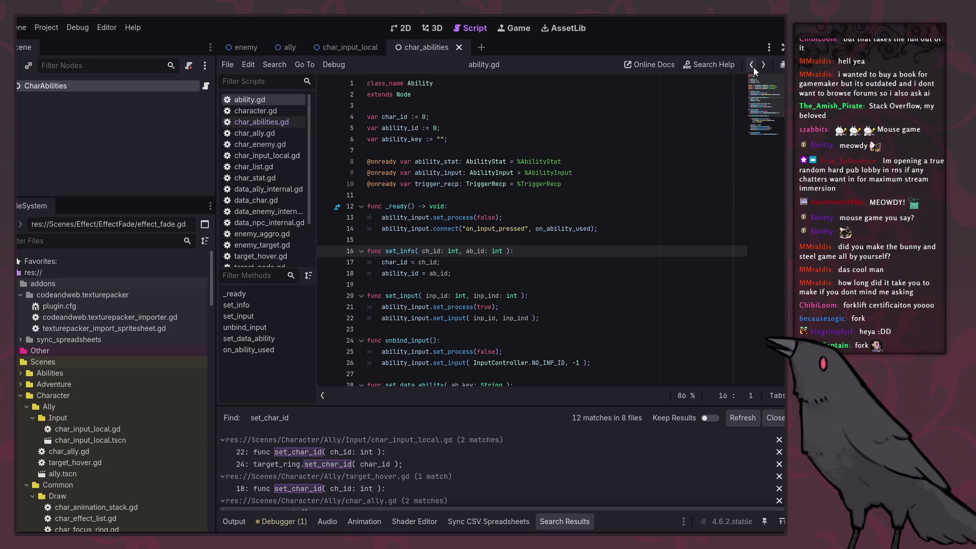
{"action": "left_click", "coordinate": [288, 47]}
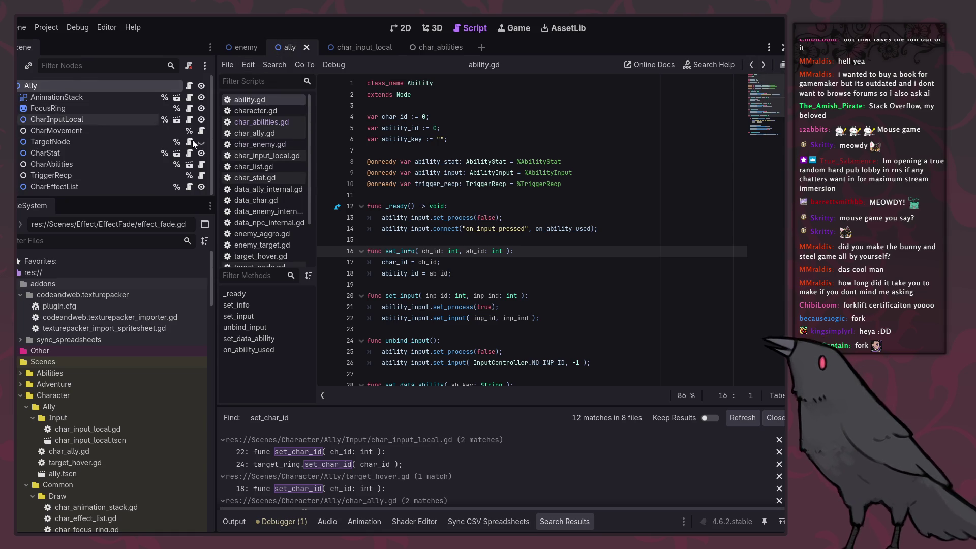
{"action": "left_click", "coordinate": [58, 166]}
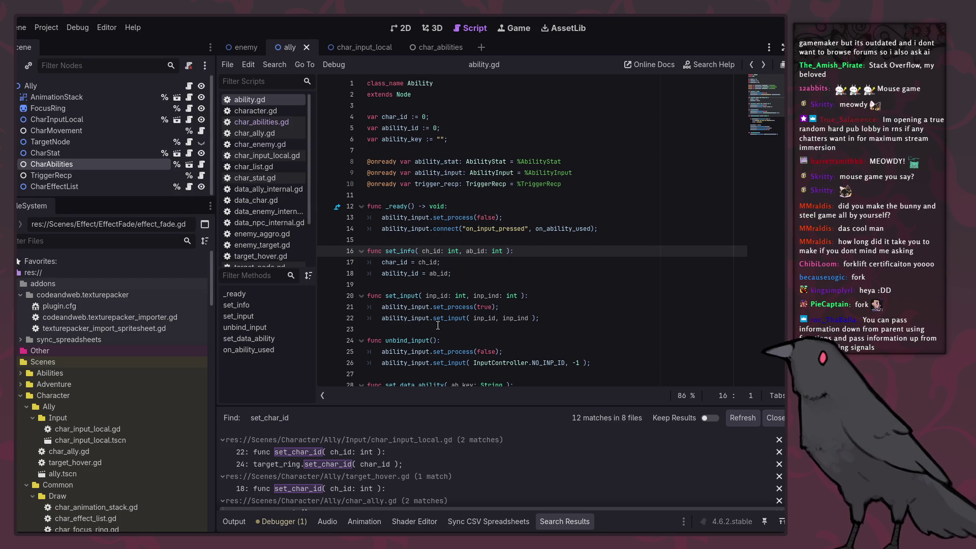
{"action": "double_click", "coordinate": [400, 253]}
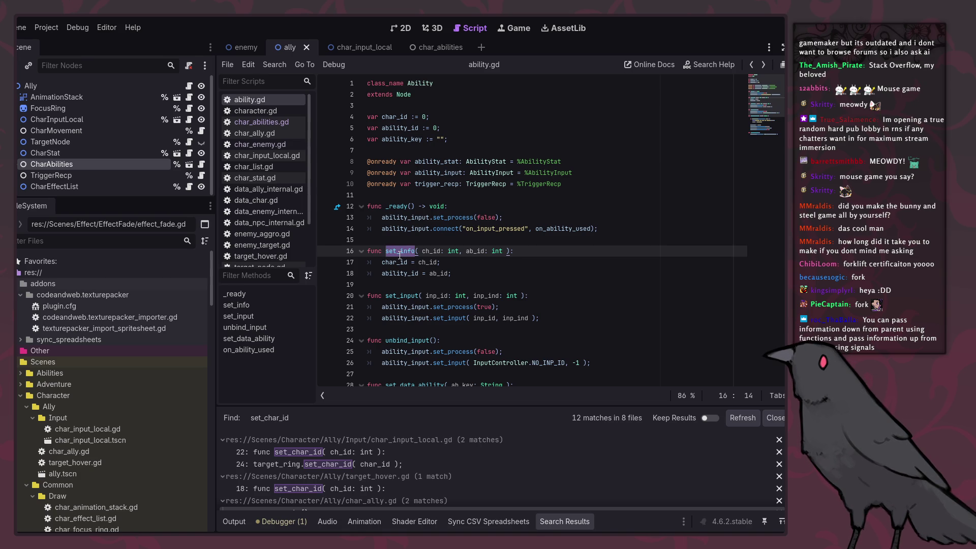
{"action": "left_click", "coordinate": [69, 84]}
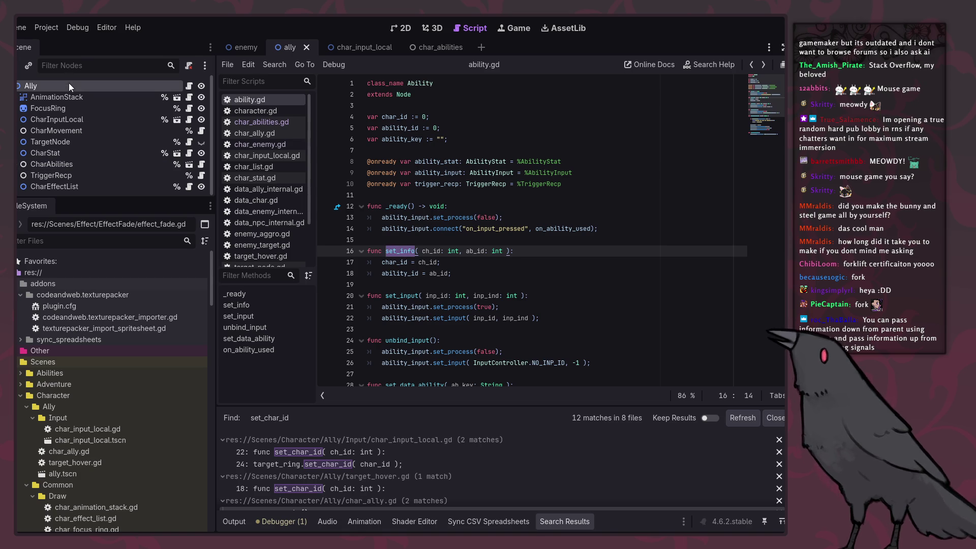
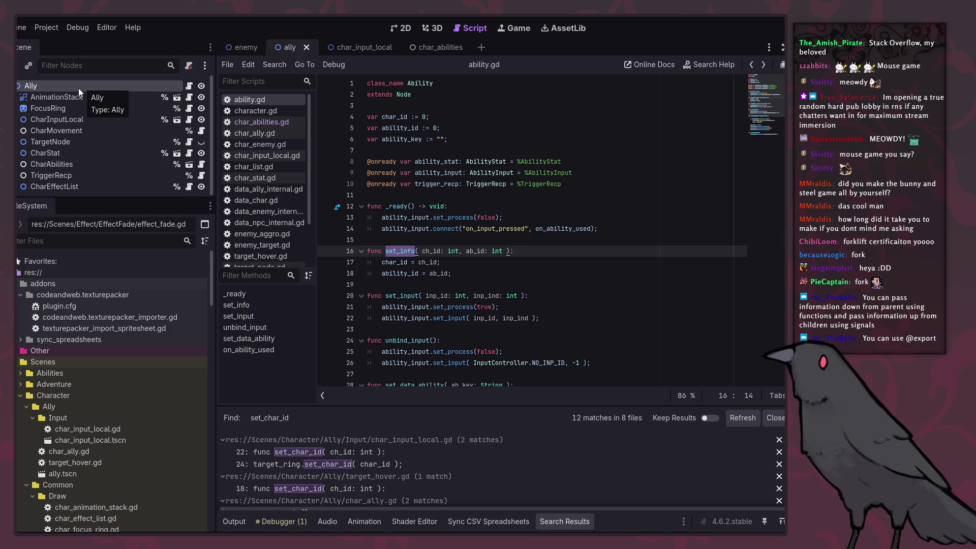
Run the game in debug mode, select the left ally, suspend it, and show the Remote tree.
{"action": "key", "text": "F5"}
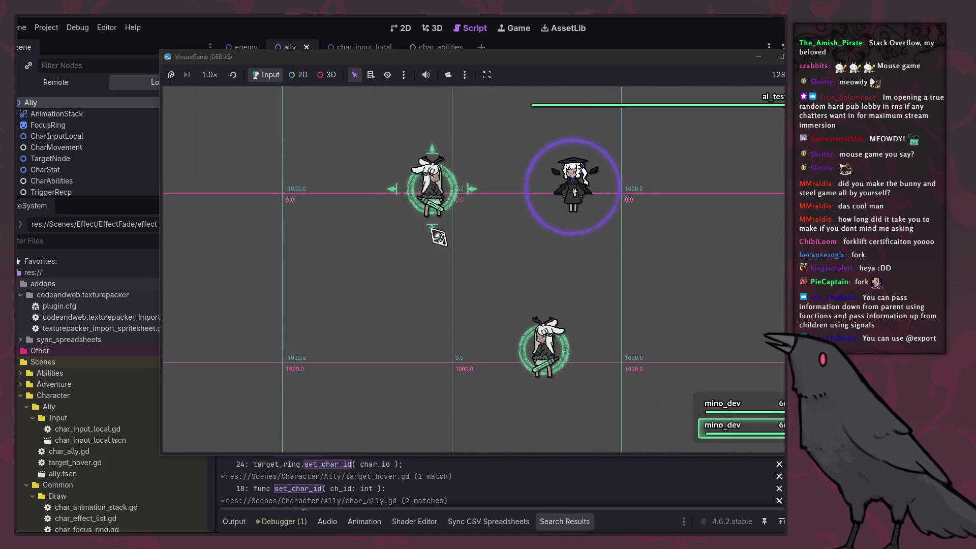
{"action": "left_click", "coordinate": [463, 229]}
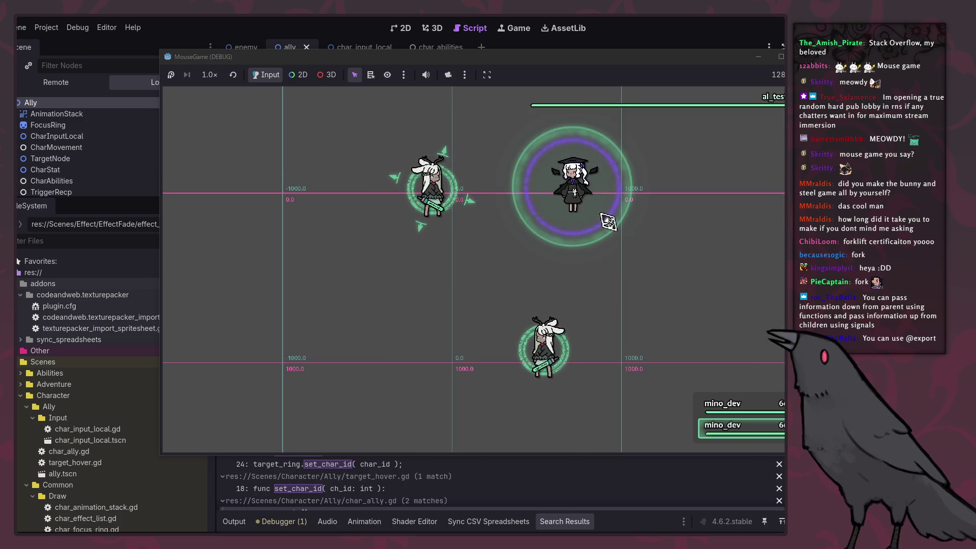
{"action": "left_click", "coordinate": [170, 76]}
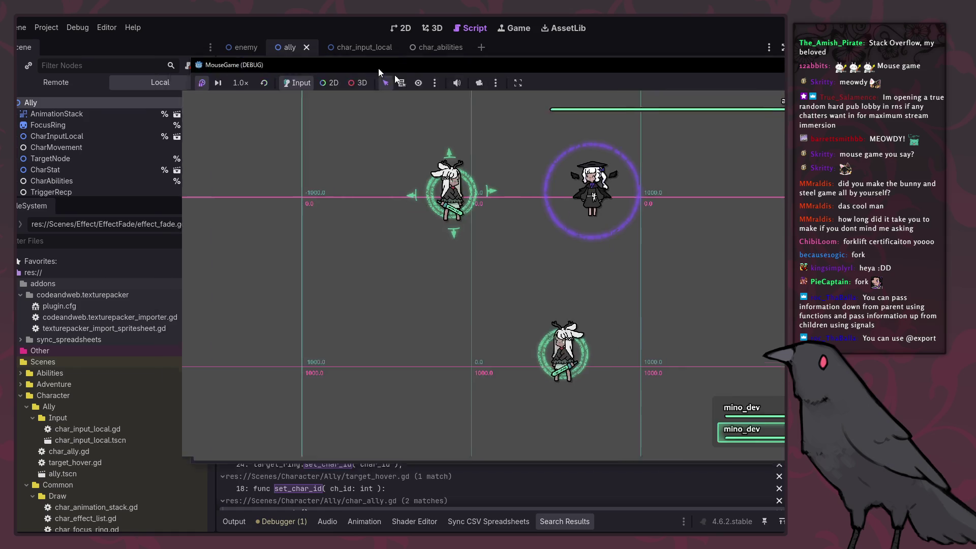
{"action": "left_click", "coordinate": [71, 87]}
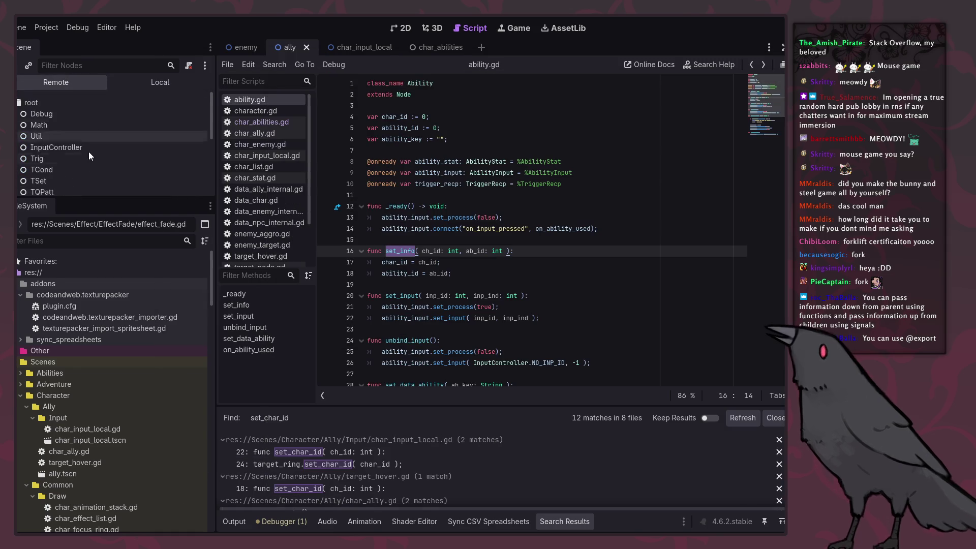
{"action": "left_click", "coordinate": [20, 175]}
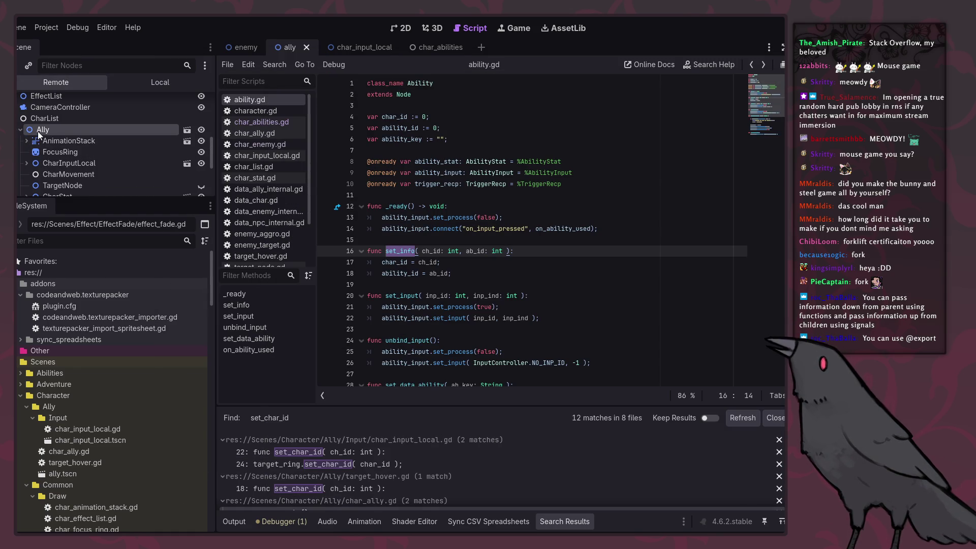
{"action": "left_click", "coordinate": [20, 131]}
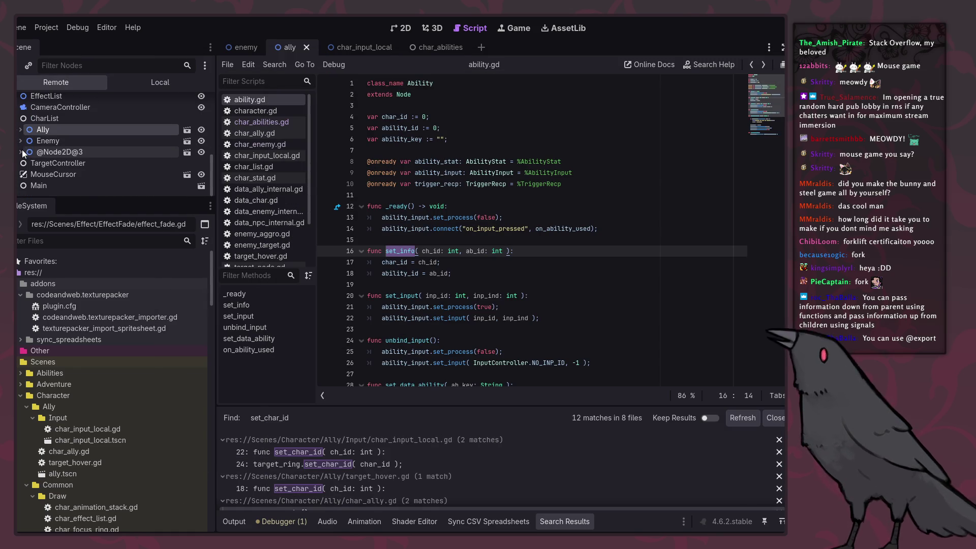
{"action": "left_click", "coordinate": [22, 151]}
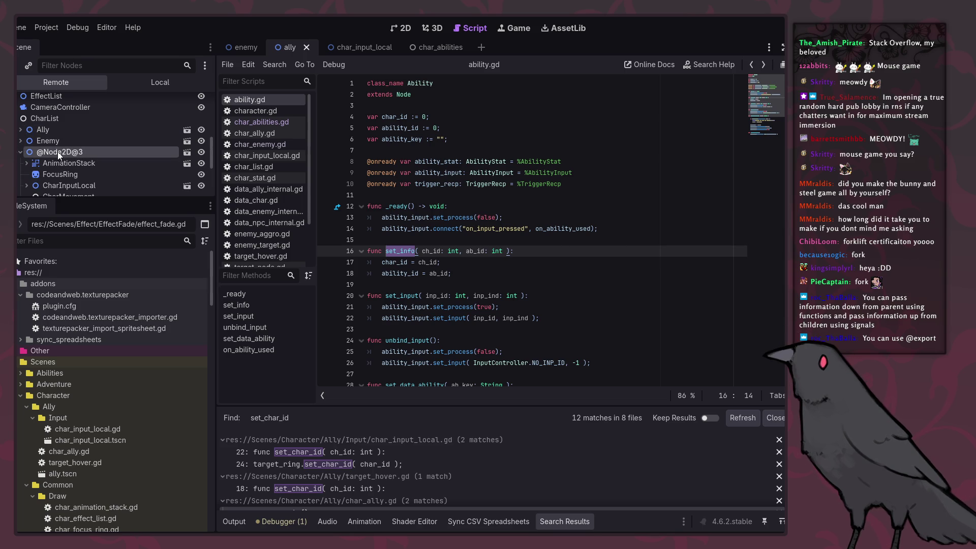
{"action": "scroll", "coordinate": [58, 153], "scroll_direction": "down", "scroll_amount": 2}
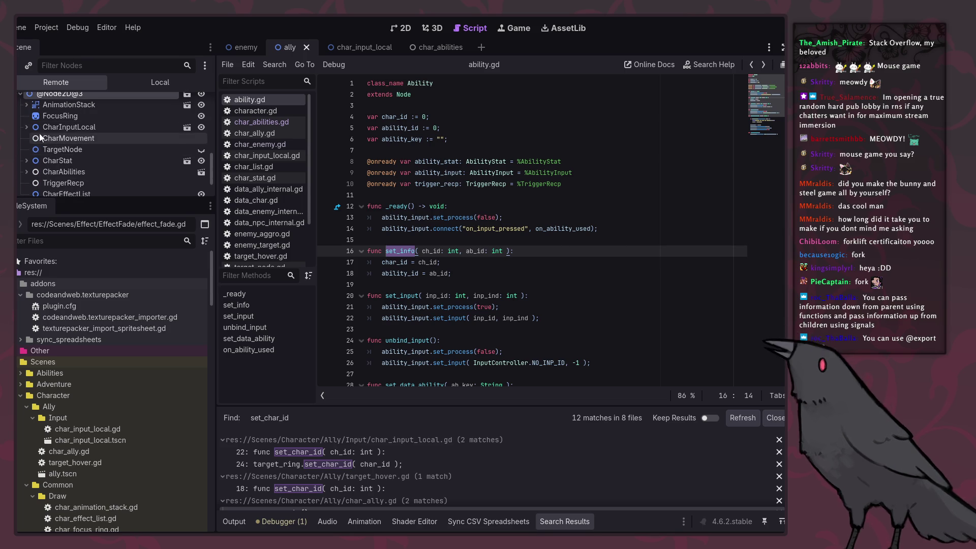
{"action": "left_click", "coordinate": [27, 171]}
{"action": "scroll", "coordinate": [28, 170], "scroll_direction": "down", "scroll_amount": 1}
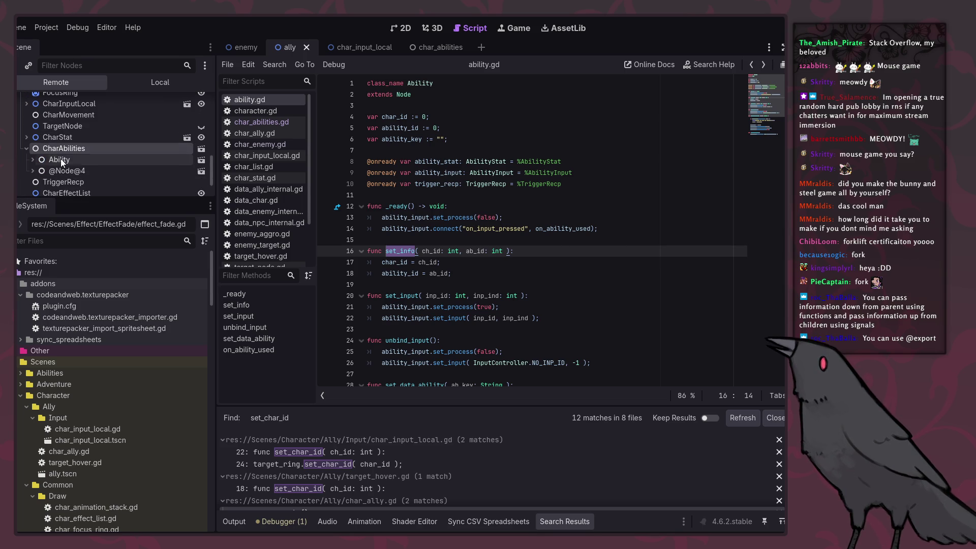
{"action": "left_click", "coordinate": [33, 159]}
{"action": "scroll", "coordinate": [56, 164], "scroll_direction": "down", "scroll_amount": 2}
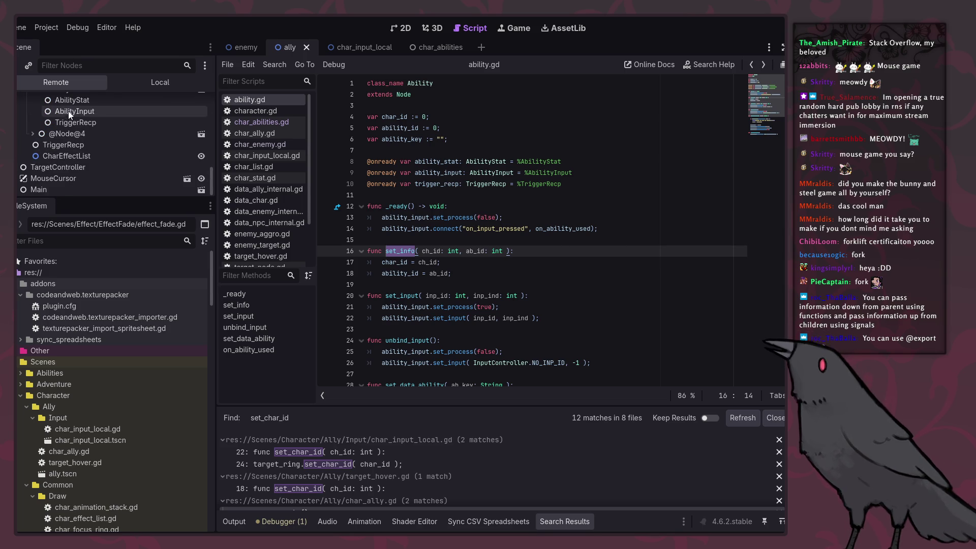
{"action": "left_click", "coordinate": [68, 111]}
{"action": "scroll", "coordinate": [68, 133], "scroll_direction": "up", "scroll_amount": 1}
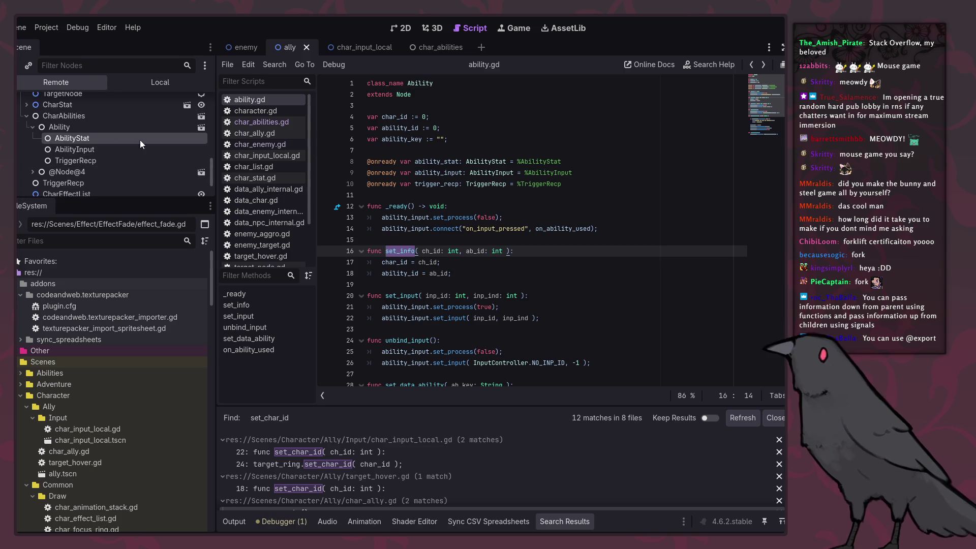
{"action": "scroll", "coordinate": [99, 163], "scroll_direction": "up", "scroll_amount": 2}
{"action": "scroll", "coordinate": [76, 160], "scroll_direction": "up", "scroll_amount": 2}
{"action": "left_click", "coordinate": [45, 130]}
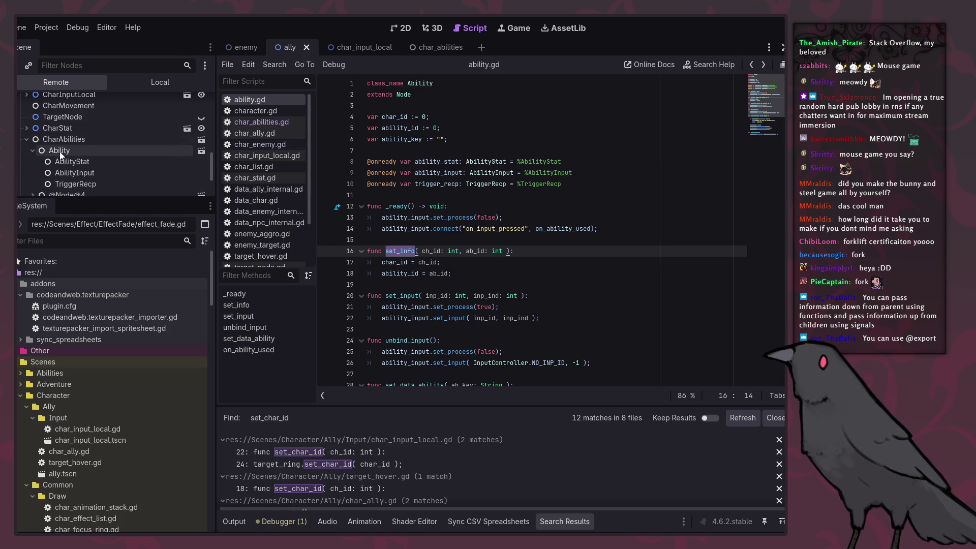
{"action": "scroll", "coordinate": [66, 152], "scroll_direction": "down", "scroll_amount": 5}
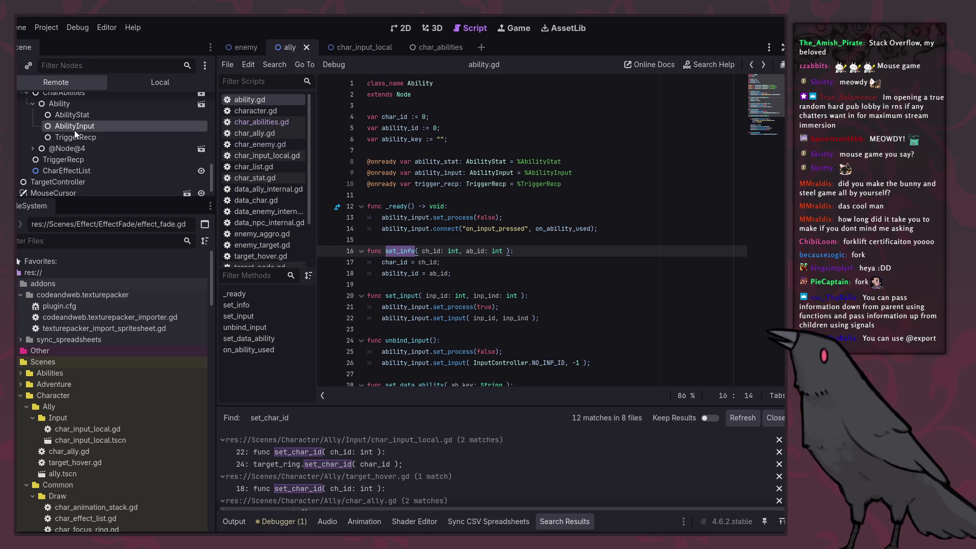
{"action": "scroll", "coordinate": [83, 157], "scroll_direction": "up", "scroll_amount": 3}
{"action": "scroll", "coordinate": [82, 156], "scroll_direction": "up", "scroll_amount": 3}
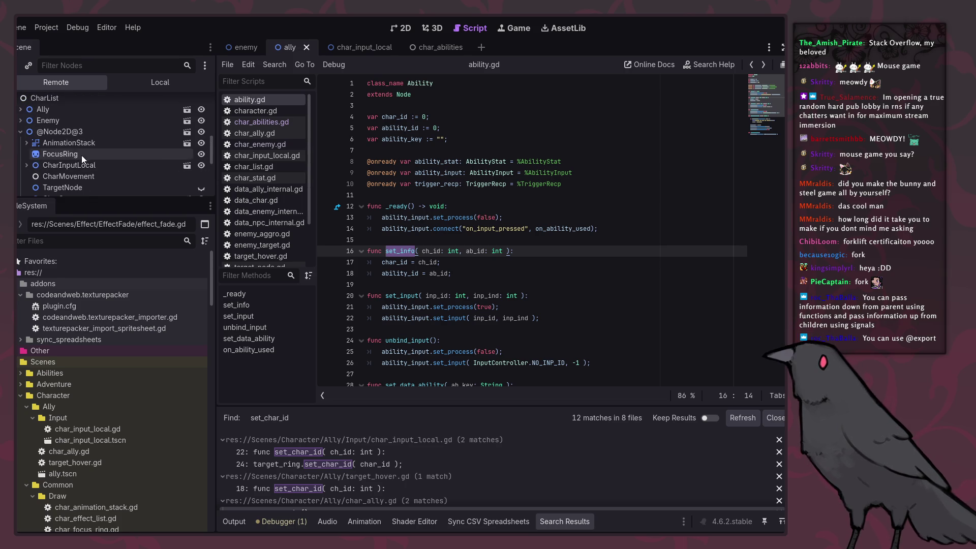
{"action": "left_click", "coordinate": [64, 132]}
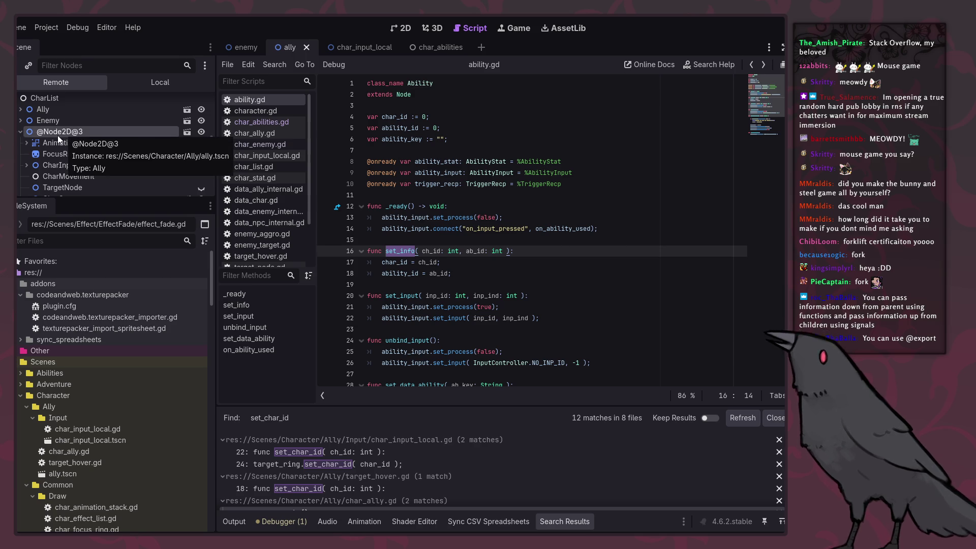
{"action": "scroll", "coordinate": [26, 156], "scroll_direction": "down", "scroll_amount": 3}
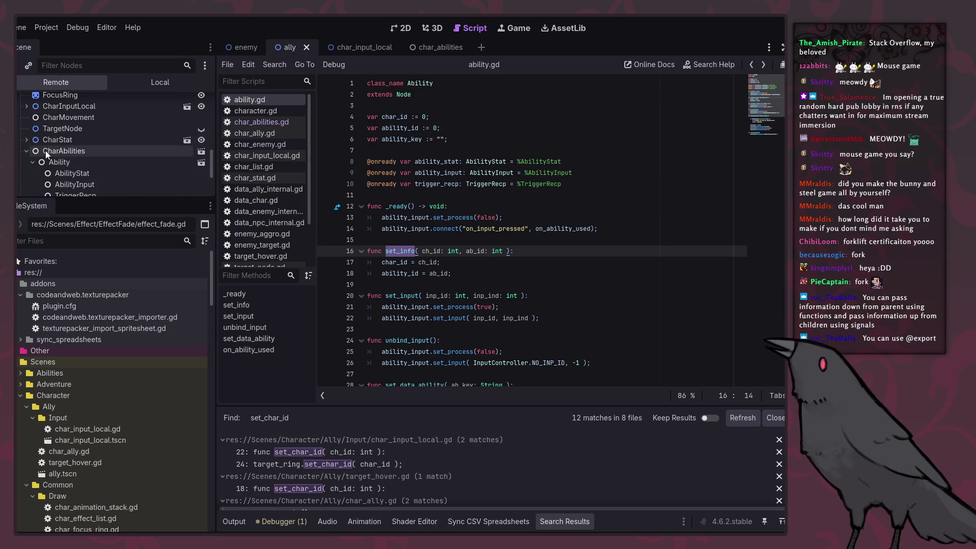
{"action": "left_click", "coordinate": [45, 151]}
{"action": "scroll", "coordinate": [53, 153], "scroll_direction": "down", "scroll_amount": 1}
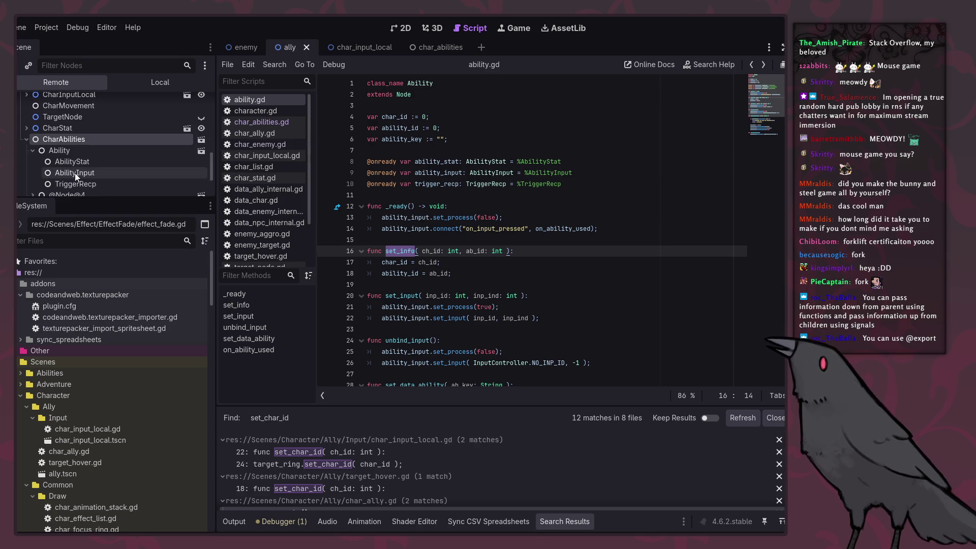
{"action": "left_click", "coordinate": [64, 151]}
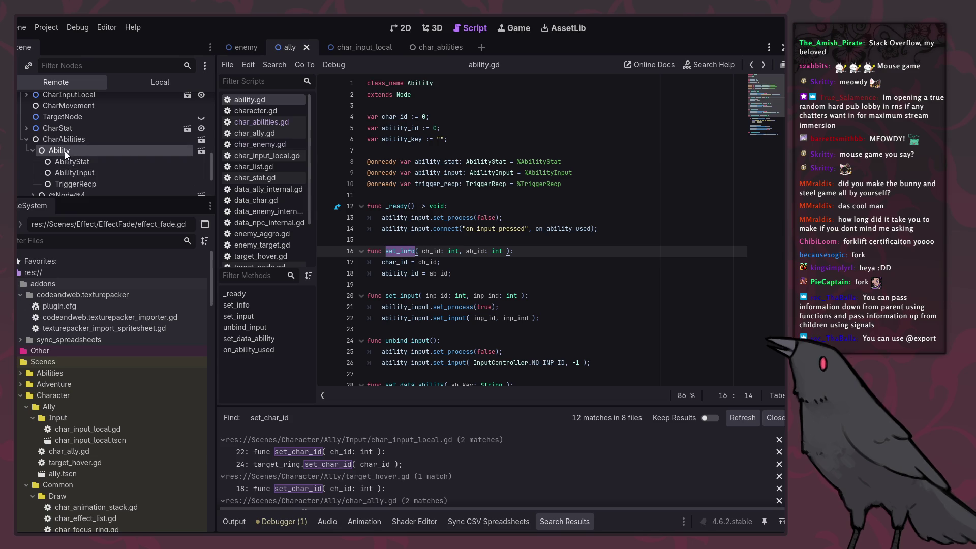
{"action": "scroll", "coordinate": [72, 163], "scroll_direction": "down", "scroll_amount": 1}
{"action": "left_click", "coordinate": [72, 162]}
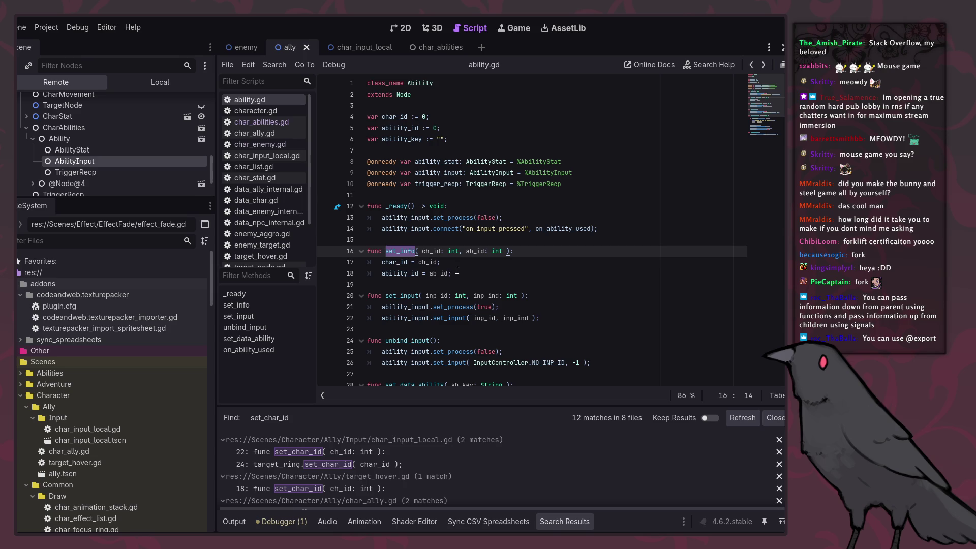
{"action": "scroll", "coordinate": [145, 157], "scroll_direction": "up", "scroll_amount": 4}
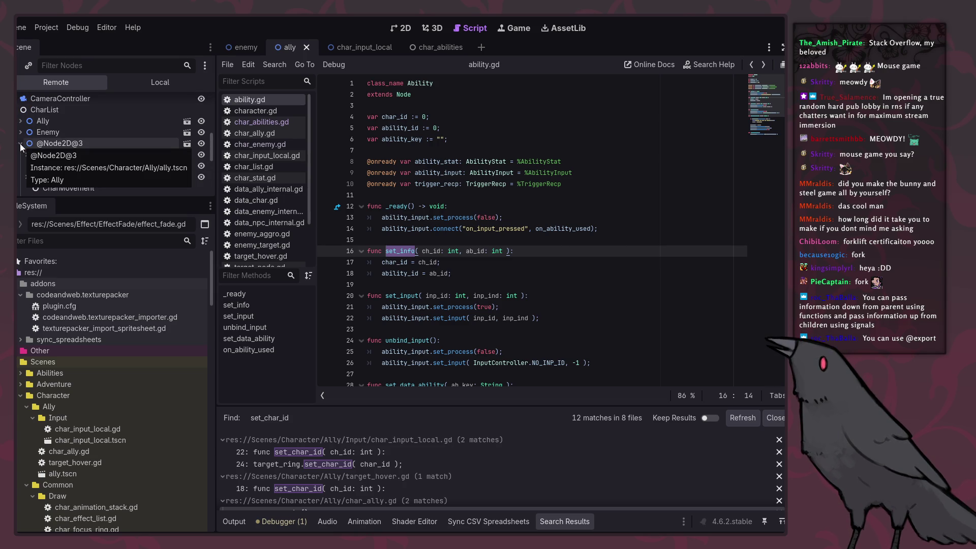
{"action": "left_click", "coordinate": [20, 144]}
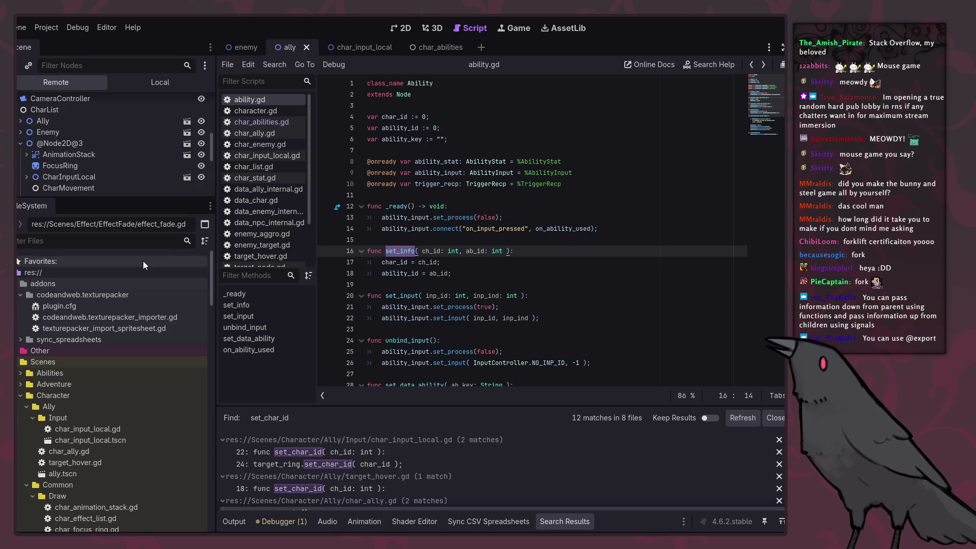
{"action": "scroll", "coordinate": [51, 135], "scroll_direction": "down", "scroll_amount": 2}
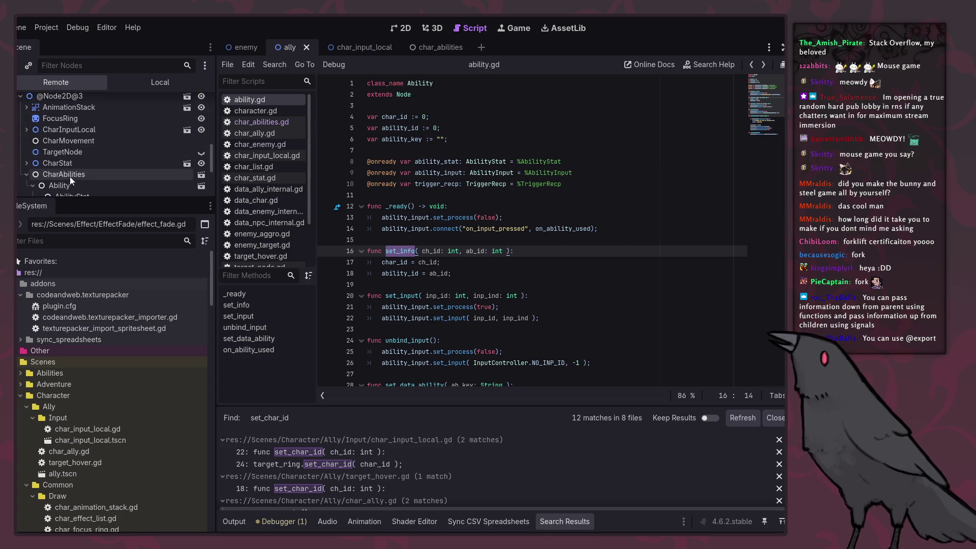
{"action": "scroll", "coordinate": [70, 144], "scroll_direction": "down", "scroll_amount": 3}
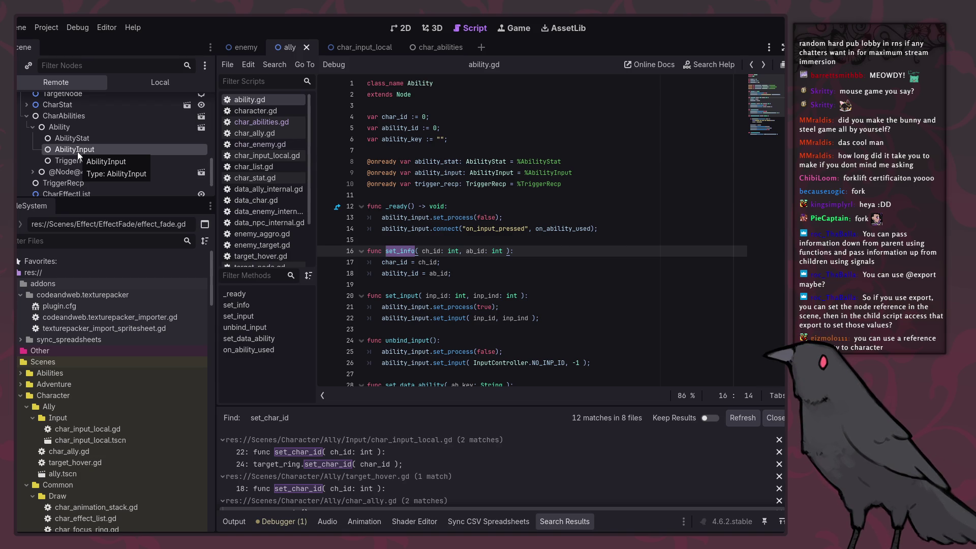
{"action": "scroll", "coordinate": [129, 151], "scroll_direction": "up", "scroll_amount": 4}
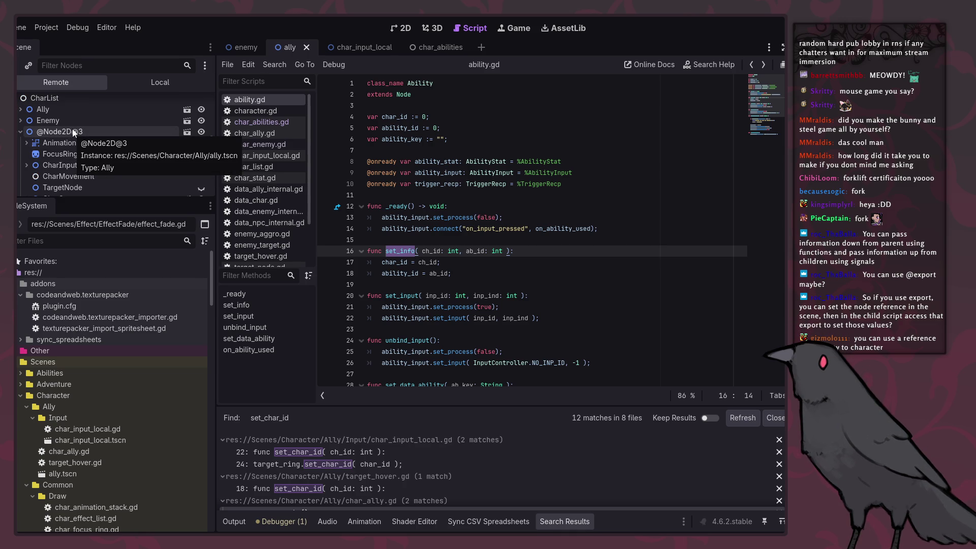
{"action": "scroll", "coordinate": [78, 136], "scroll_direction": "down", "scroll_amount": 5}
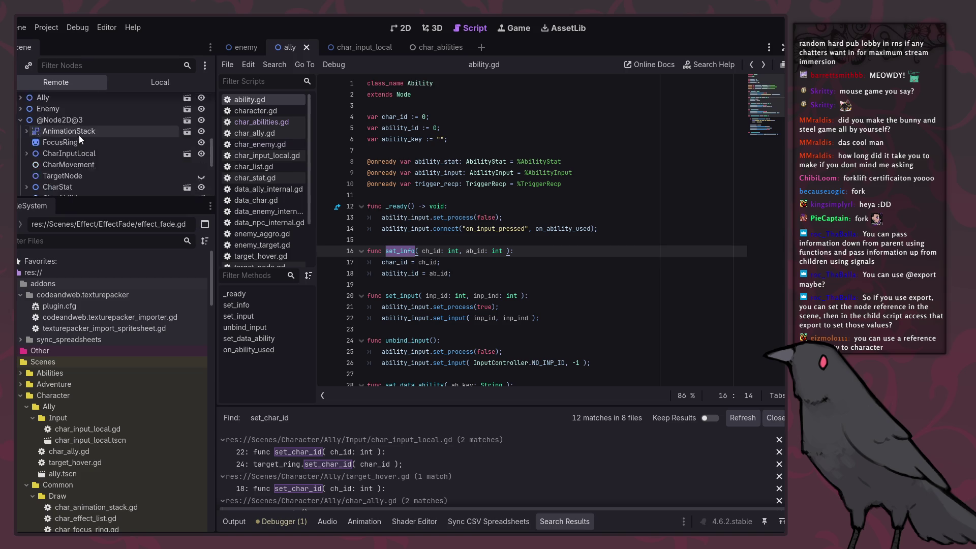
{"action": "scroll", "coordinate": [98, 148], "scroll_direction": "up", "scroll_amount": 1}
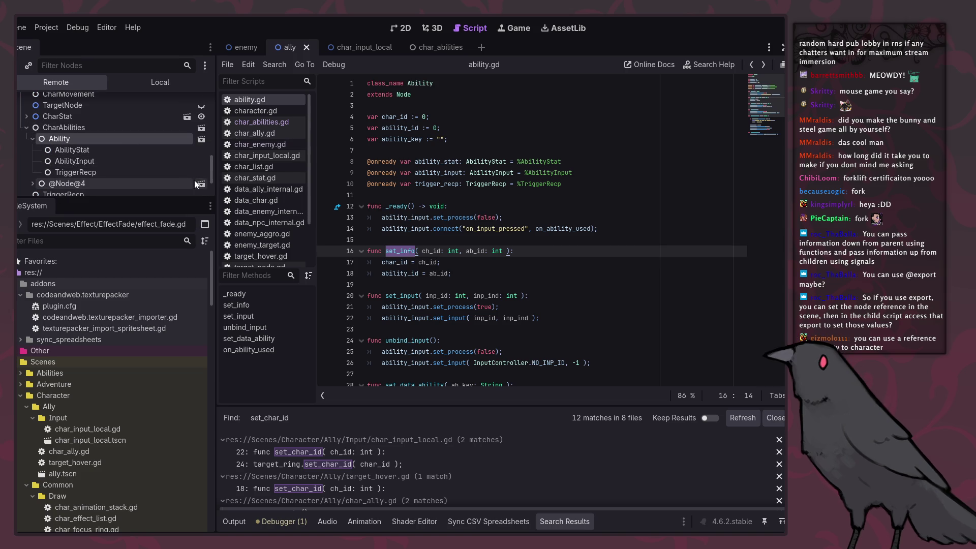
{"action": "left_click", "coordinate": [50, 138]}
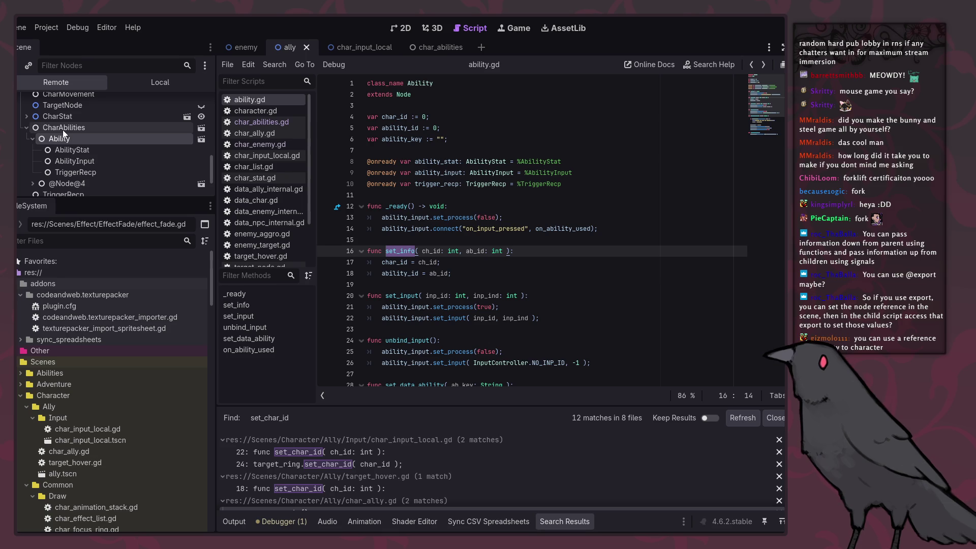
{"action": "left_click", "coordinate": [64, 127]}
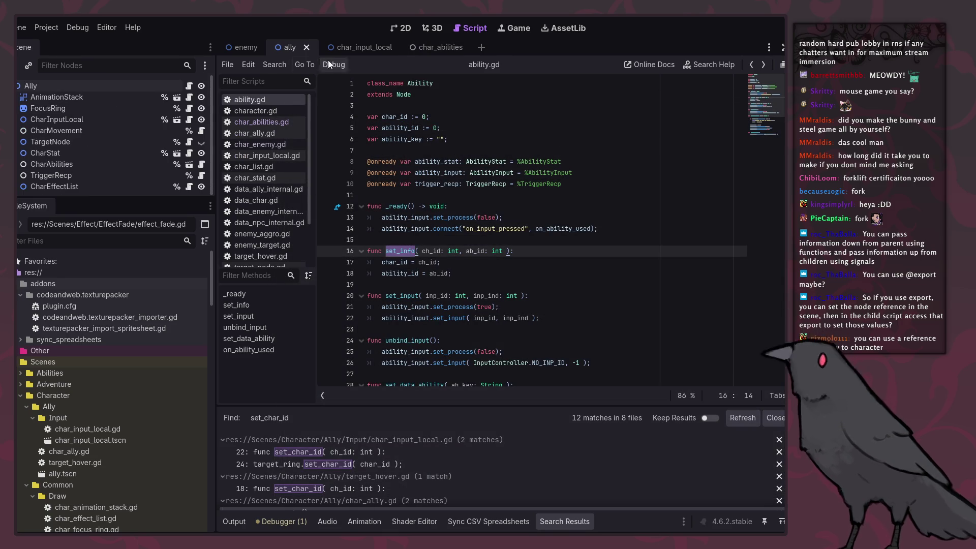
{"action": "left_click", "coordinate": [418, 47]}
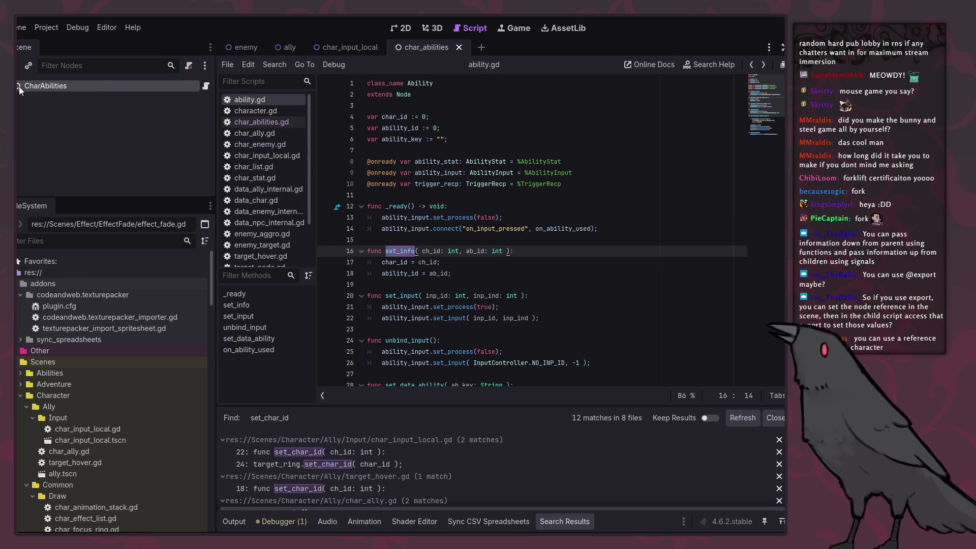
Examine the ABILITY_SCENE instantiate call on line 14 of char_abilities.gd.
{"action": "left_click", "coordinate": [55, 131]}
{"action": "left_click", "coordinate": [205, 86]}
{"action": "double_click", "coordinate": [485, 229]}
{"action": "double_click", "coordinate": [537, 229]}
{"action": "left_click", "coordinate": [524, 229]}
{"action": "double_click", "coordinate": [438, 229]}
{"action": "double_click", "coordinate": [523, 229]}
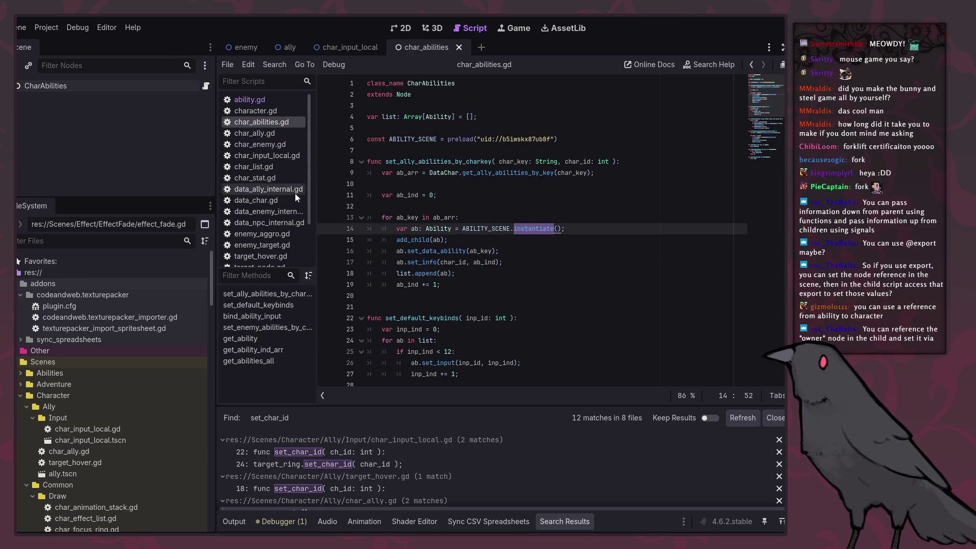
In data_ally_internal.gd, check al_test_char's ability list, including ab_damage_aoe_test and ab_heal_test.
{"action": "left_click", "coordinate": [272, 189]}
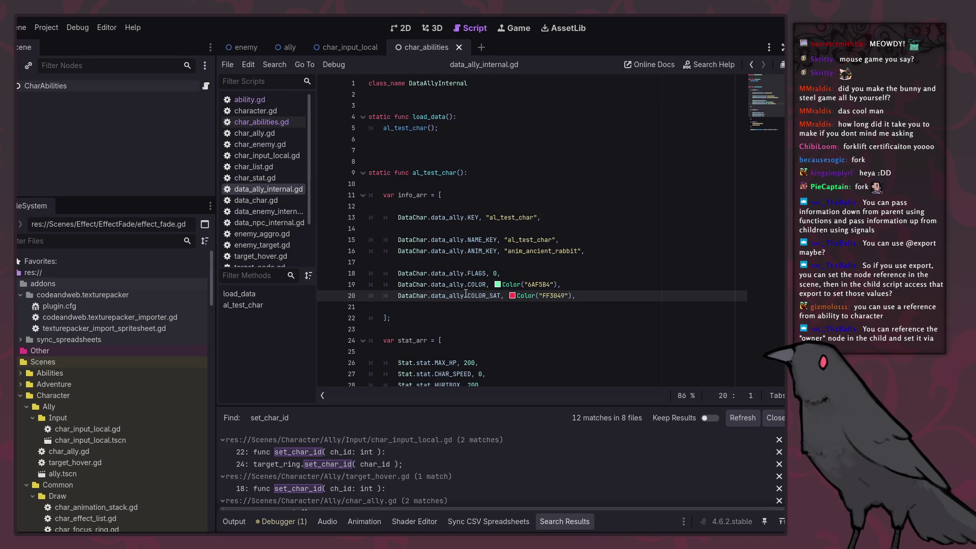
{"action": "scroll", "coordinate": [600, 321], "scroll_direction": "down", "scroll_amount": 3}
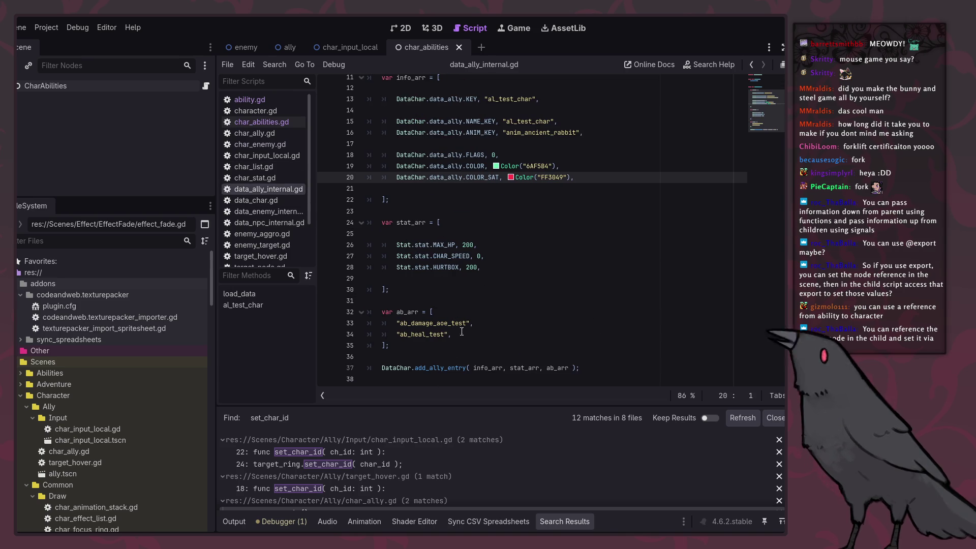
{"action": "scroll", "coordinate": [450, 228], "scroll_direction": "up", "scroll_amount": 3}
{"action": "double_click", "coordinate": [436, 172]}
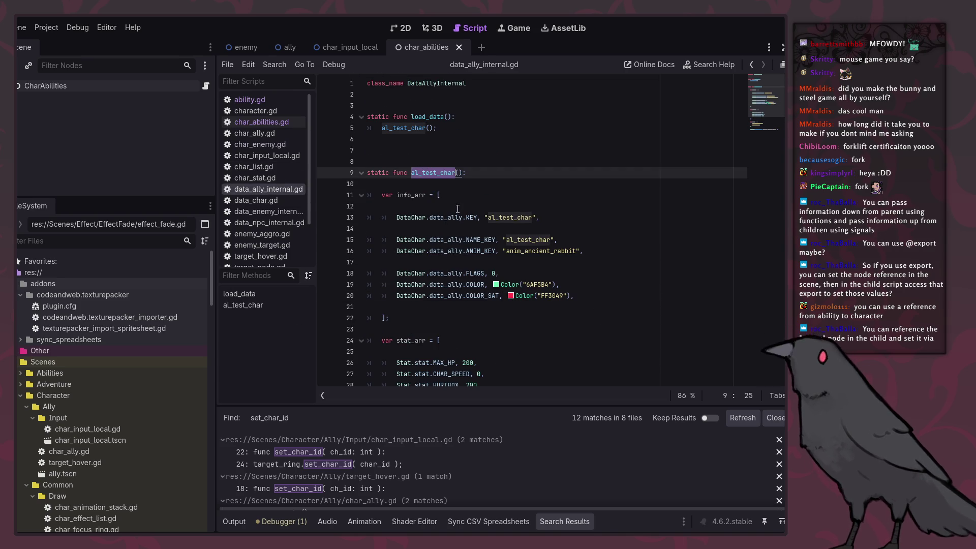
{"action": "scroll", "coordinate": [470, 338], "scroll_direction": "down", "scroll_amount": 3}
{"action": "mouse_move", "coordinate": [469, 338]}
{"action": "left_mouse_down"}
{"action": "mouse_move", "coordinate": [477, 308]}
{"action": "mouse_move", "coordinate": [452, 335]}
{"action": "mouse_move", "coordinate": [394, 324]}
{"action": "left_mouse_up"}
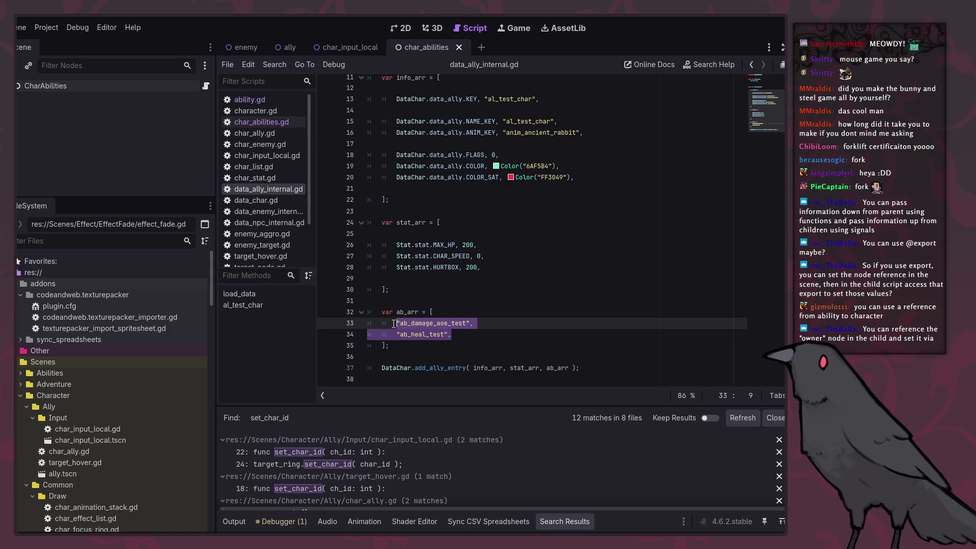
{"action": "double_click", "coordinate": [421, 334]}
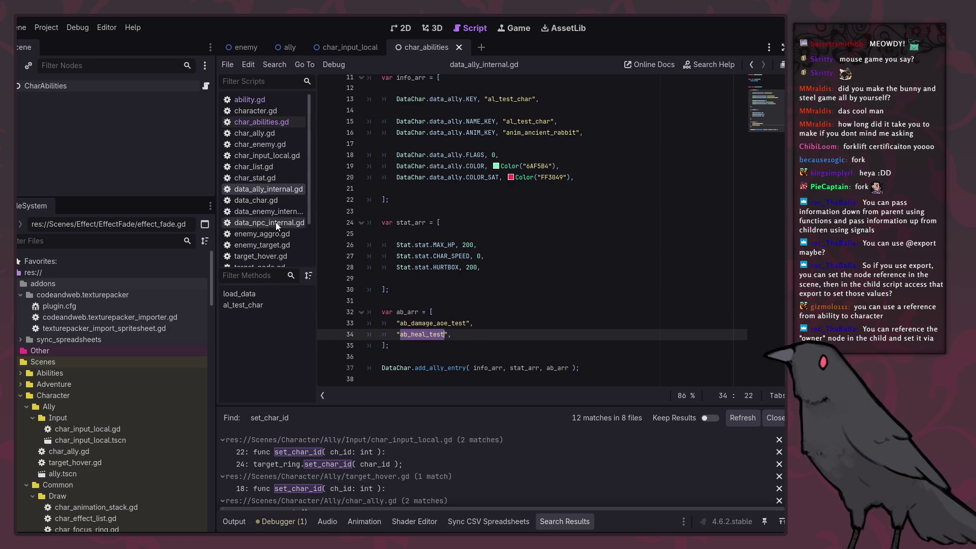
{"action": "scroll", "coordinate": [279, 193], "scroll_direction": "down", "scroll_amount": 3}
{"action": "scroll", "coordinate": [111, 352], "scroll_direction": "down", "scroll_amount": 10}
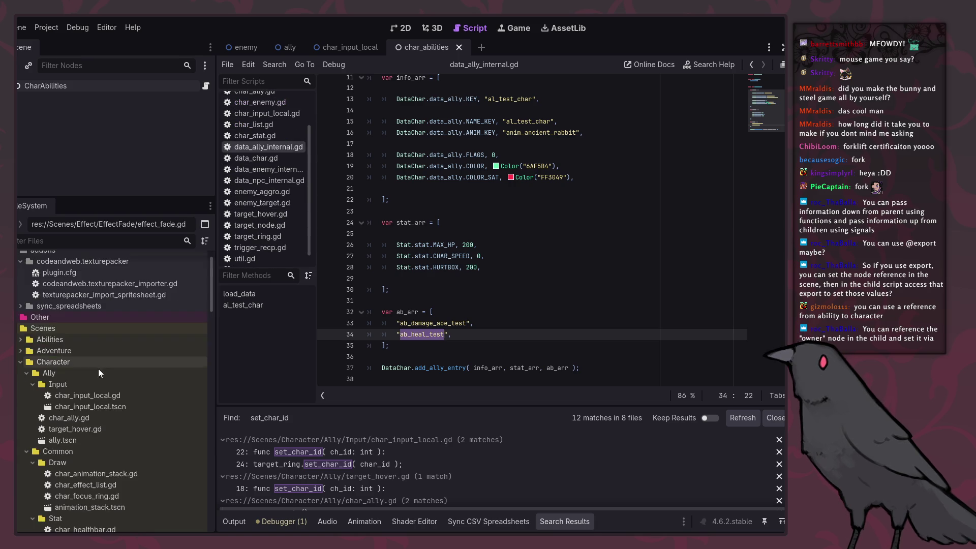
In data_ability_ally_internal.gd, delete blank line 70 before ab_heal_test and save.
{"action": "scroll", "coordinate": [90, 382], "scroll_direction": "down", "scroll_amount": 5}
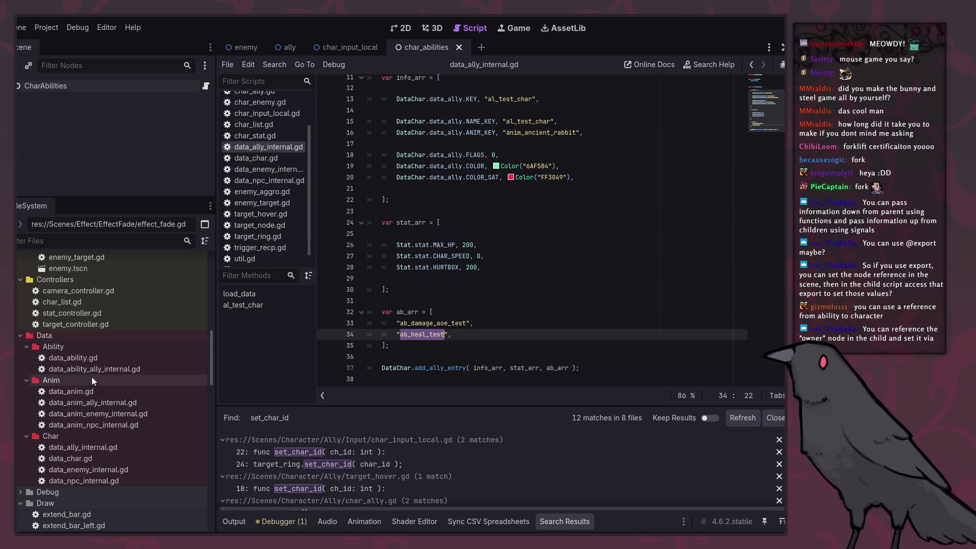
{"action": "double_click", "coordinate": [107, 372]}
{"action": "scroll", "coordinate": [461, 235], "scroll_direction": "up", "scroll_amount": 10}
{"action": "left_click", "coordinate": [361, 184]}
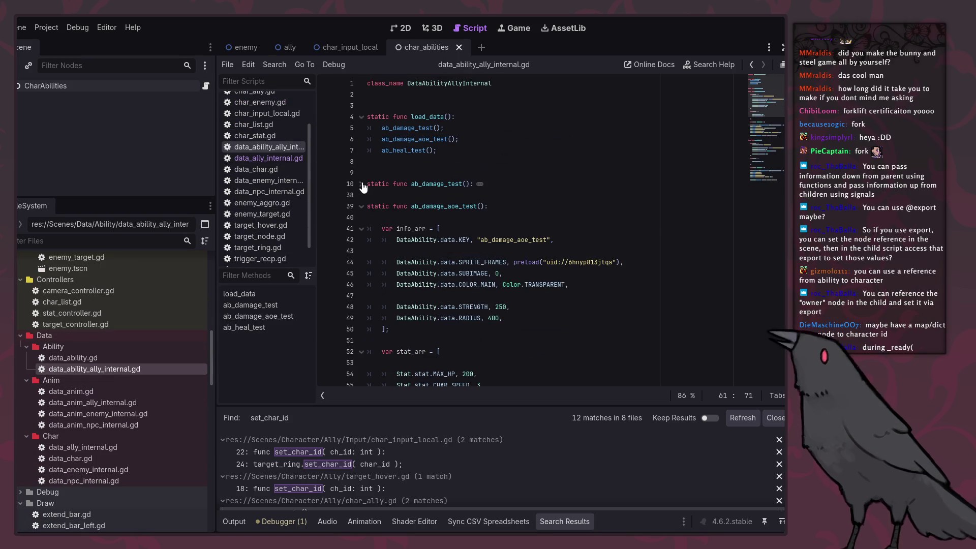
{"action": "left_click", "coordinate": [362, 206]}
{"action": "left_click", "coordinate": [362, 240]}
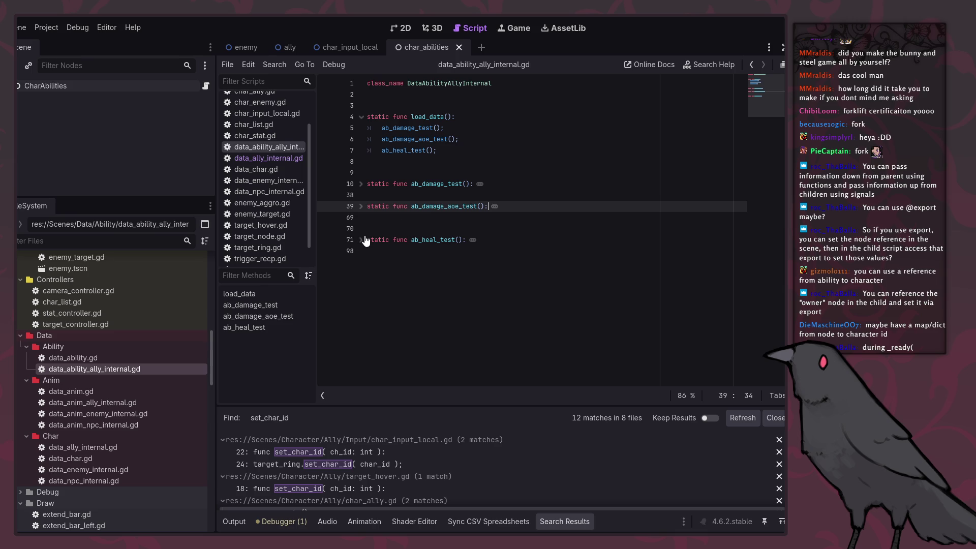
{"action": "double_click", "coordinate": [429, 206]}
{"action": "double_click", "coordinate": [430, 240]}
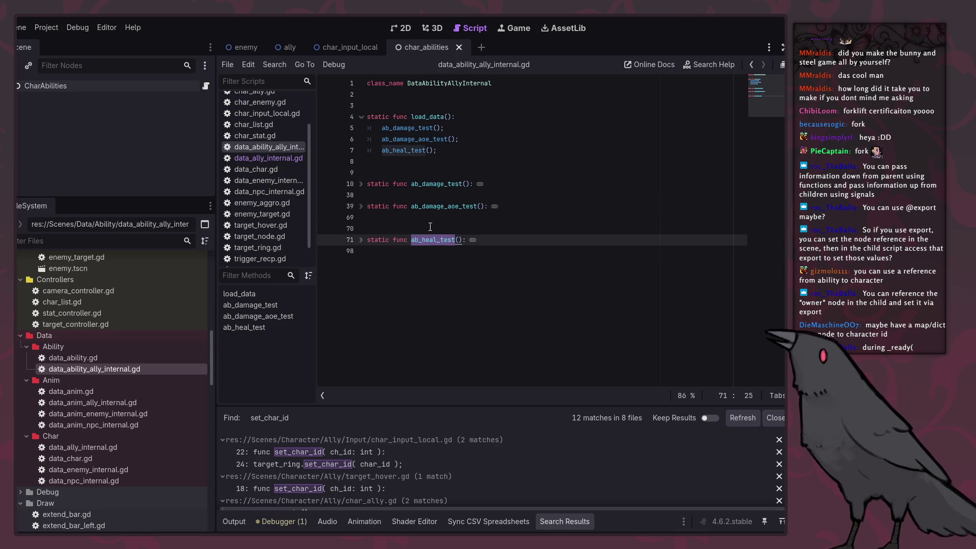
{"action": "left_click", "coordinate": [430, 229]}
{"action": "key", "text": "BackSpace"}
{"action": "key", "text": "ctrl+s"}
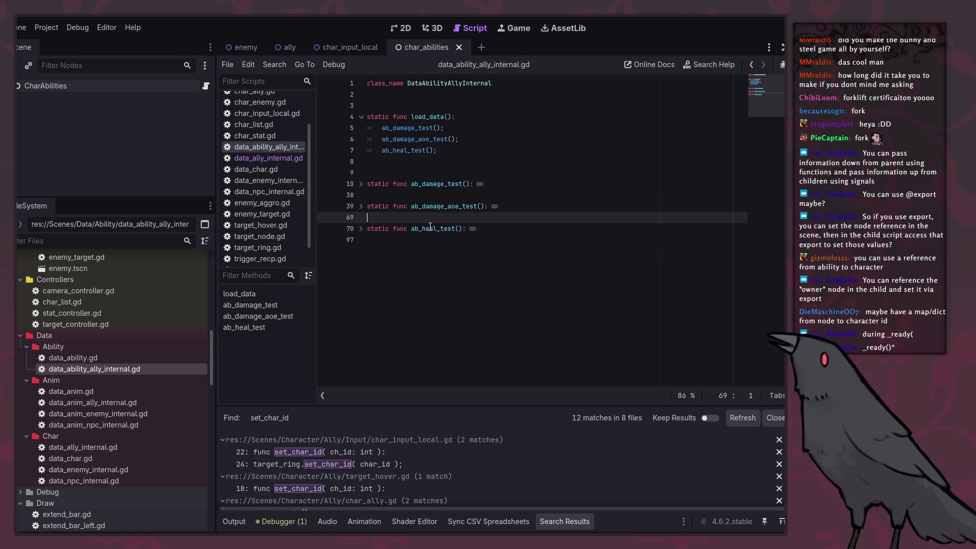
Unfold ab_heal_test, ab_damage_aoe_test and ab_damage_test to review their bodies.
{"action": "double_click", "coordinate": [432, 206]}
{"action": "double_click", "coordinate": [440, 229]}
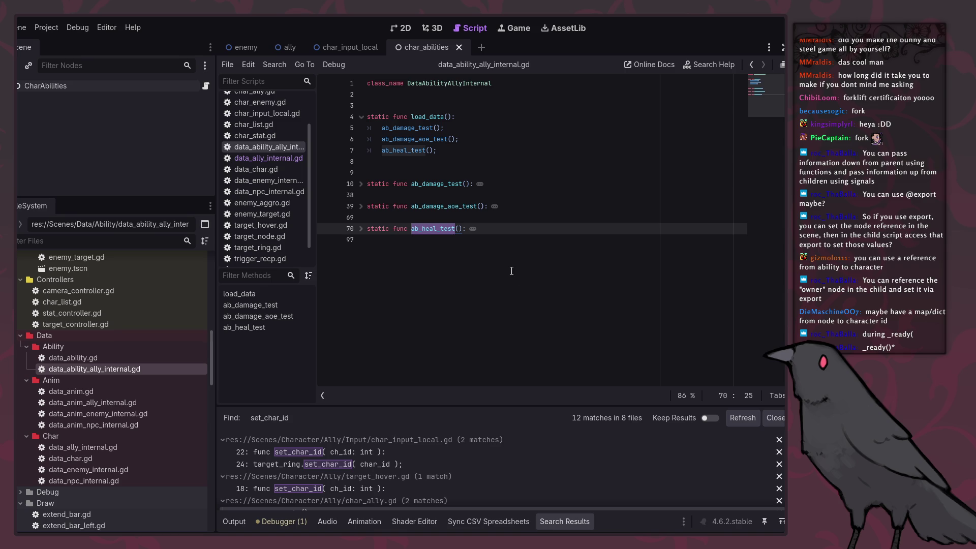
{"action": "left_click", "coordinate": [361, 228]}
{"action": "left_click", "coordinate": [361, 206]}
{"action": "left_click", "coordinate": [361, 184]}
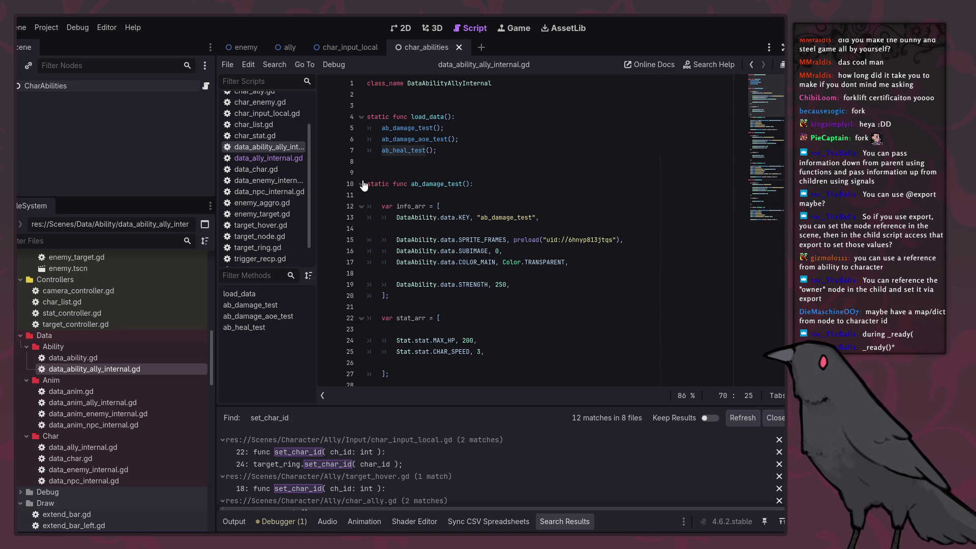
{"action": "left_click", "coordinate": [362, 184]}
{"action": "left_click", "coordinate": [363, 186]}
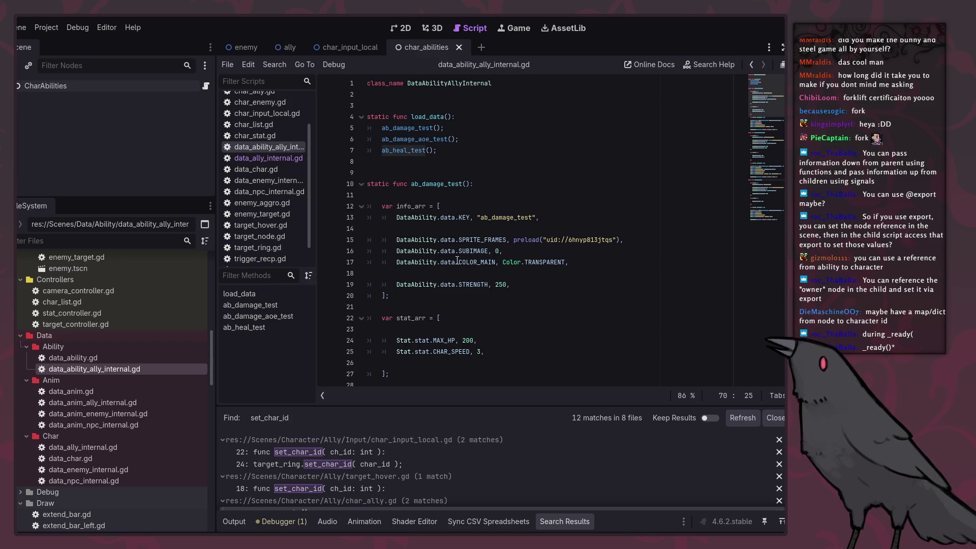
{"action": "scroll", "coordinate": [452, 259], "scroll_direction": "down", "scroll_amount": 8}
{"action": "left_click", "coordinate": [411, 228]}
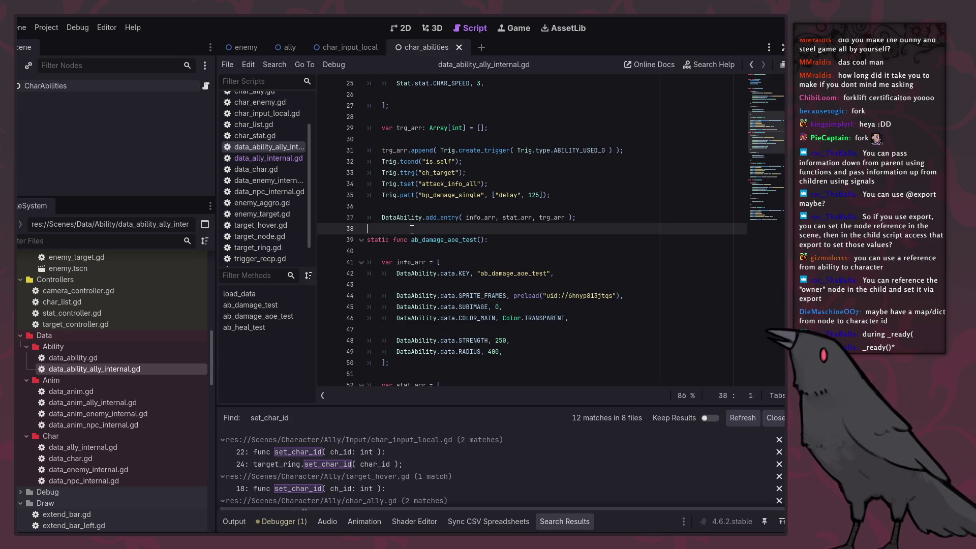
{"action": "left_click", "coordinate": [516, 253]}
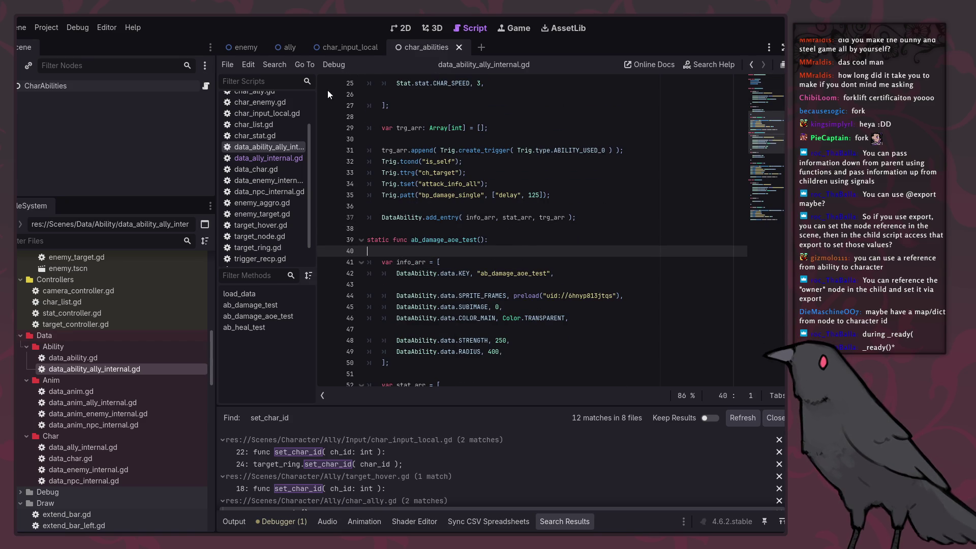
Review the ally scene's script, then run the game to test targeting.
{"action": "left_click", "coordinate": [279, 48]}
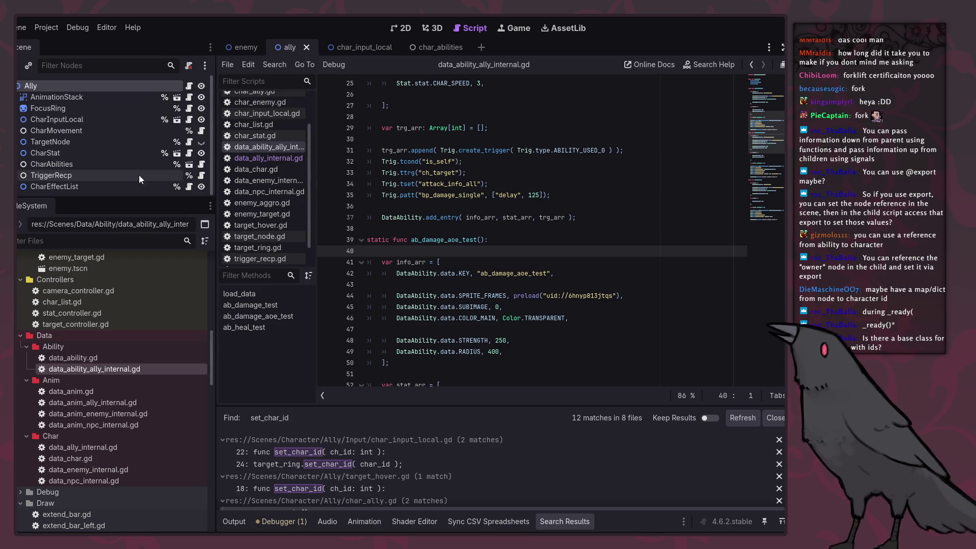
{"action": "scroll", "coordinate": [118, 176], "scroll_direction": "down", "scroll_amount": 1}
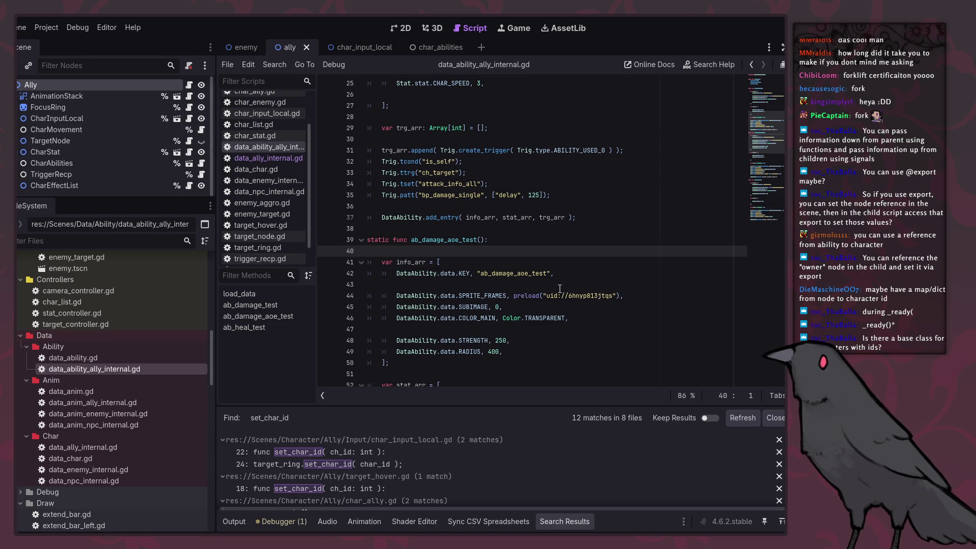
{"action": "scroll", "coordinate": [560, 289], "scroll_direction": "up", "scroll_amount": 8}
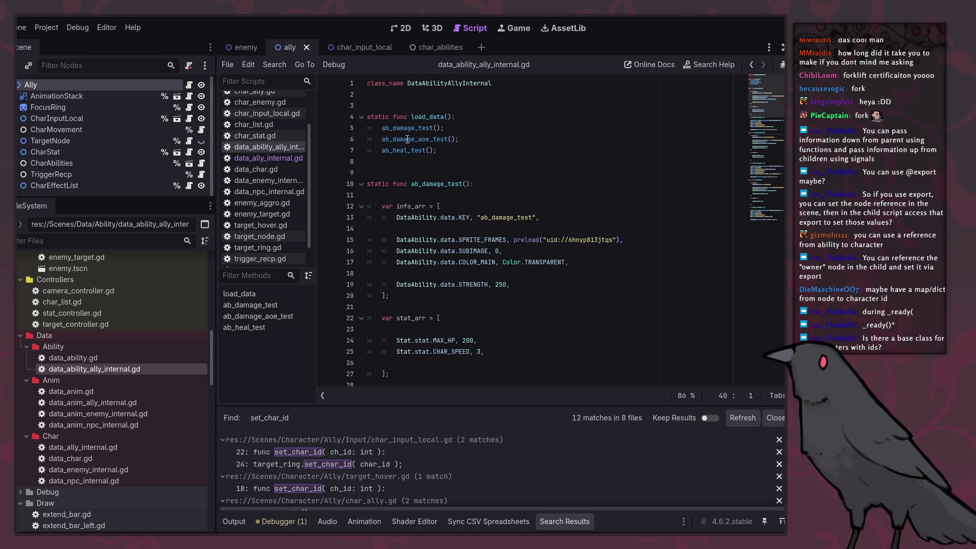
{"action": "scroll", "coordinate": [278, 170], "scroll_direction": "up", "scroll_amount": 2}
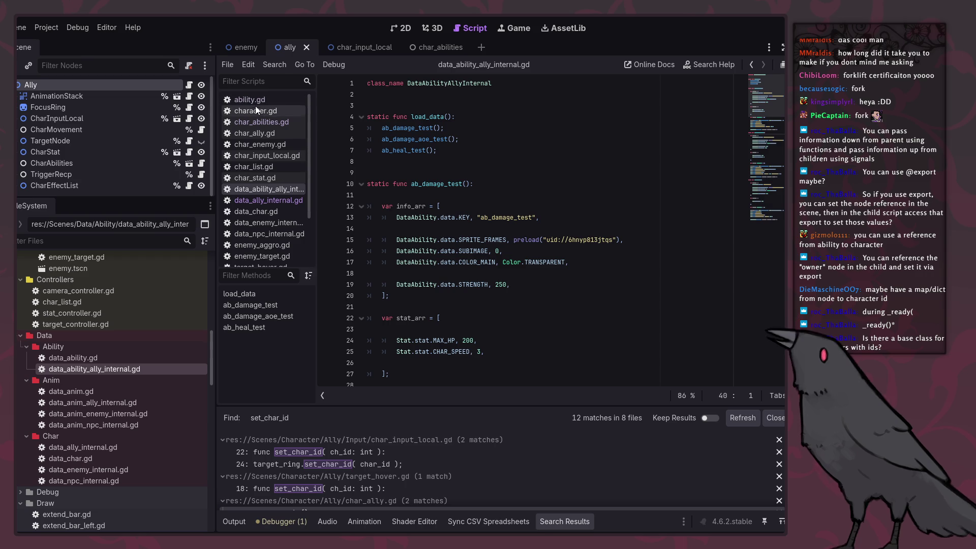
{"action": "scroll", "coordinate": [262, 218], "scroll_direction": "down", "scroll_amount": 3}
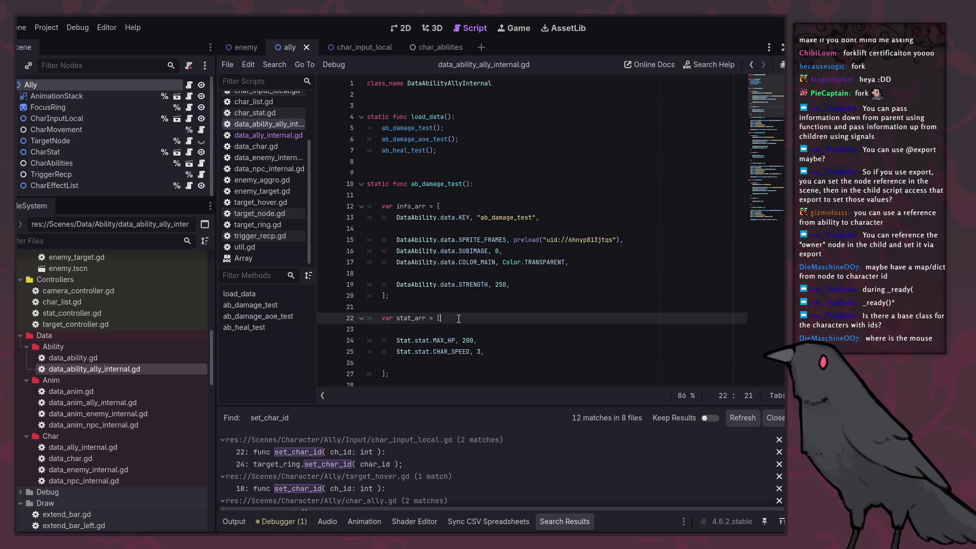
{"action": "left_click", "coordinate": [458, 312]}
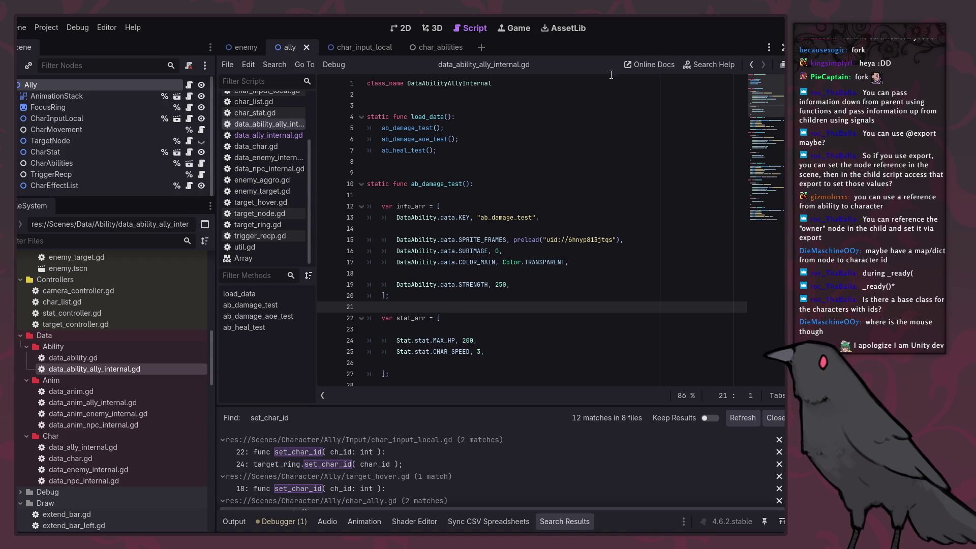
{"action": "key", "text": "F5"}
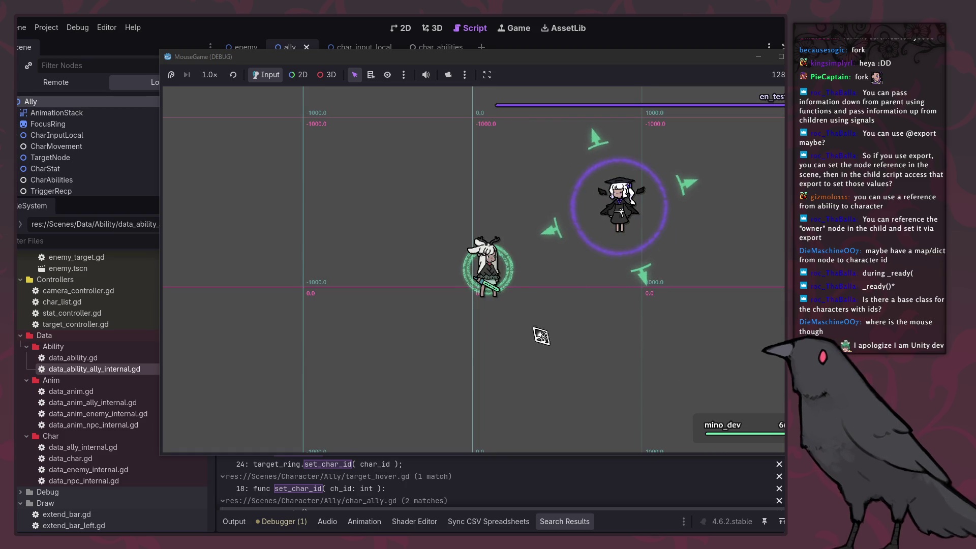
In the running game, target the enemy, then the ally, then the enemy again.
{"action": "left_click", "coordinate": [580, 219]}
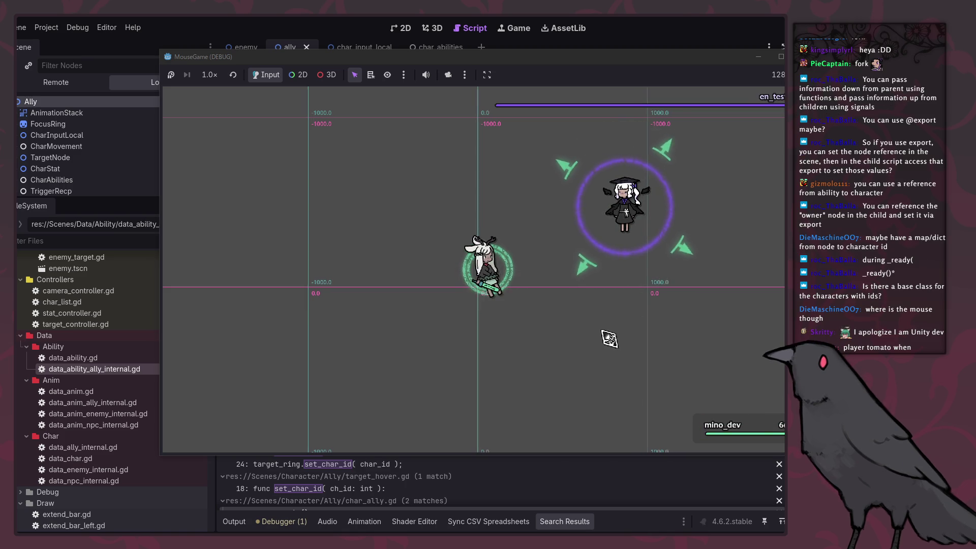
{"action": "left_click", "coordinate": [534, 329]}
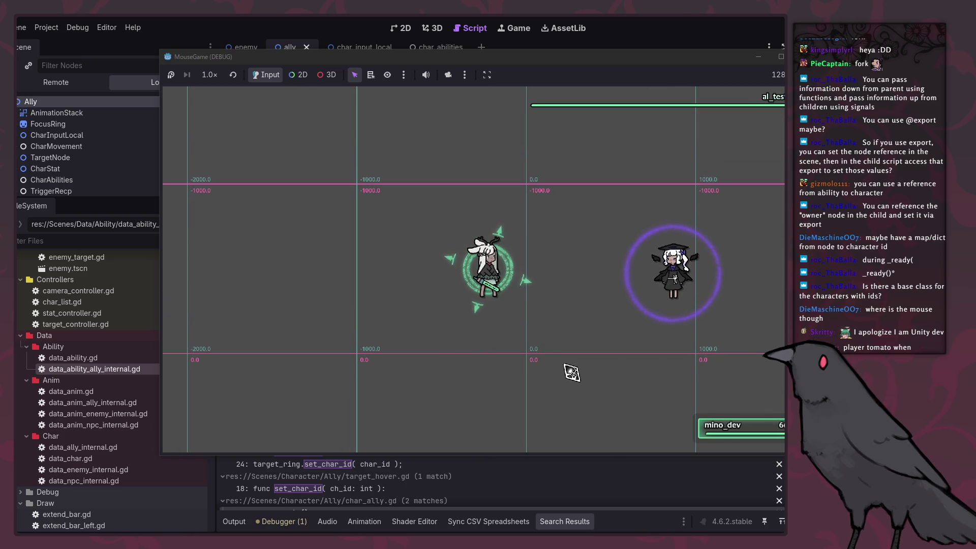
{"action": "left_click", "coordinate": [613, 399]}
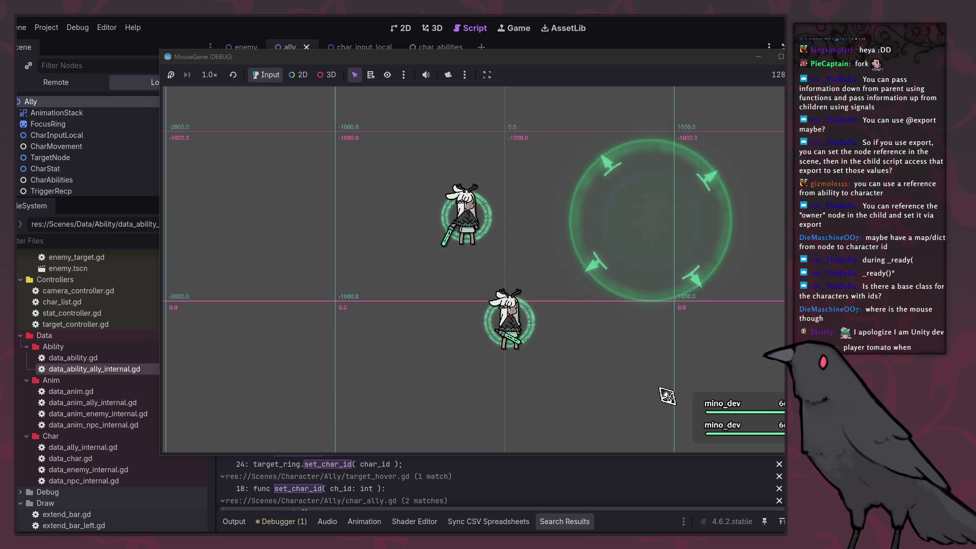
Stop, rerun and stop the game, then bring up the enemy scene's node tree.
{"action": "key", "text": "F8"}
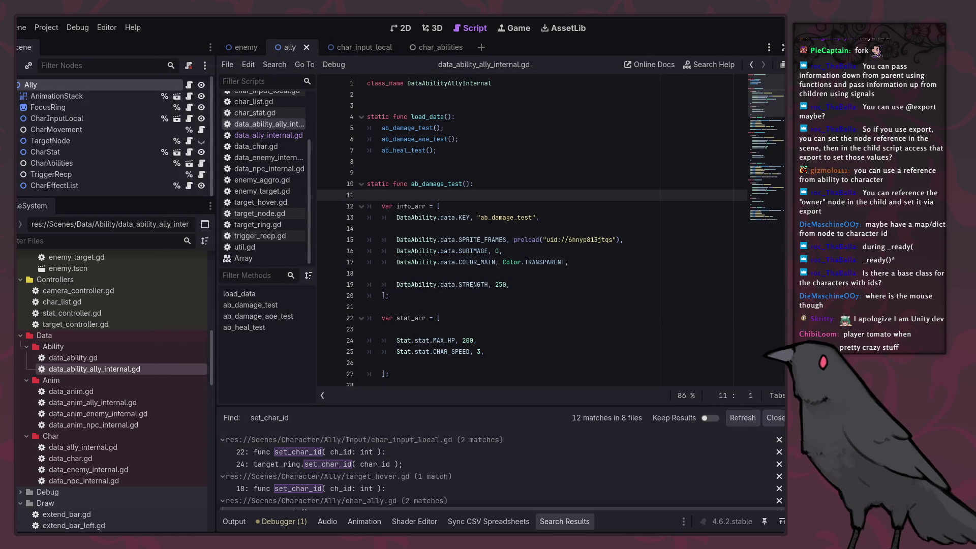
{"action": "key", "text": "F5"}
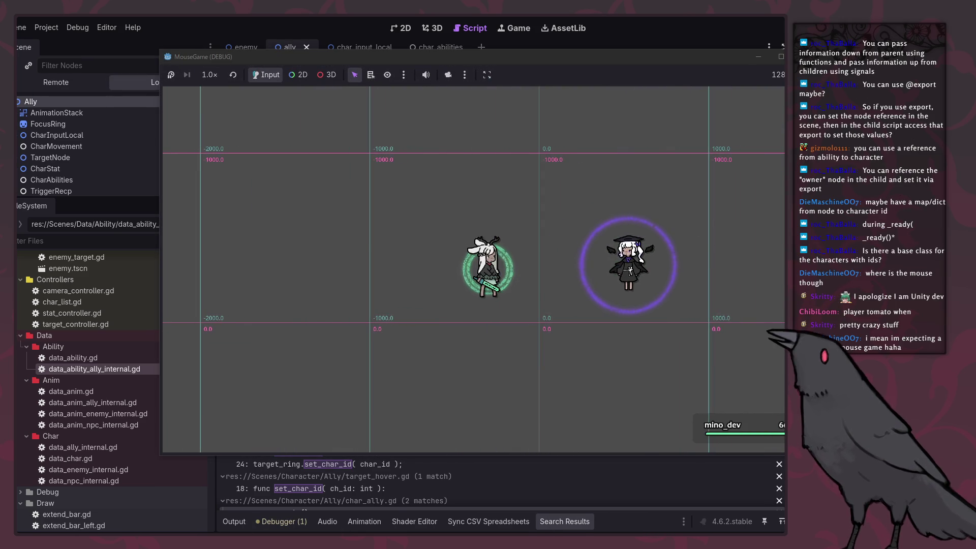
{"action": "key", "text": "F8"}
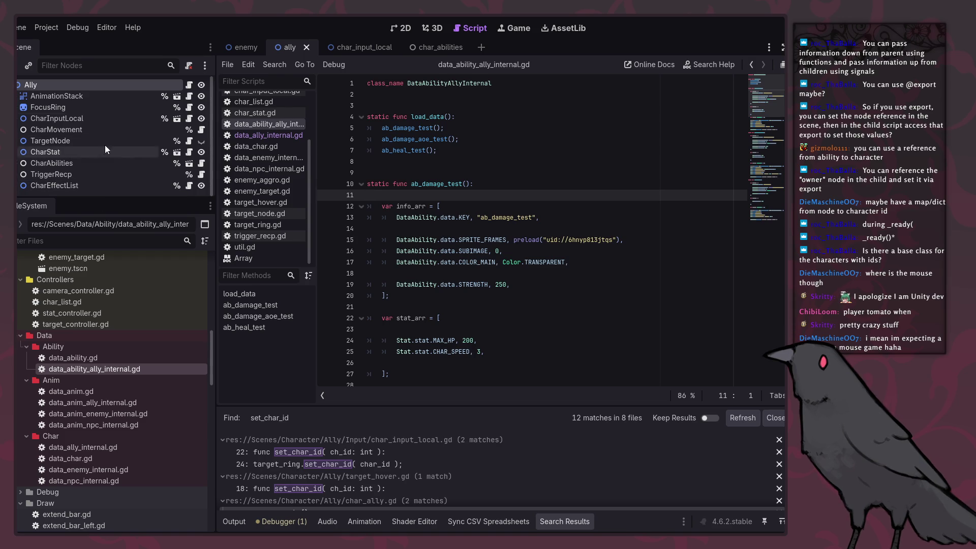
{"action": "left_click", "coordinate": [229, 46]}
{"action": "scroll", "coordinate": [153, 153], "scroll_direction": "down", "scroll_amount": 2}
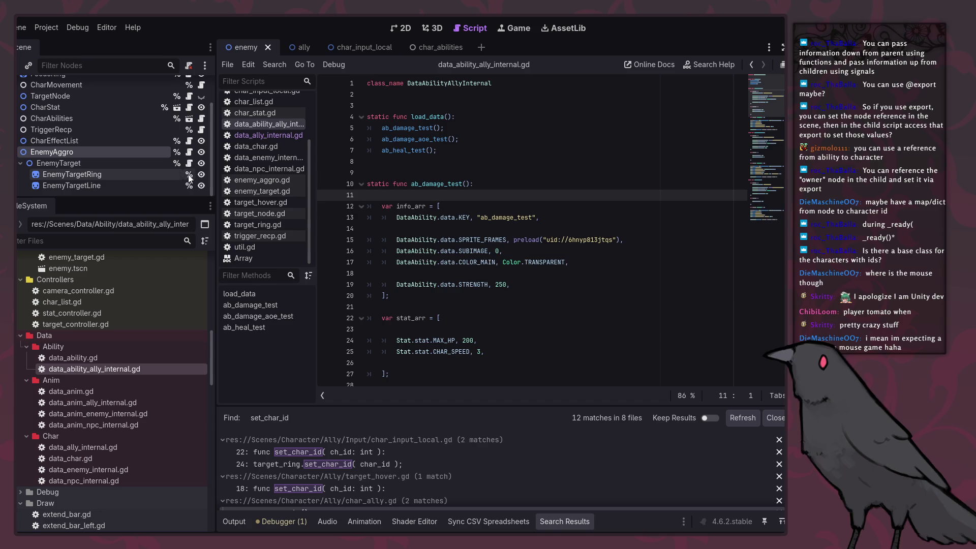
Add Debug.trace("arr size",tn_arr.size()); below the ally filter in enemy_aggro.gd, save, and run.
{"action": "left_click", "coordinate": [188, 152]}
{"action": "left_click", "coordinate": [706, 319]}
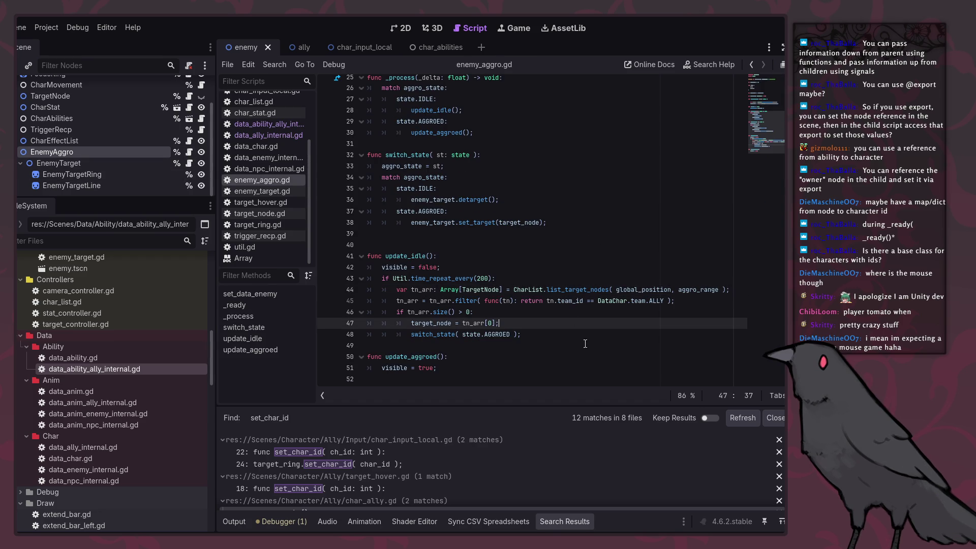
{"action": "left_click", "coordinate": [709, 303]}
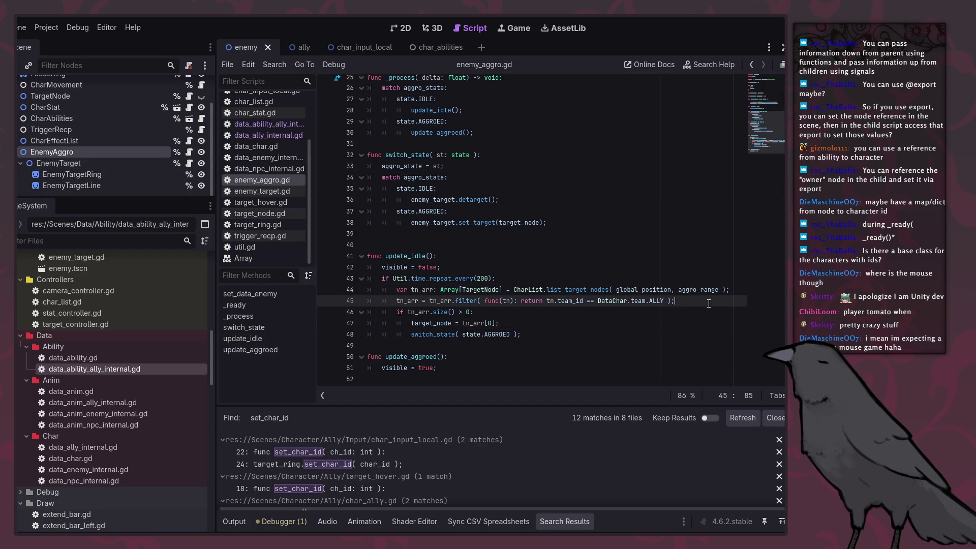
{"action": "key", "text": "Return"}
{"action": "type", "text": "Debug.trac"}
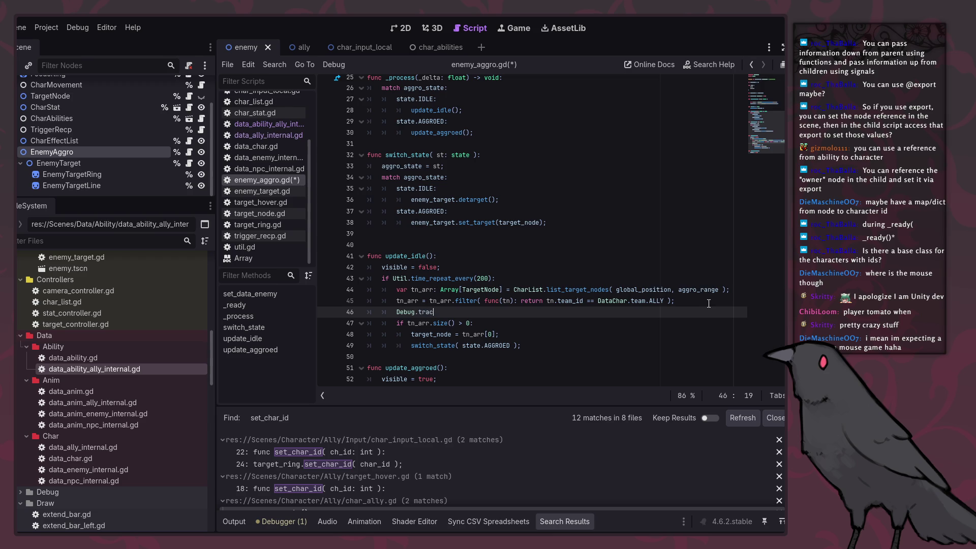
{"action": "type", "text": "e(\"a"}
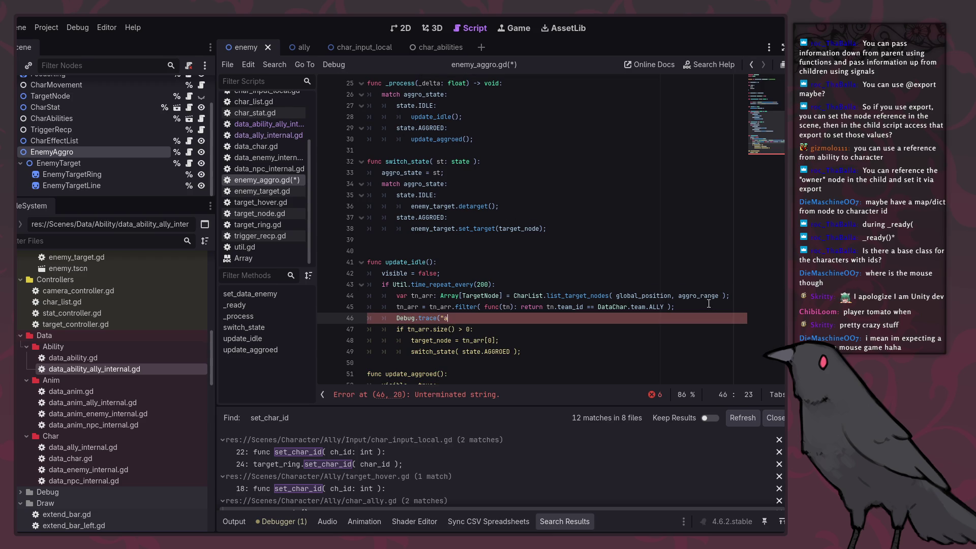
{"action": "type", "text": "rr size\","}
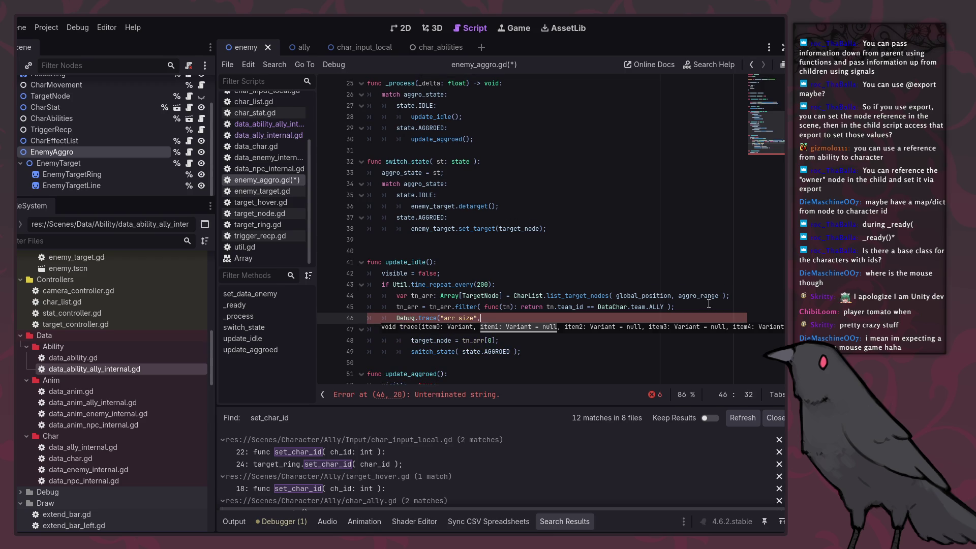
{"action": "left_click", "coordinate": [383, 262]}
{"action": "left_click_drag", "start_coordinate": [408, 329], "coordinate": [446, 329]}
{"action": "left_click", "coordinate": [506, 321]}
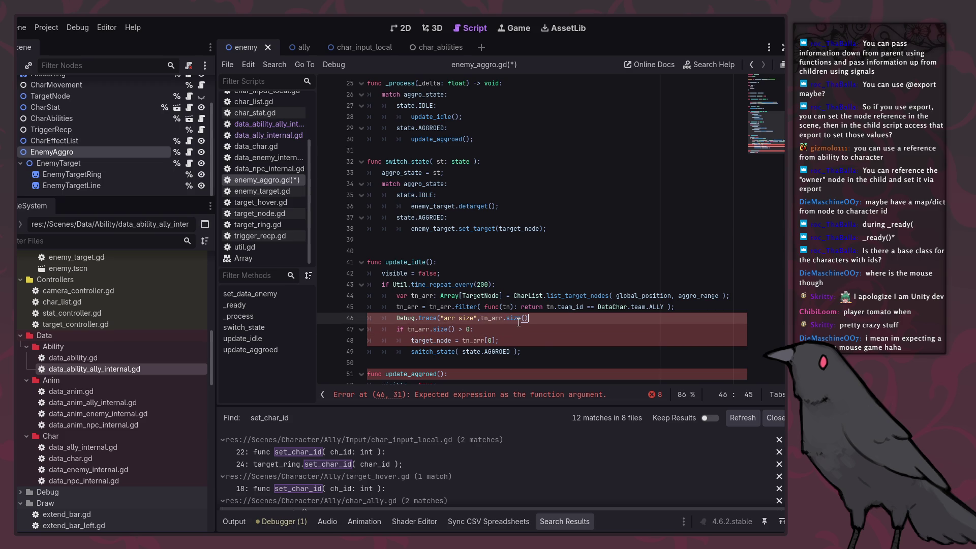
{"action": "type", "text": ");"}
{"action": "key", "text": "ctrl+s"}
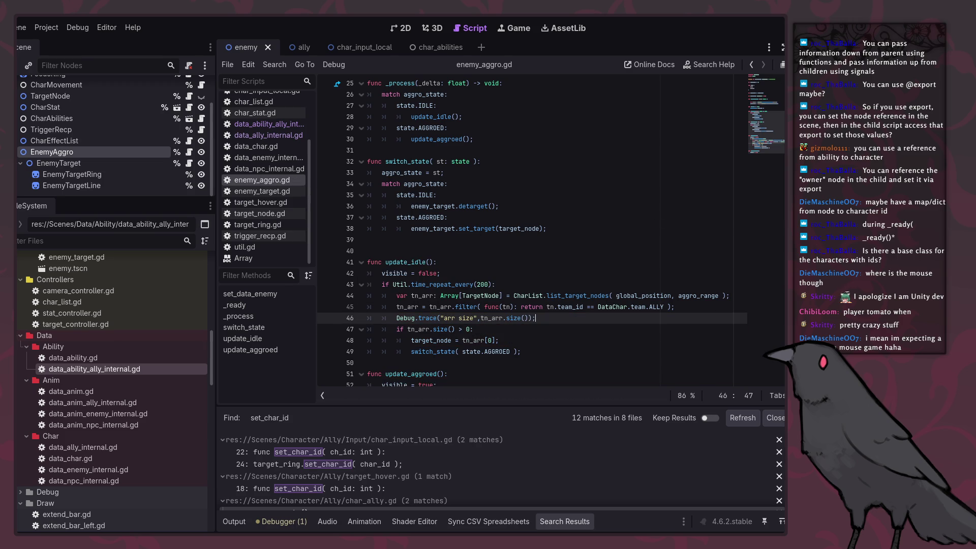
{"action": "key", "text": "F5"}
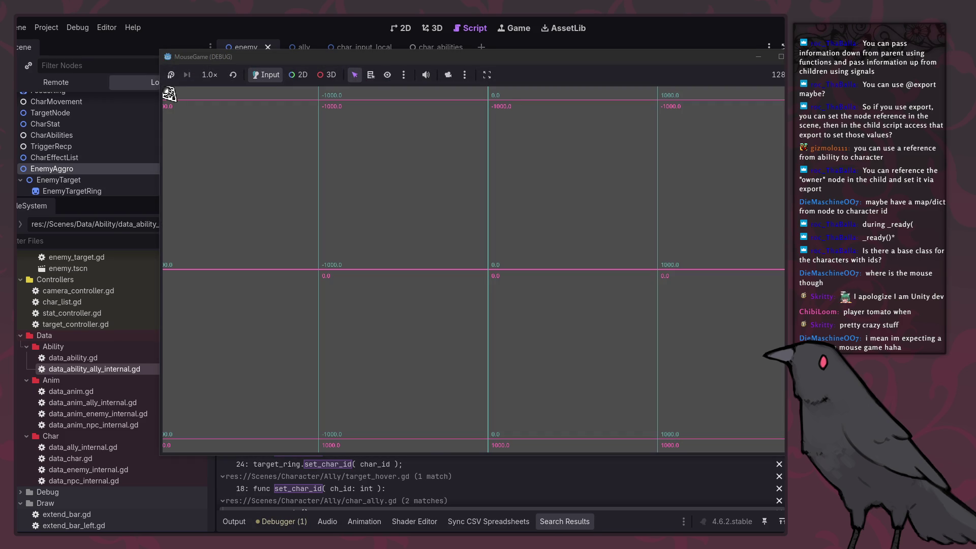
Check the run's Output log, then stop the game.
{"action": "left_click", "coordinate": [226, 522]}
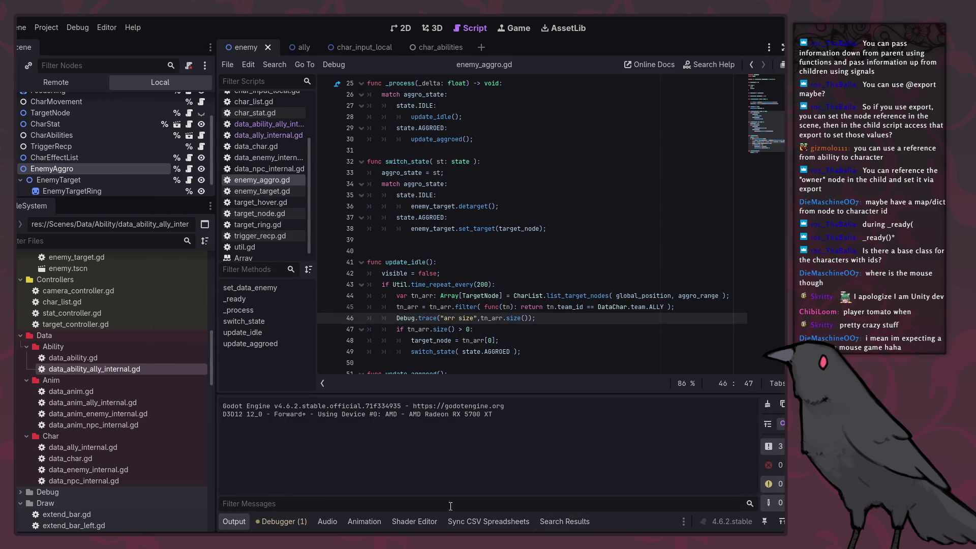
{"action": "mouse_move", "coordinate": [360, 531]}
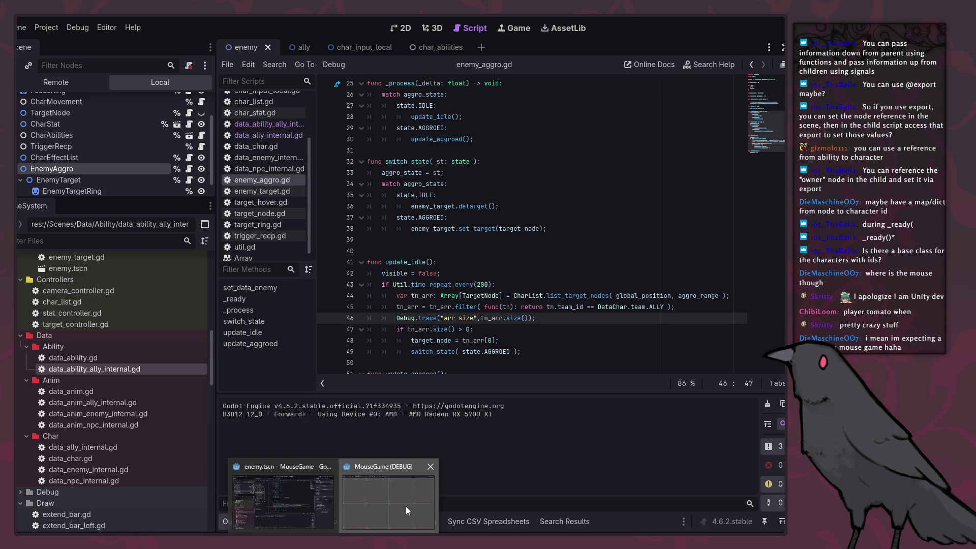
{"action": "left_click", "coordinate": [389, 496]}
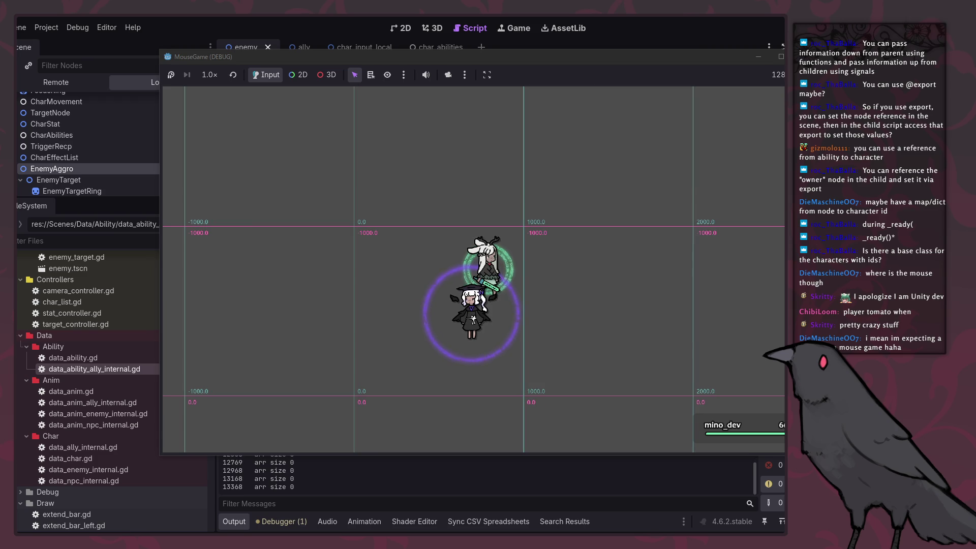
{"action": "key", "text": "F8"}
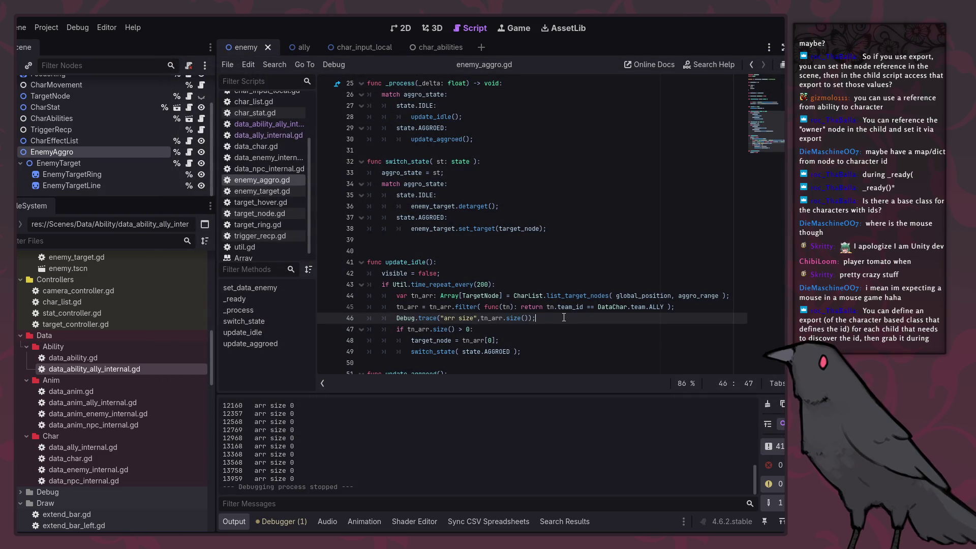
Comment out ally filter line 45 and rerun the game, which logs arr size 1.
{"action": "left_click", "coordinate": [591, 305]}
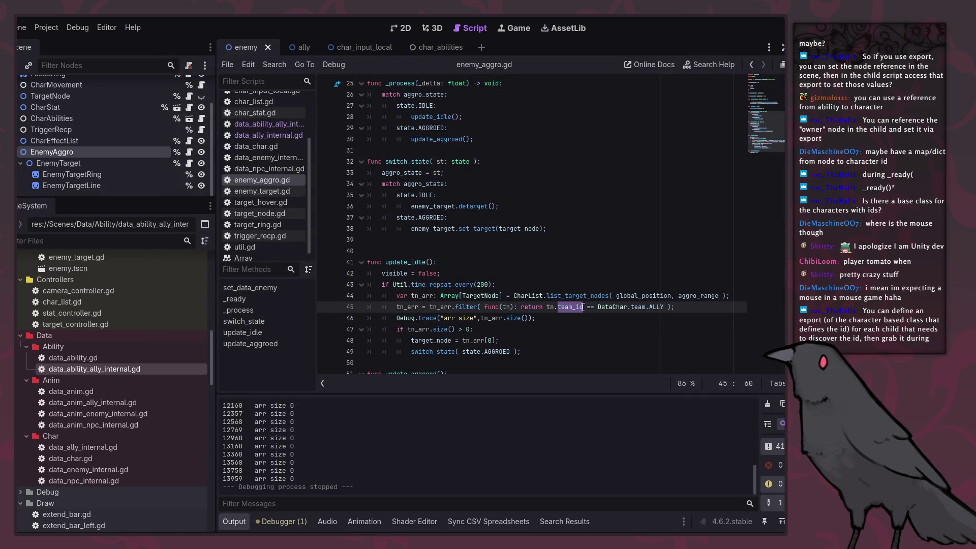
{"action": "left_click", "coordinate": [398, 307]}
{"action": "key", "text": "ctrl+k"}
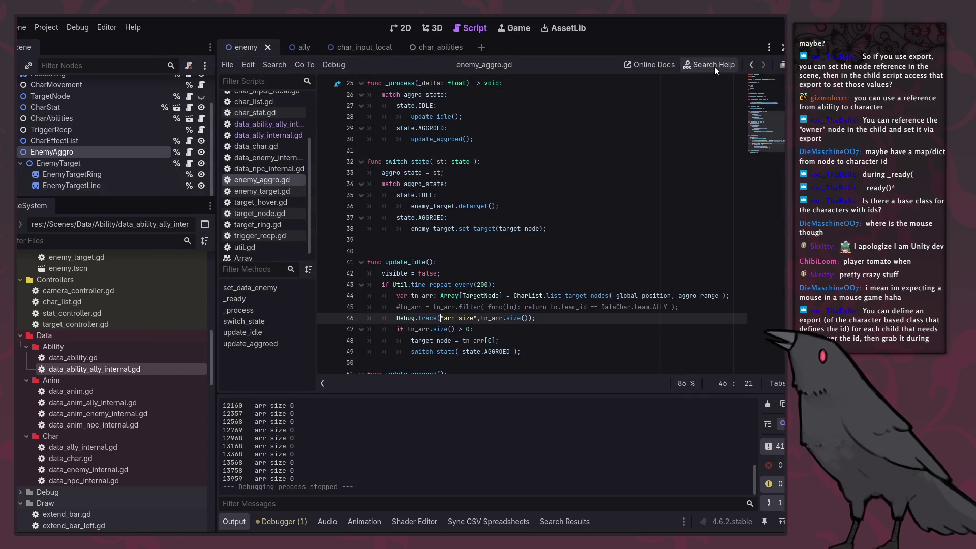
{"action": "key", "text": "F5"}
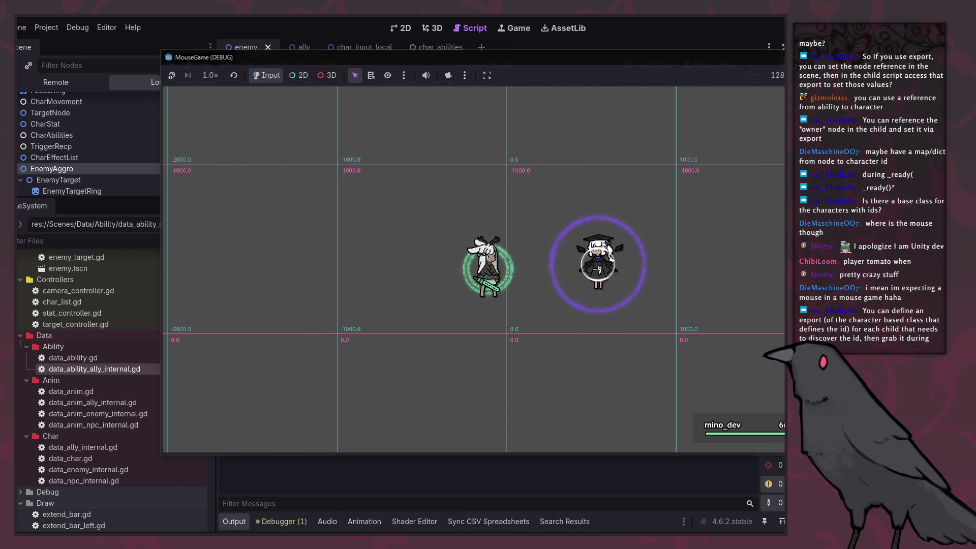
{"action": "key", "text": "F8"}
Uncomment ally filter line 45 again.
{"action": "left_click", "coordinate": [530, 351]}
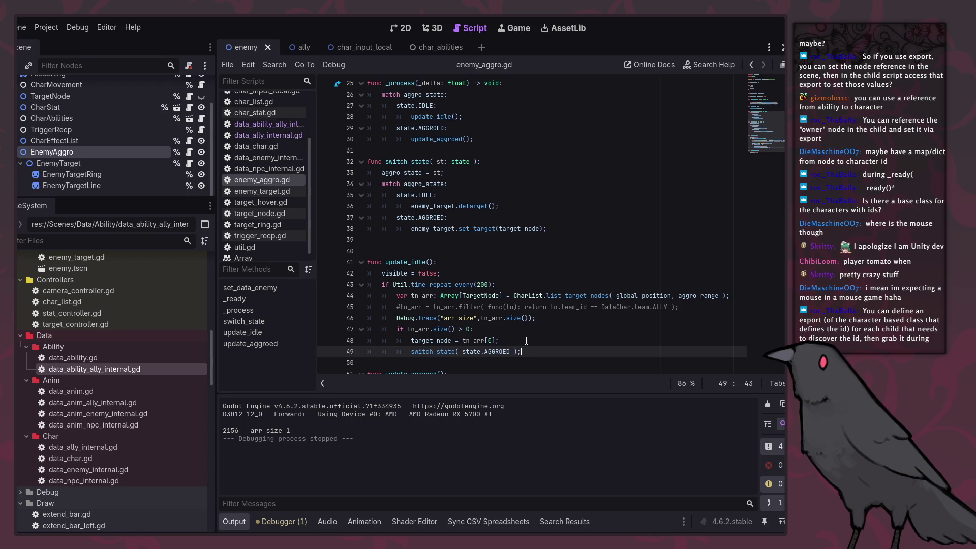
{"action": "key", "text": "Up"}
{"action": "key", "text": "Up"}
{"action": "key", "text": "Up"}
{"action": "key", "text": "Home"}
{"action": "key", "text": "ctrl+k"}
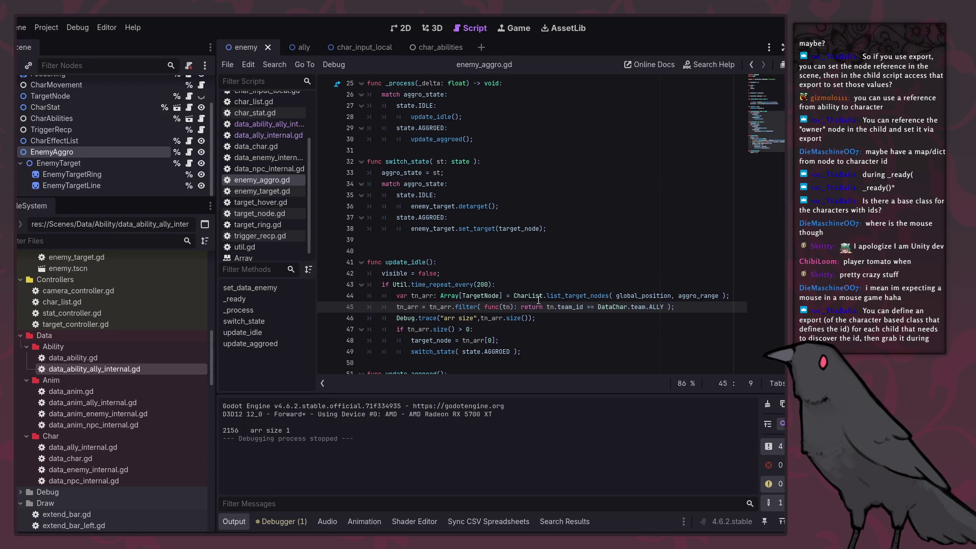
In char_ally.gd, jump from line 18's set_character_data call to its definition and back.
{"action": "mouse_move", "coordinate": [526, 299]}
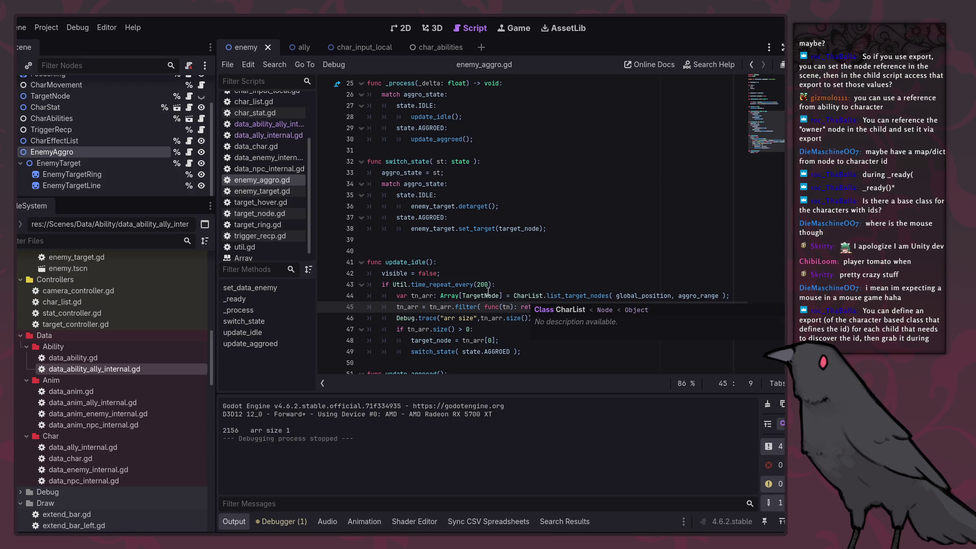
{"action": "scroll", "coordinate": [119, 131], "scroll_direction": "up", "scroll_amount": 3}
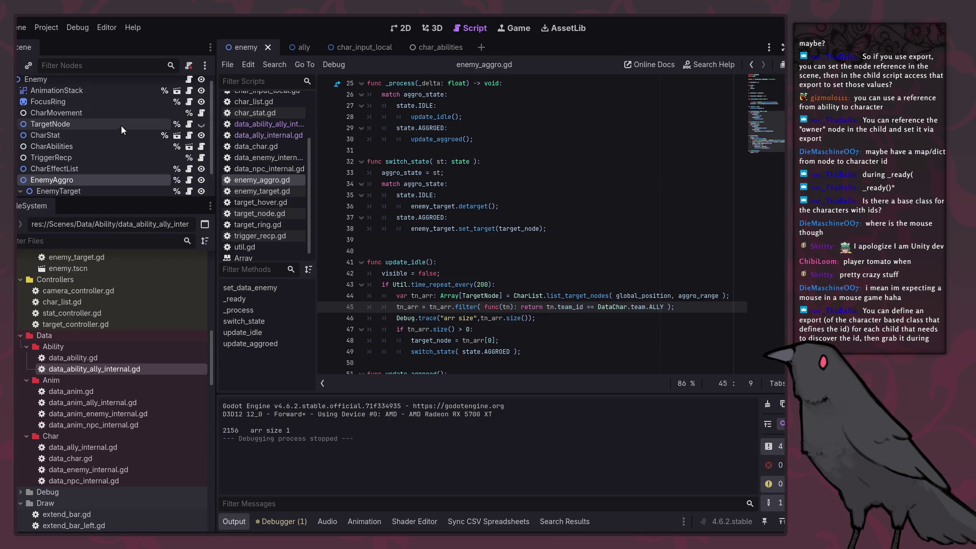
{"action": "left_click", "coordinate": [304, 46]}
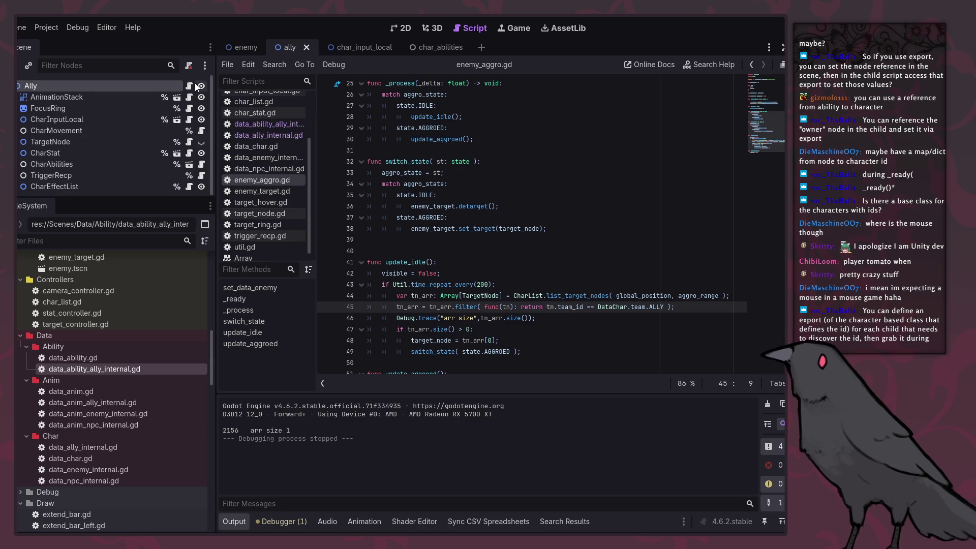
{"action": "scroll", "coordinate": [486, 279], "scroll_direction": "up", "scroll_amount": 2}
{"action": "double_click", "coordinate": [426, 275]}
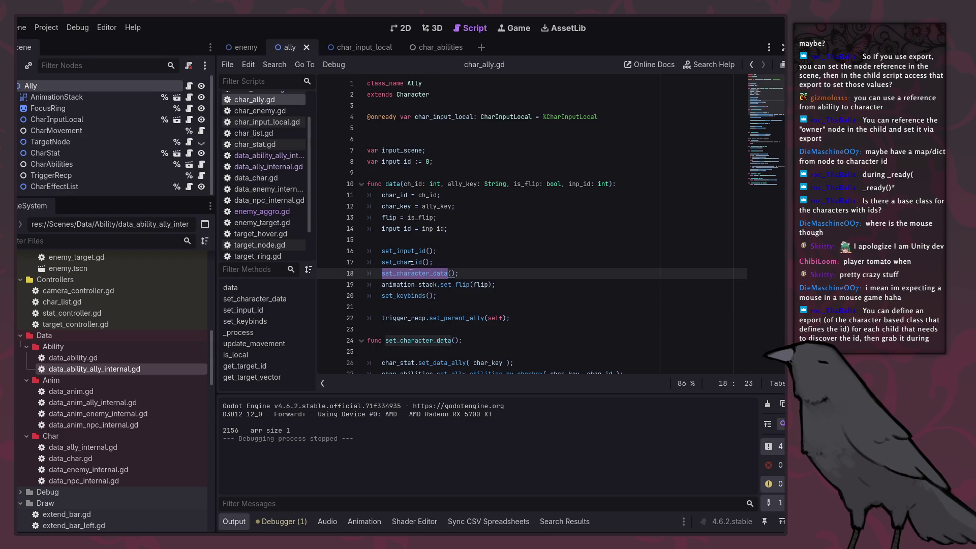
{"action": "left_click", "coordinate": [409, 263]}
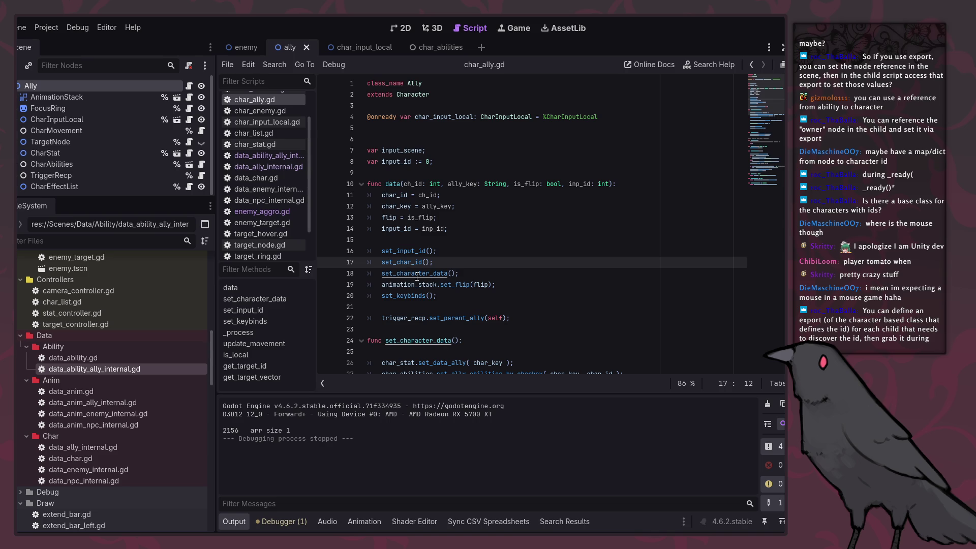
{"action": "left_click", "coordinate": [417, 275], "text": "ctrl"}
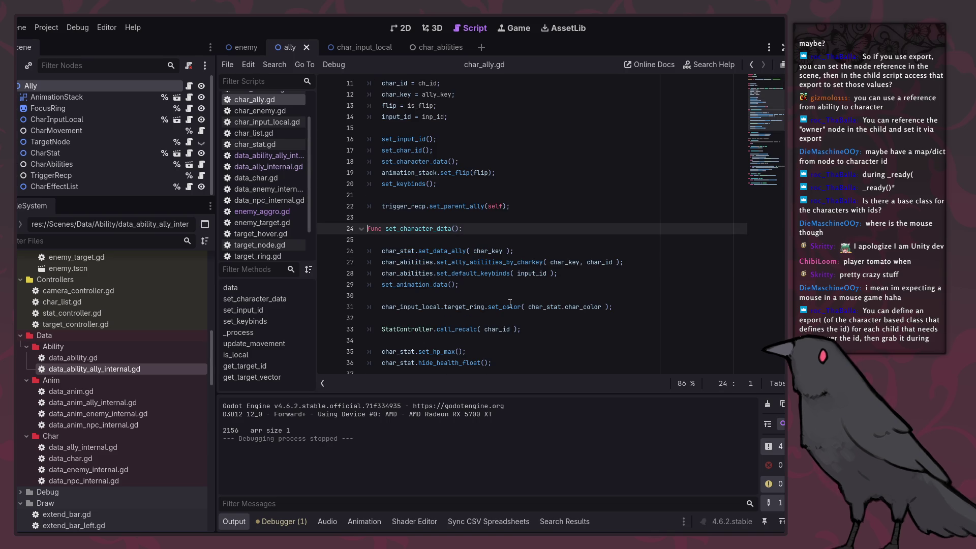
{"action": "scroll", "coordinate": [519, 288], "scroll_direction": "down", "scroll_amount": 1}
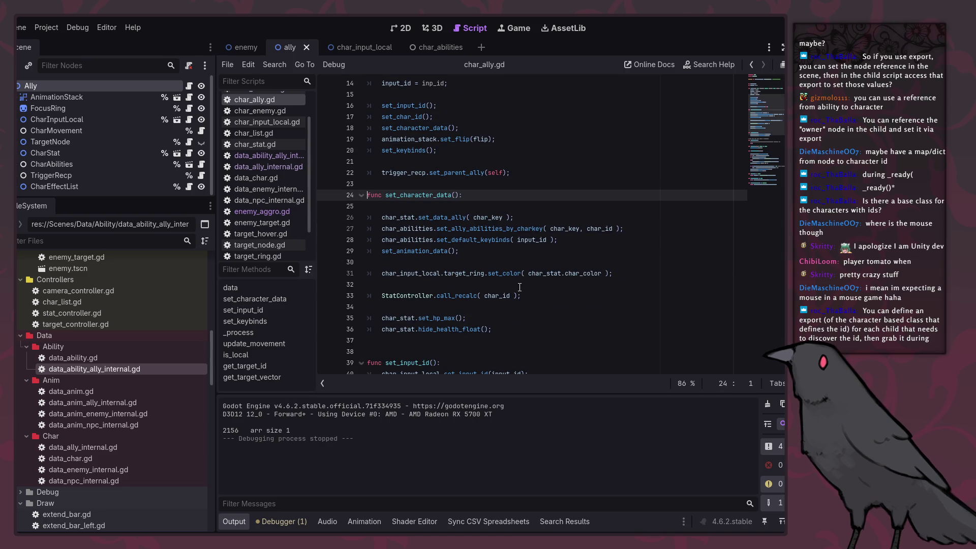
{"action": "scroll", "coordinate": [520, 288], "scroll_direction": "down", "scroll_amount": 1}
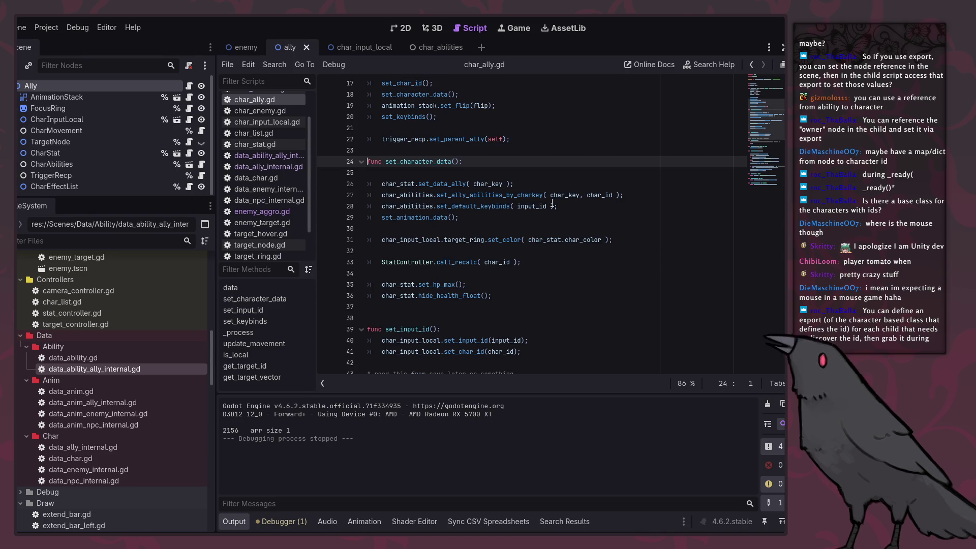
{"action": "left_click", "coordinate": [754, 69]}
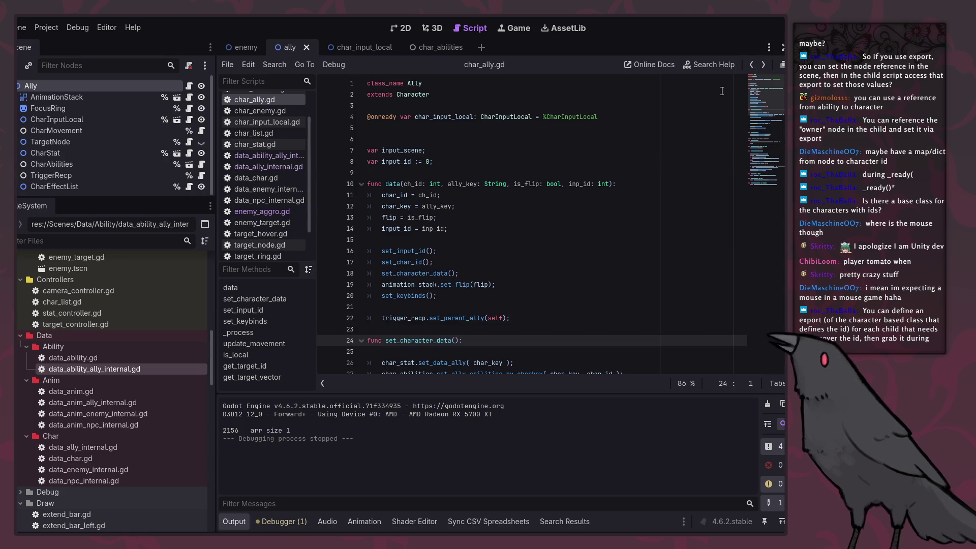